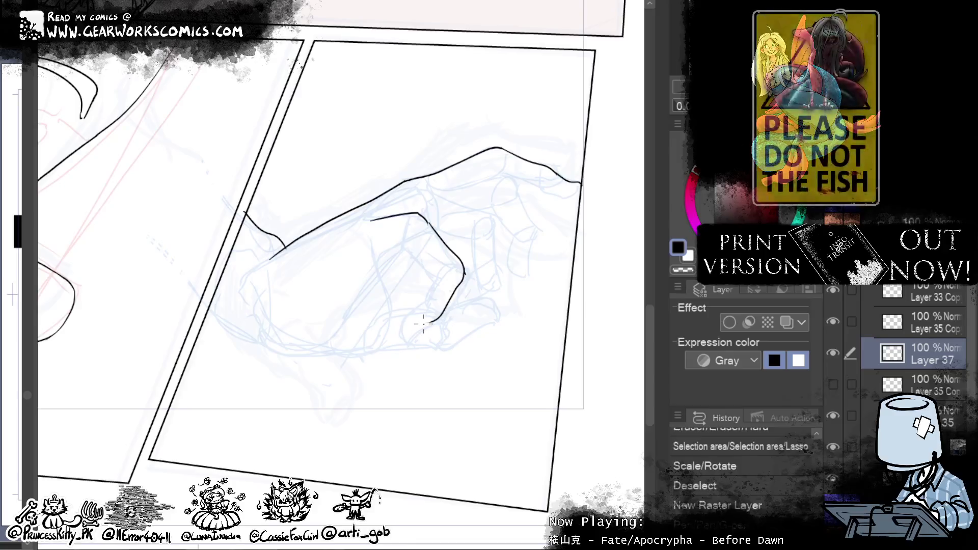
Step: Ink the finger curl and a shorter outer finger edge, redoing overlong strokes
{"action": "mouse_move", "coordinate": [437, 317]}
{"action": "left_mouse_down"}
{"action": "mouse_move", "coordinate": [428, 323]}
{"action": "mouse_move", "coordinate": [425, 304]}
{"action": "mouse_move", "coordinate": [405, 310]}
{"action": "left_mouse_up"}
{"action": "key", "text": "ctrl+z"}
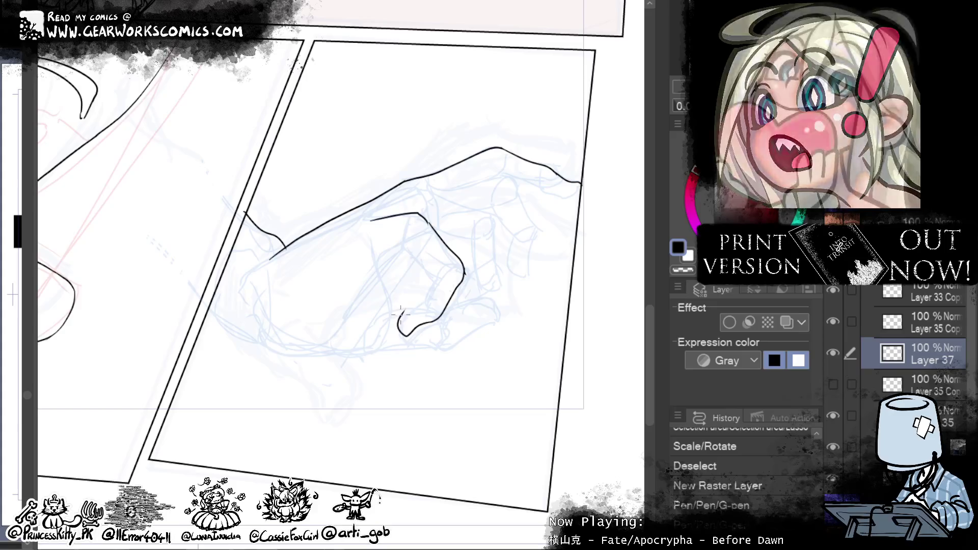
{"action": "left_click_drag", "start_coordinate": [407, 305], "coordinate": [431, 300]}
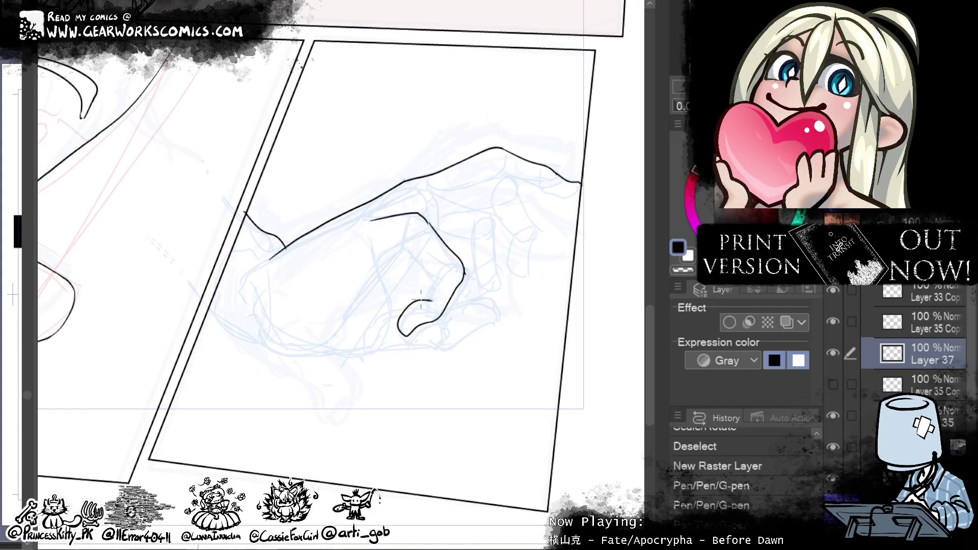
{"action": "left_click_drag", "start_coordinate": [447, 266], "coordinate": [427, 305]}
{"action": "key", "text": "ctrl+z"}
{"action": "left_click_drag", "start_coordinate": [439, 272], "coordinate": [424, 301]}
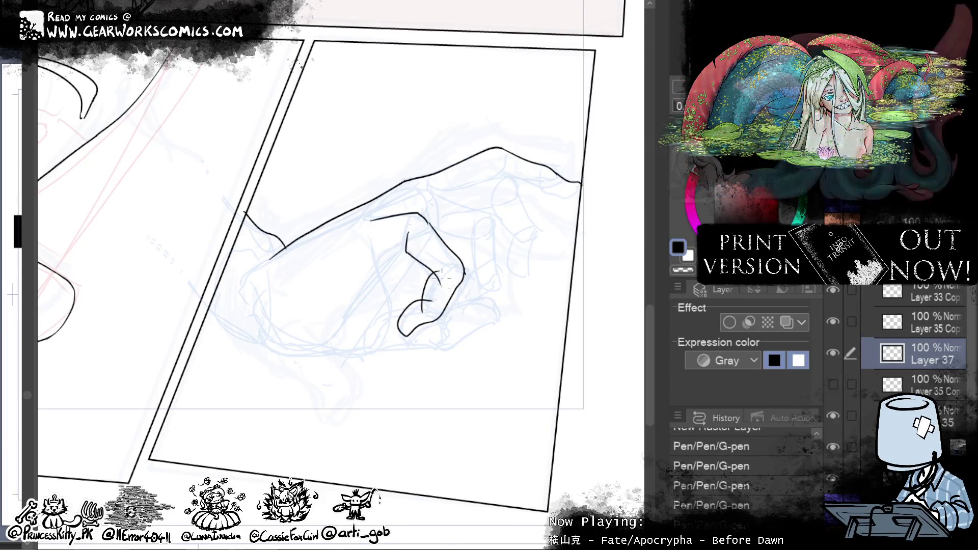
Step: Ink the finger's back contour and a short hand stroke, then erase strays near the finger
{"action": "left_click_drag", "start_coordinate": [409, 232], "coordinate": [443, 288]}
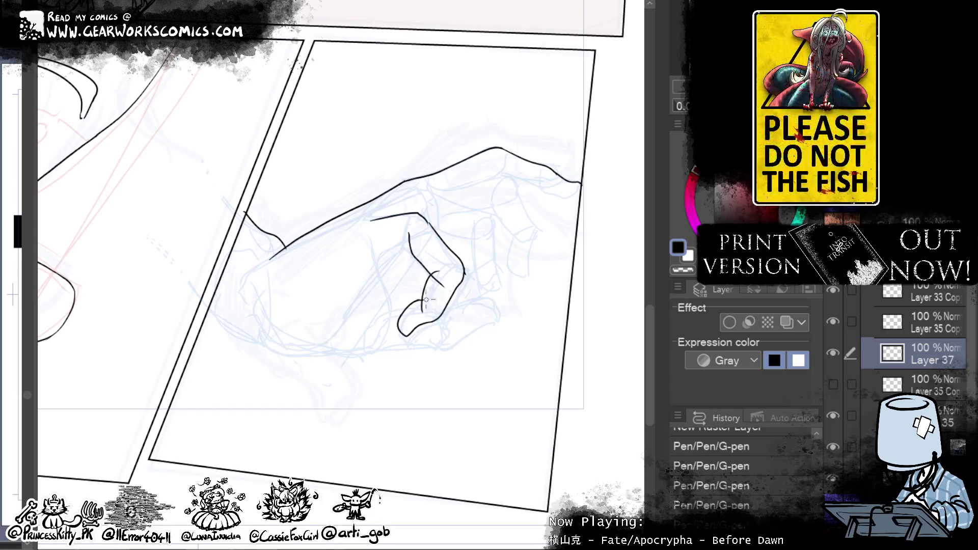
{"action": "left_click_drag", "start_coordinate": [426, 300], "coordinate": [447, 287]}
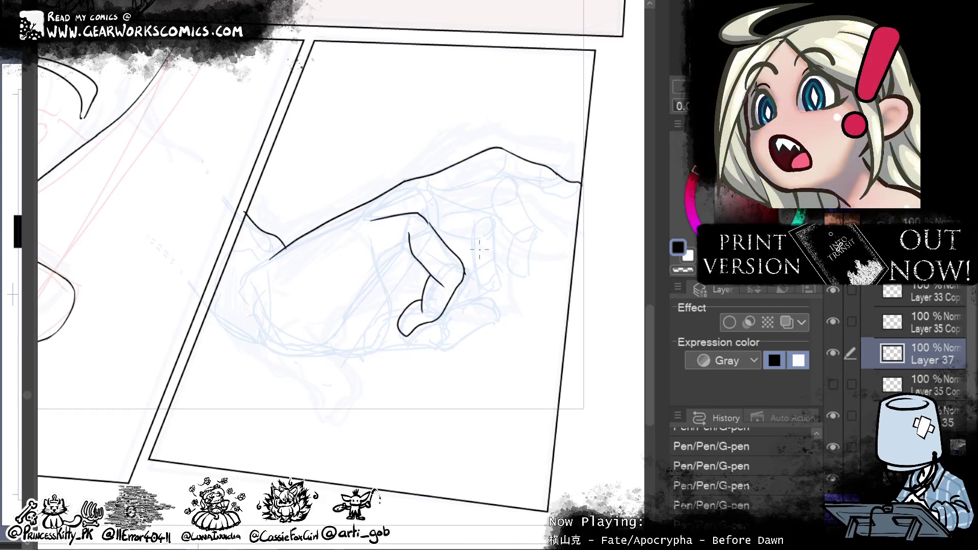
{"action": "mouse_move", "coordinate": [407, 314]}
{"action": "left_mouse_down"}
{"action": "mouse_move", "coordinate": [417, 300]}
{"action": "mouse_move", "coordinate": [404, 328]}
{"action": "mouse_move", "coordinate": [448, 356]}
{"action": "mouse_move", "coordinate": [432, 350]}
{"action": "mouse_move", "coordinate": [412, 367]}
{"action": "left_mouse_up"}
Step: Liquify the fingertip and knuckle lines slightly into shape
{"action": "mouse_move", "coordinate": [403, 312]}
{"action": "left_mouse_down"}
{"action": "mouse_move", "coordinate": [399, 338]}
{"action": "mouse_move", "coordinate": [409, 340]}
{"action": "left_mouse_up"}
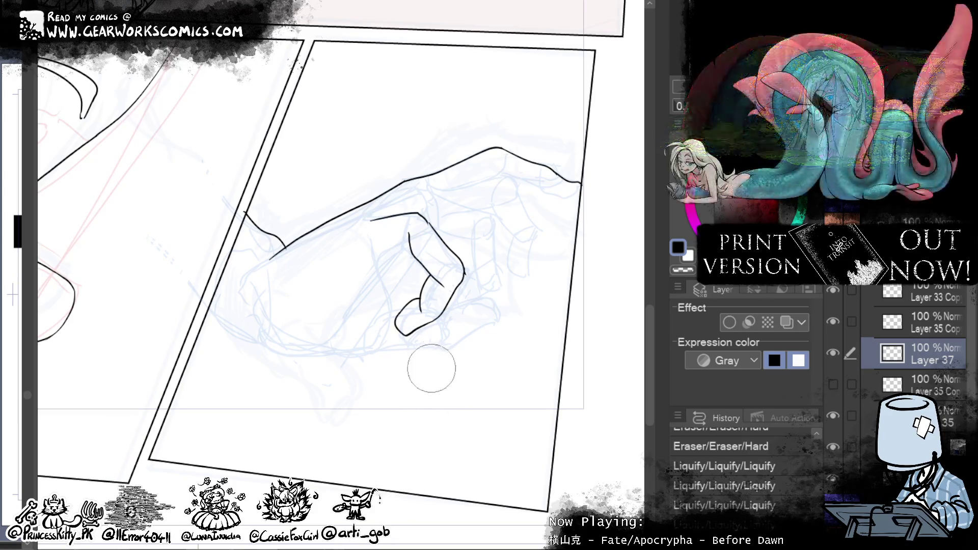
{"action": "left_click_drag", "start_coordinate": [429, 348], "coordinate": [415, 352]}
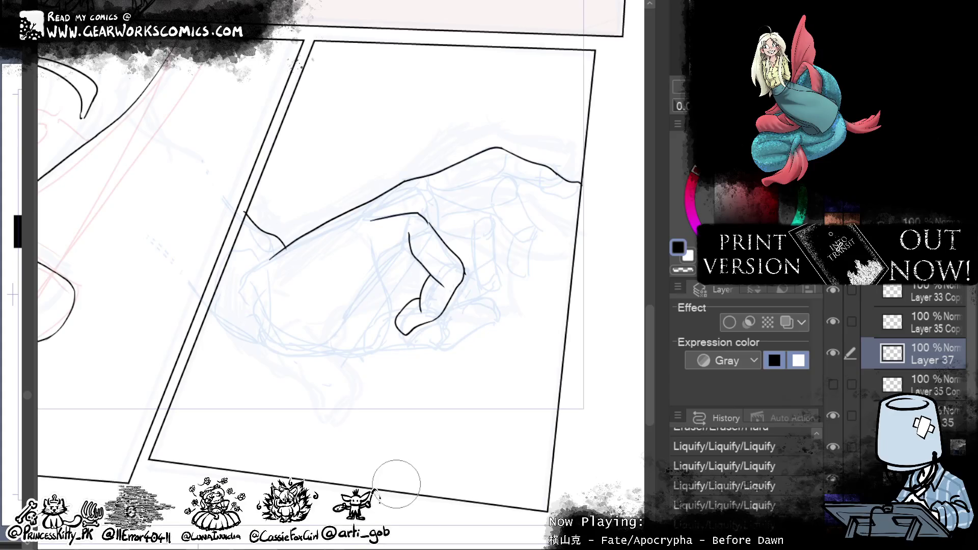
{"action": "left_click_drag", "start_coordinate": [423, 254], "coordinate": [427, 261]}
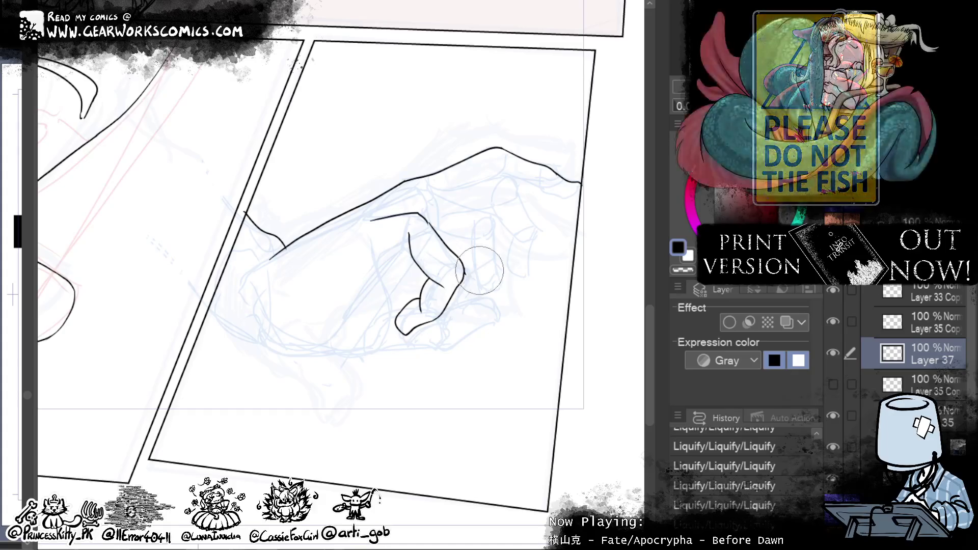
{"action": "mouse_move", "coordinate": [590, 132]}
{"action": "left_mouse_down"}
{"action": "mouse_move", "coordinate": [520, 201]}
{"action": "mouse_move", "coordinate": [495, 209]}
{"action": "left_mouse_up"}
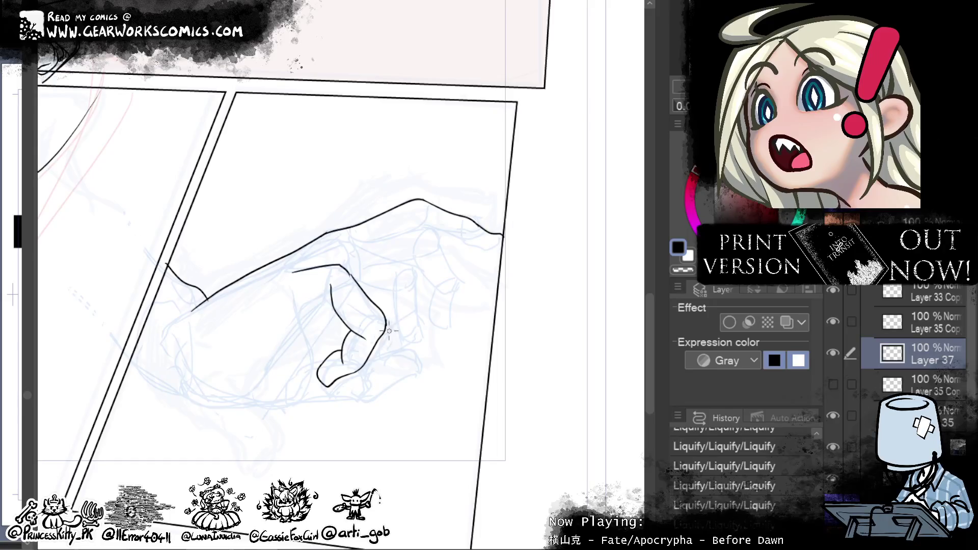
Step: Show Layer 35 Copy's finger lines and select that layer
{"action": "left_click", "coordinate": [832, 384]}
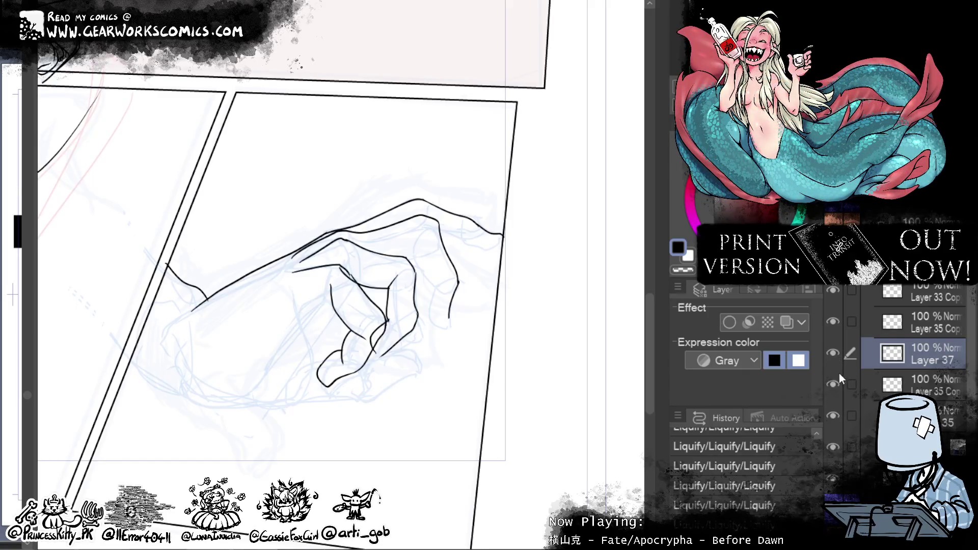
{"action": "left_click", "coordinate": [911, 385]}
Step: Tint Layer 35 Copy blue with Layer color, then ink the palm curve on Layer 37
{"action": "left_click", "coordinate": [786, 322]}
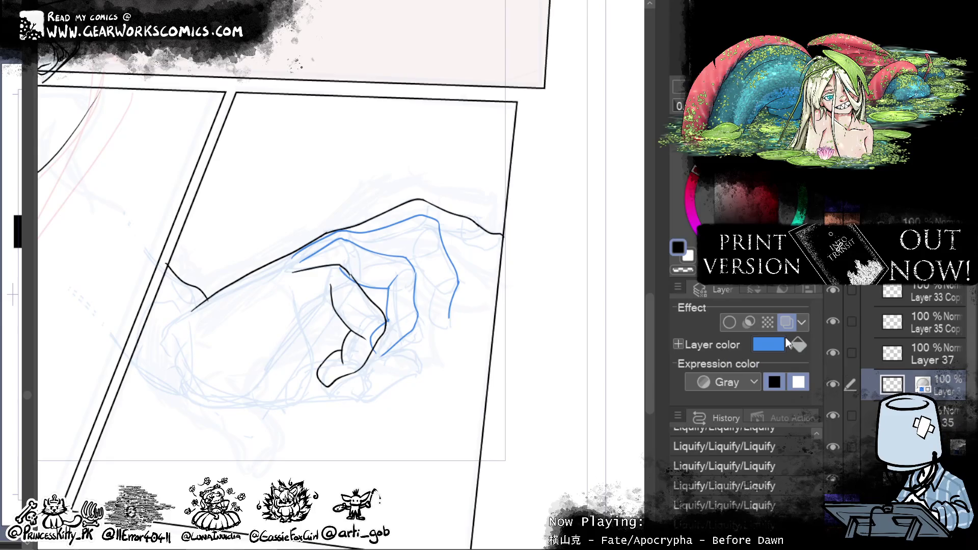
{"action": "left_click", "coordinate": [937, 359]}
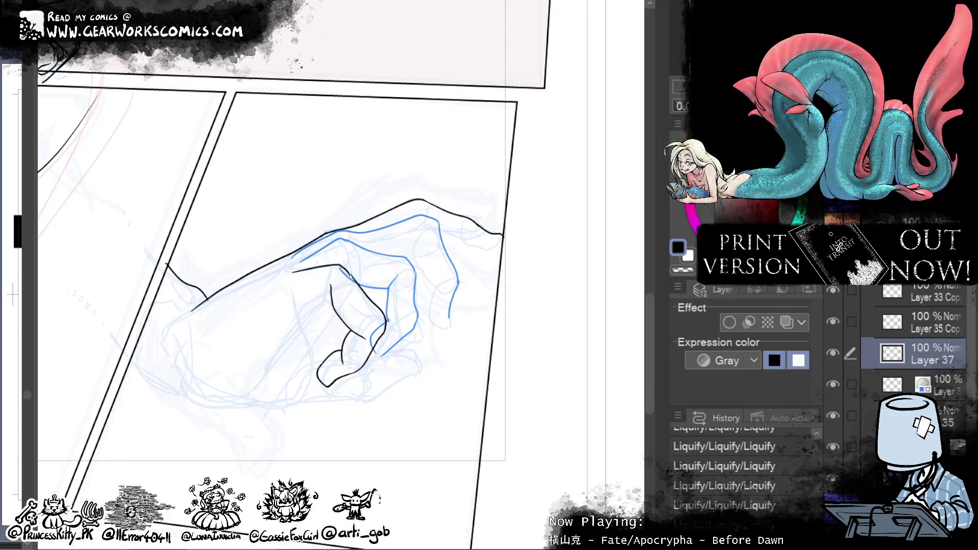
{"action": "left_click_drag", "start_coordinate": [328, 315], "coordinate": [239, 407]}
{"action": "key", "text": "ctrl+z"}
{"action": "mouse_move", "coordinate": [333, 308]}
{"action": "left_mouse_down"}
{"action": "mouse_move", "coordinate": [300, 374]}
{"action": "mouse_move", "coordinate": [209, 399]}
{"action": "left_mouse_up"}
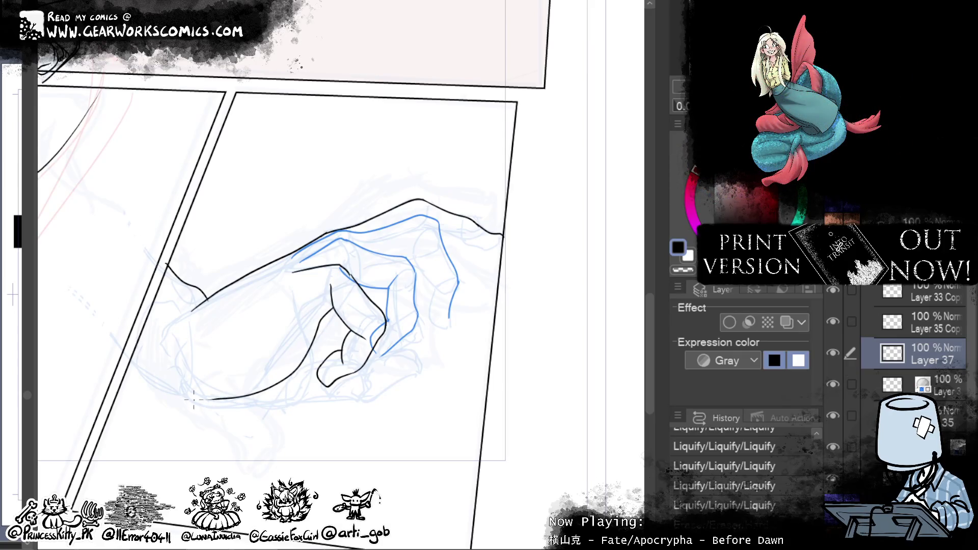
Step: Ink the palm's bottom edge and the line into the hand's lower contour
{"action": "left_click_drag", "start_coordinate": [381, 421], "coordinate": [465, 393]}
{"action": "left_click_drag", "start_coordinate": [269, 371], "coordinate": [385, 375]}
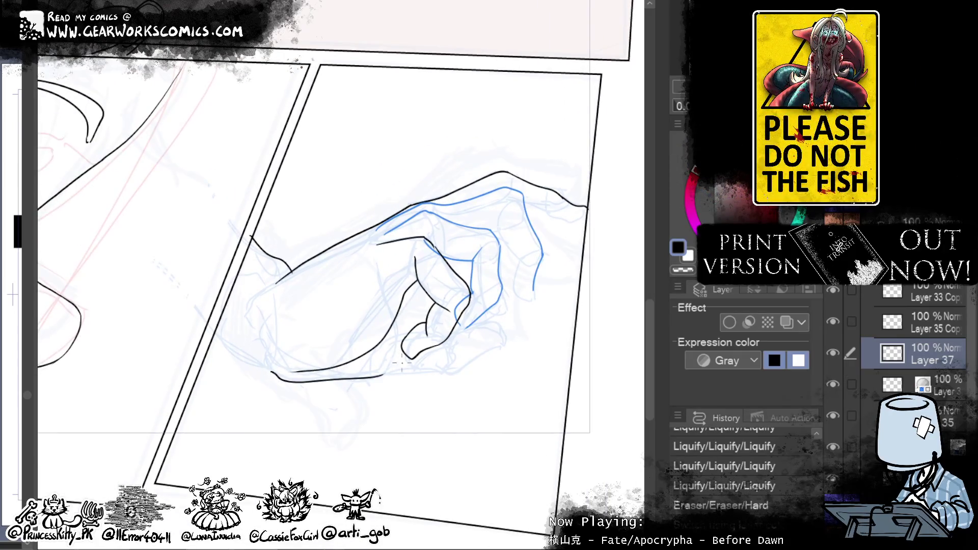
{"action": "key", "text": "ctrl+z"}
{"action": "mouse_move", "coordinate": [274, 371]}
{"action": "left_mouse_down"}
{"action": "mouse_move", "coordinate": [285, 381]}
{"action": "mouse_move", "coordinate": [395, 374]}
{"action": "left_mouse_up"}
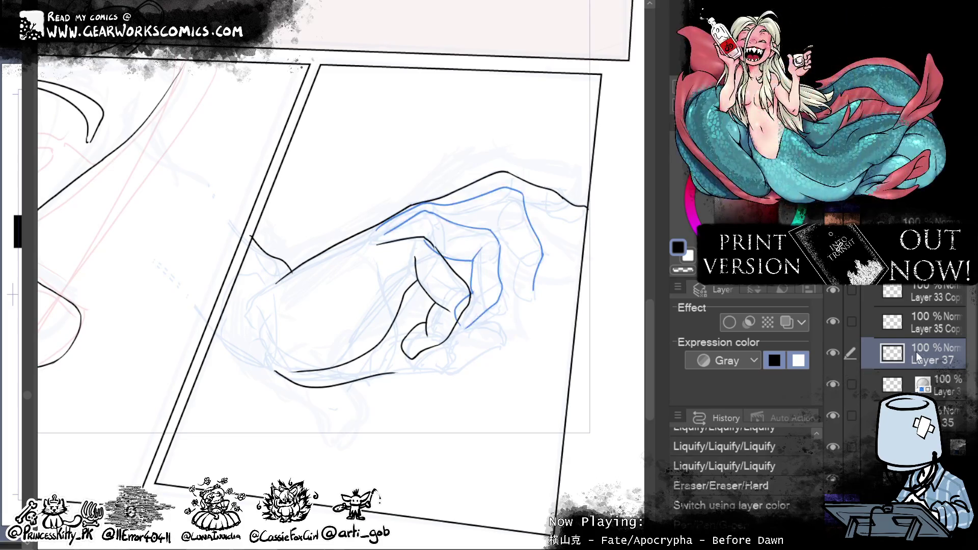
{"action": "left_click_drag", "start_coordinate": [209, 327], "coordinate": [278, 373]}
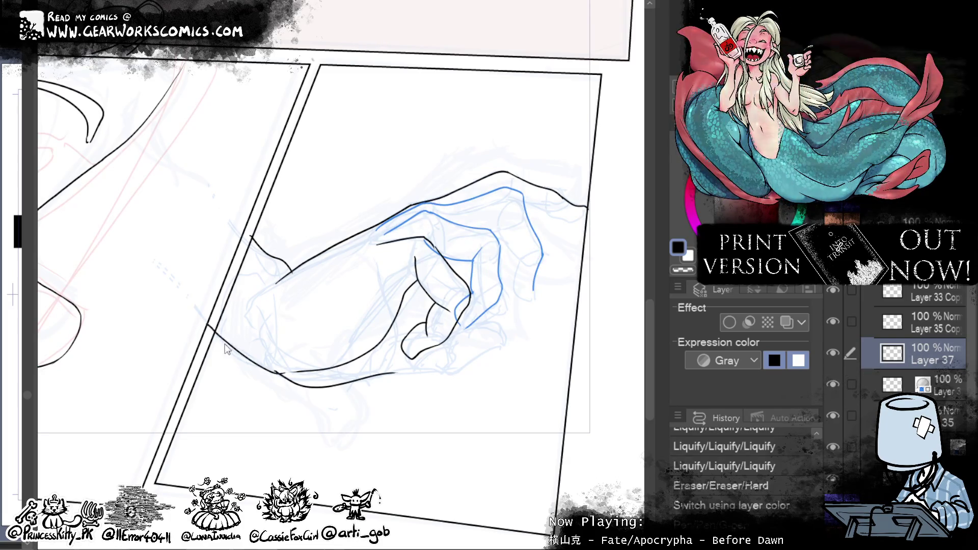
{"action": "key", "text": "ctrl+z"}
{"action": "left_click_drag", "start_coordinate": [209, 328], "coordinate": [277, 373]}
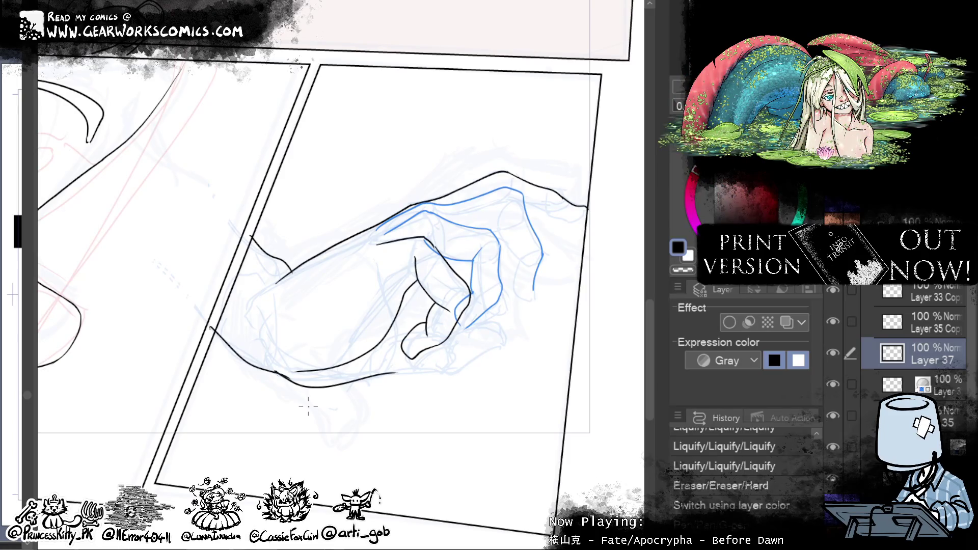
{"action": "left_click_drag", "start_coordinate": [276, 371], "coordinate": [301, 386]}
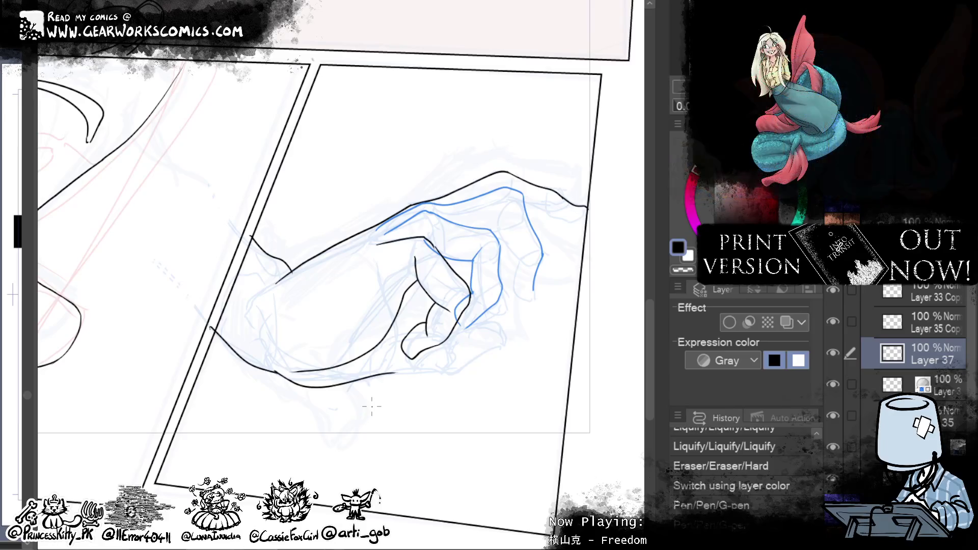
Step: Discard a stroke across the hand and select the blue-tinted finger layer
{"action": "left_click_drag", "start_coordinate": [362, 254], "coordinate": [289, 291]}
{"action": "key", "text": "ctrl+z"}
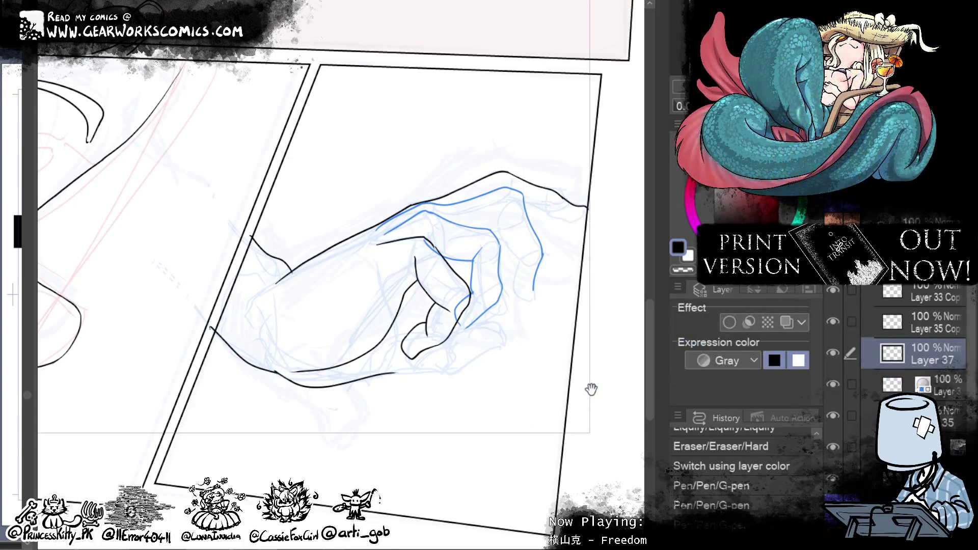
{"action": "left_click_drag", "start_coordinate": [589, 387], "coordinate": [565, 439]}
{"action": "left_click", "coordinate": [838, 393]}
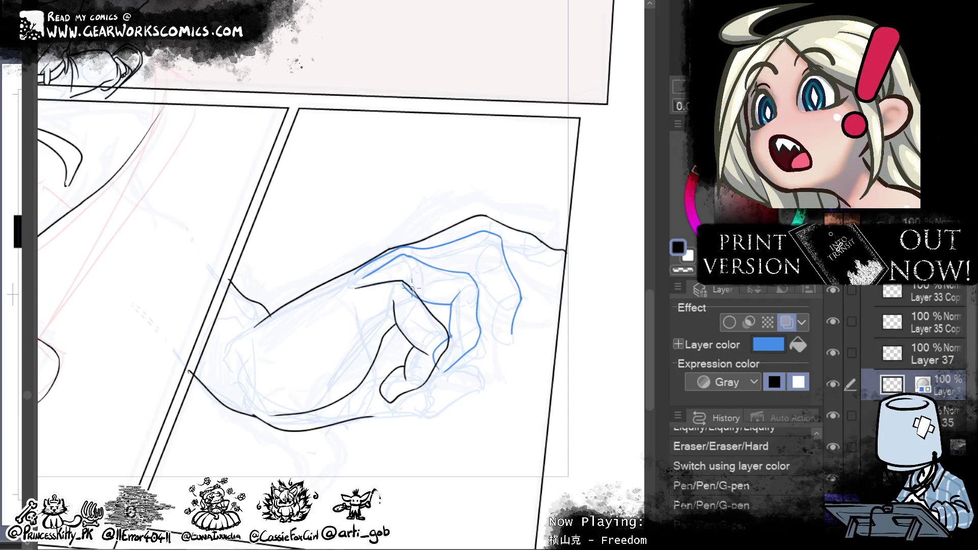
Step: Erase blue strokes near the fingers and sketch a new blue finger contour
{"action": "left_click_drag", "start_coordinate": [444, 339], "coordinate": [432, 356]}
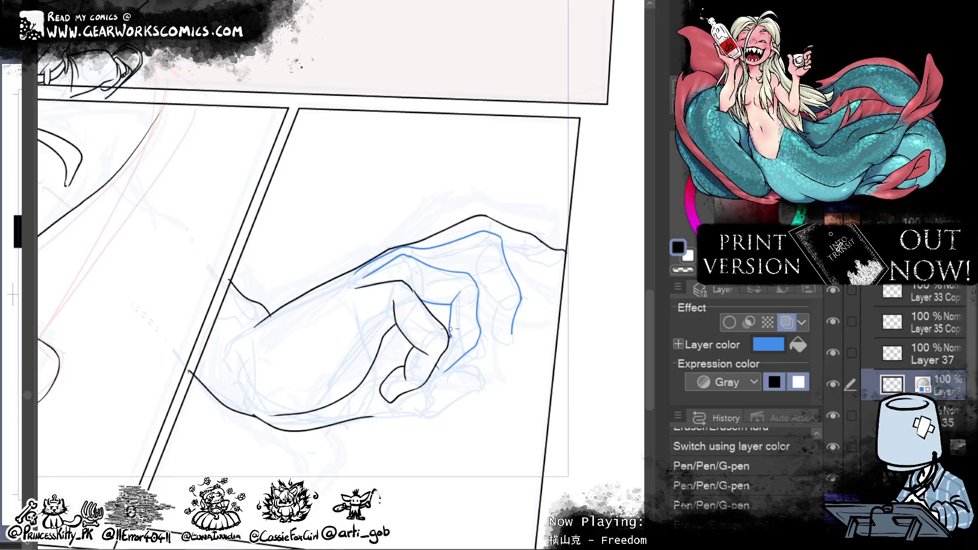
{"action": "mouse_move", "coordinate": [540, 492]}
{"action": "left_mouse_down"}
{"action": "mouse_move", "coordinate": [598, 471]}
{"action": "mouse_move", "coordinate": [587, 454]}
{"action": "left_mouse_up"}
{"action": "left_click_drag", "start_coordinate": [586, 453], "coordinate": [590, 456]}
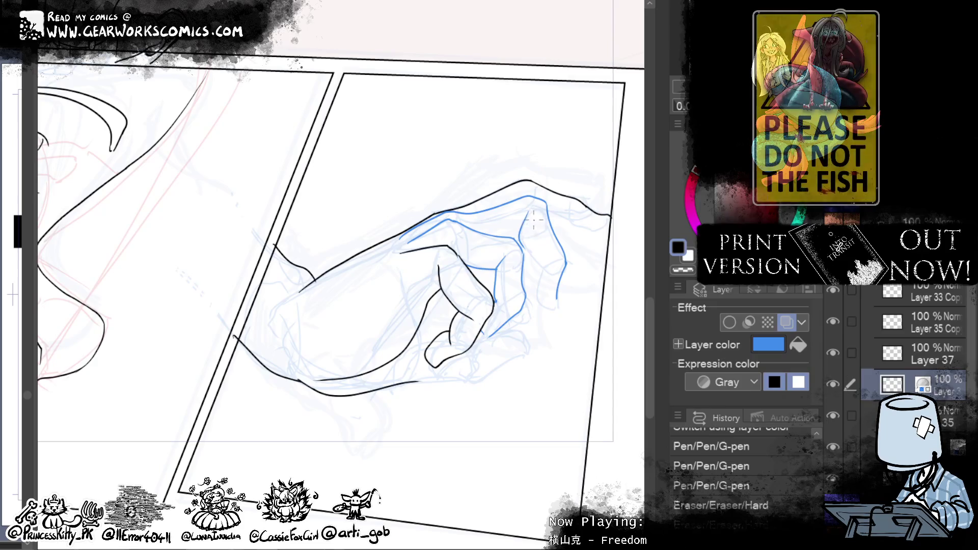
{"action": "mouse_move", "coordinate": [527, 212]}
{"action": "left_mouse_down"}
{"action": "mouse_move", "coordinate": [558, 274]}
{"action": "mouse_move", "coordinate": [535, 303]}
{"action": "left_mouse_up"}
Step: Redraw the blue fingertip shape, closing its left, right and bottom sides
{"action": "mouse_move", "coordinate": [553, 255]}
{"action": "left_mouse_down"}
{"action": "mouse_move", "coordinate": [535, 294]}
{"action": "mouse_move", "coordinate": [561, 308]}
{"action": "mouse_move", "coordinate": [557, 301]}
{"action": "left_mouse_up"}
{"action": "key", "text": "ctrl+z"}
{"action": "key", "text": "ctrl+z"}
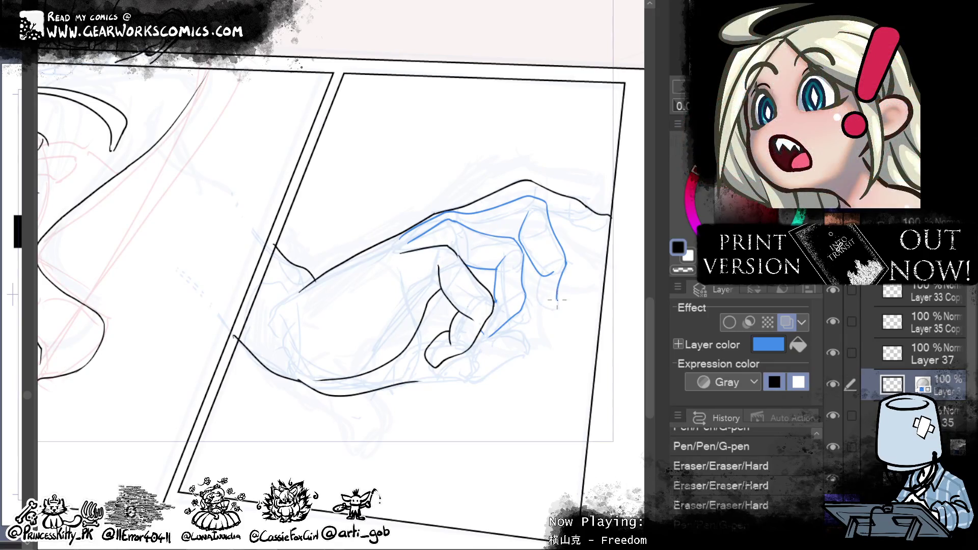
{"action": "left_click_drag", "start_coordinate": [551, 270], "coordinate": [539, 304]}
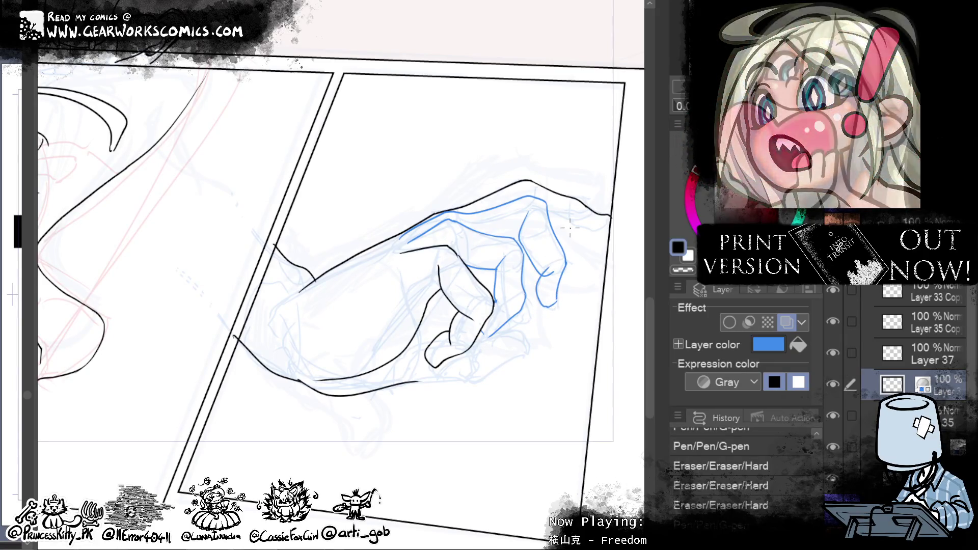
{"action": "key", "text": "ctrl+z"}
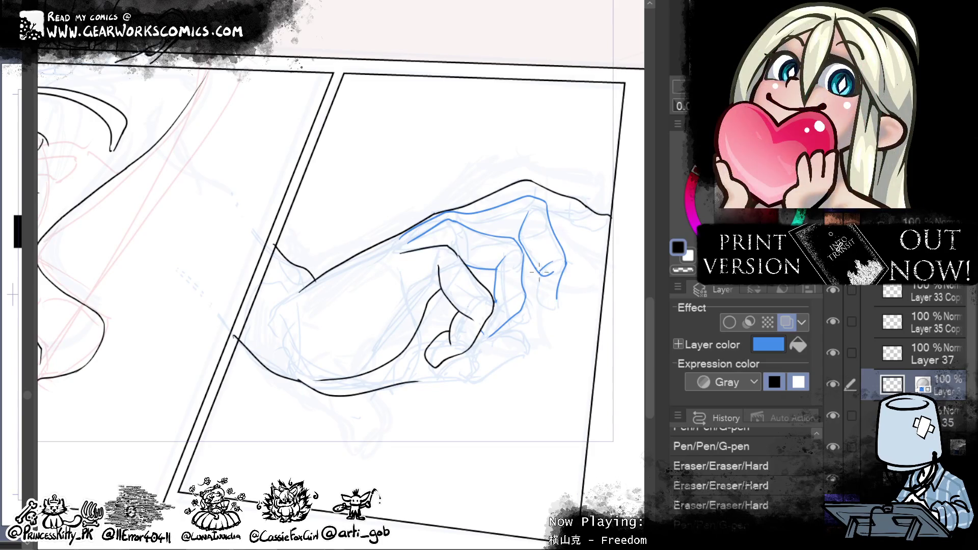
{"action": "mouse_move", "coordinate": [553, 267]}
{"action": "left_mouse_down"}
{"action": "mouse_move", "coordinate": [536, 294]}
{"action": "mouse_move", "coordinate": [554, 315]}
{"action": "mouse_move", "coordinate": [558, 290]}
{"action": "left_mouse_up"}
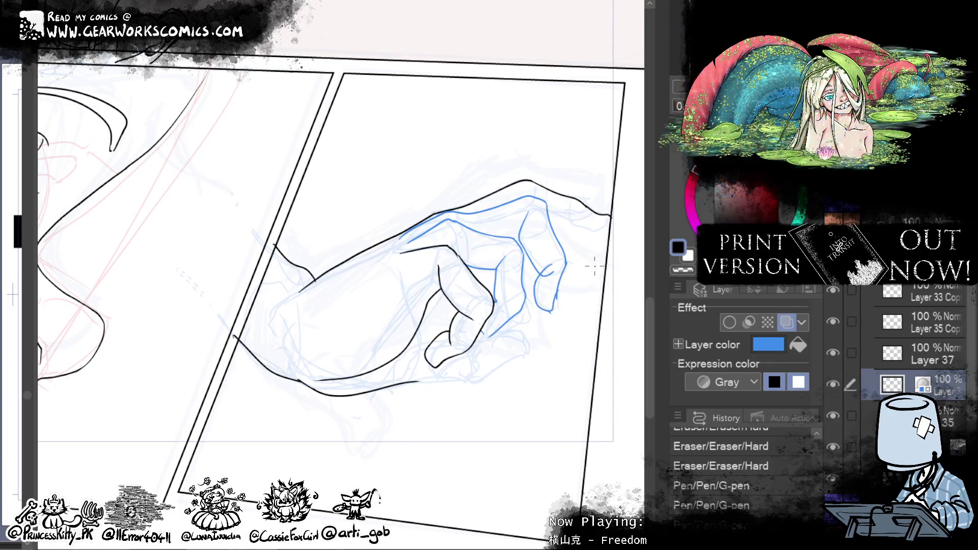
{"action": "key", "text": "ctrl+z"}
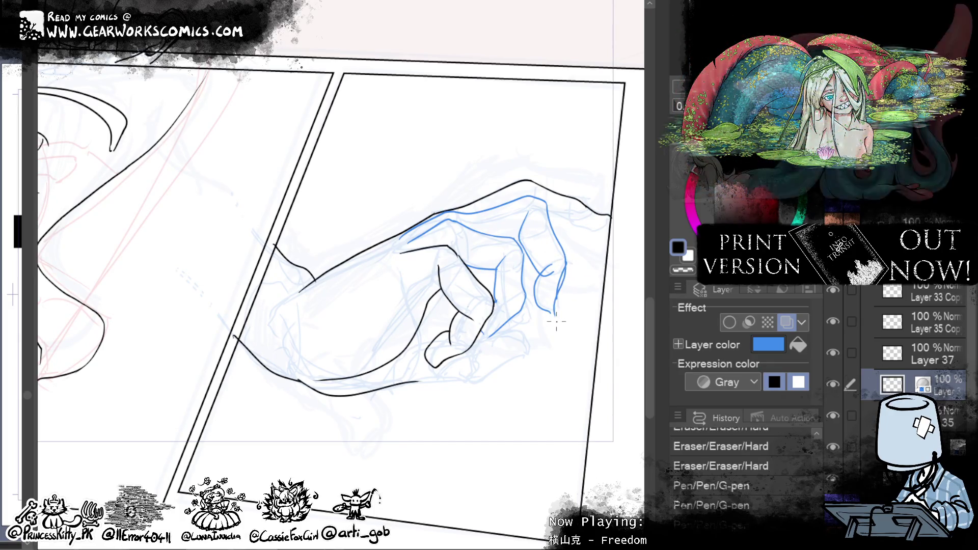
{"action": "left_click_drag", "start_coordinate": [560, 286], "coordinate": [551, 312]}
Step: Restroke the fingertip's right edge and erase the curl and stray bits at the tip
{"action": "left_click_drag", "start_coordinate": [562, 259], "coordinate": [553, 308]}
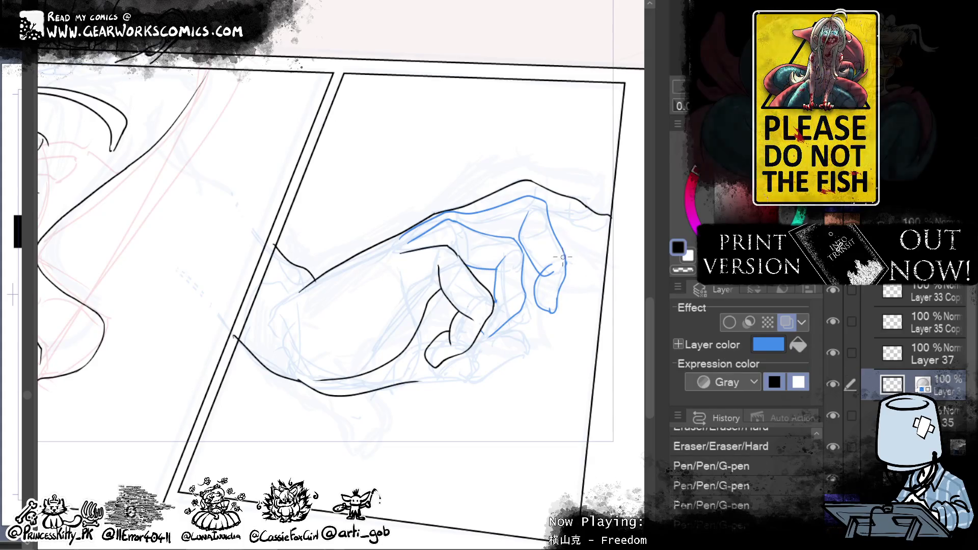
{"action": "left_click_drag", "start_coordinate": [562, 249], "coordinate": [562, 275]}
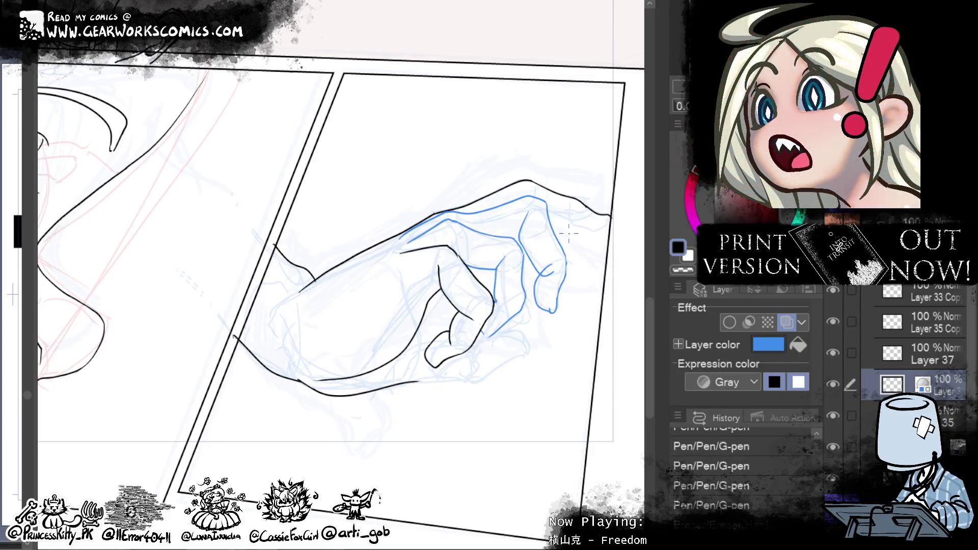
{"action": "left_click_drag", "start_coordinate": [560, 272], "coordinate": [545, 279]}
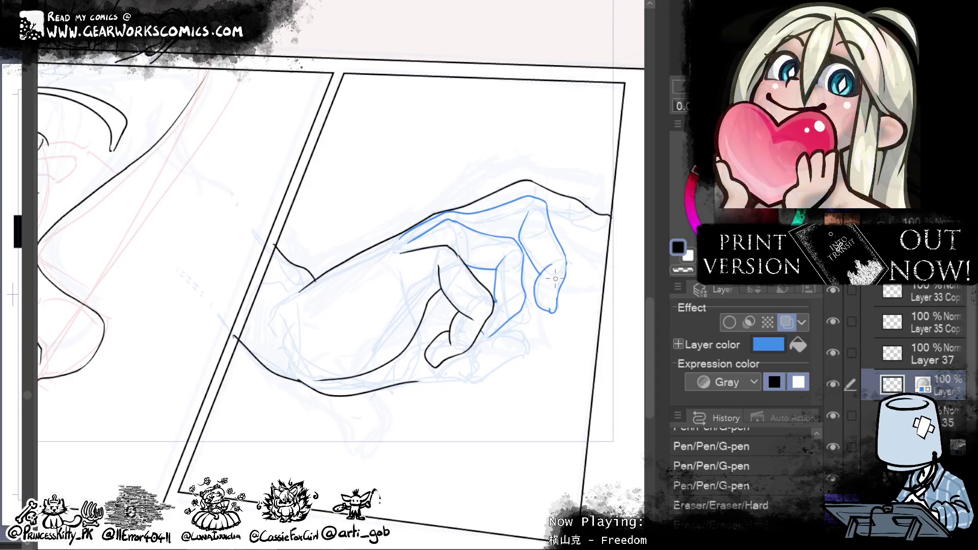
{"action": "left_click_drag", "start_coordinate": [553, 263], "coordinate": [544, 279]}
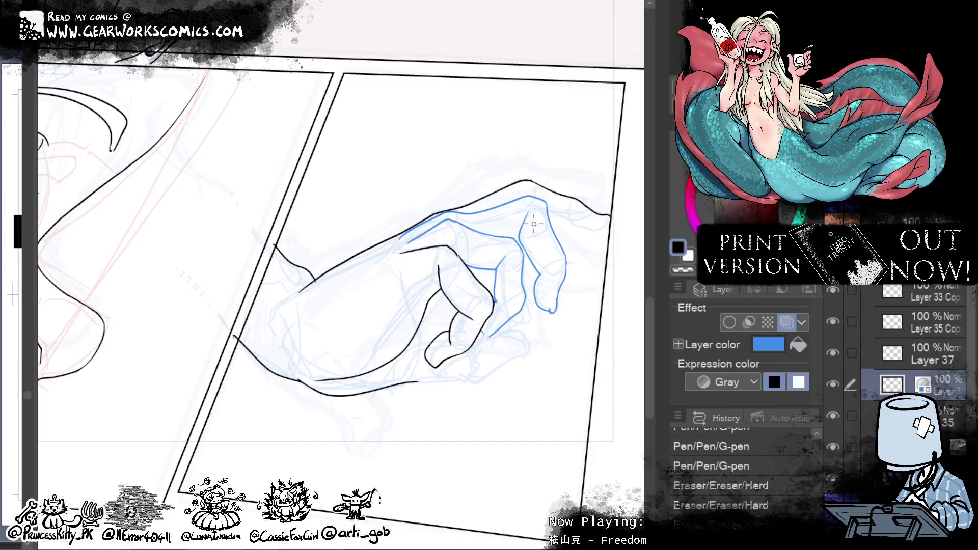
{"action": "left_click_drag", "start_coordinate": [545, 272], "coordinate": [552, 277]}
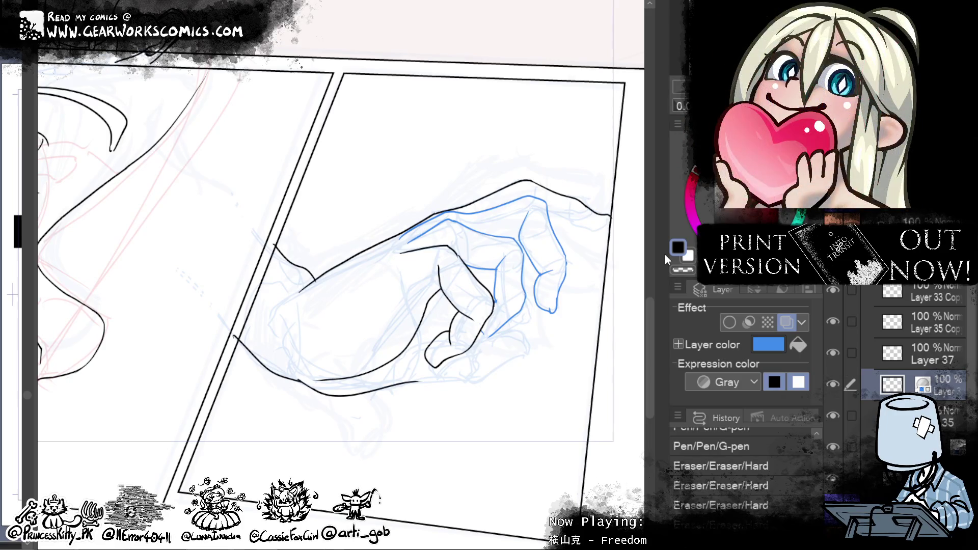
Step: Check the ink against the blue pencils and erase a small patch near the fingertip
{"action": "left_click", "coordinate": [837, 383]}
{"action": "left_click", "coordinate": [837, 383]}
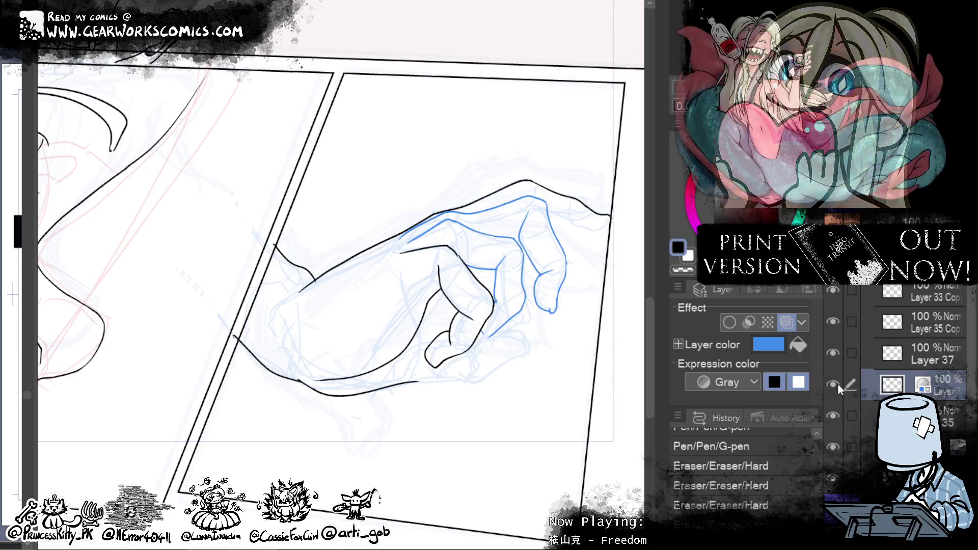
{"action": "left_click_drag", "start_coordinate": [486, 335], "coordinate": [474, 327]}
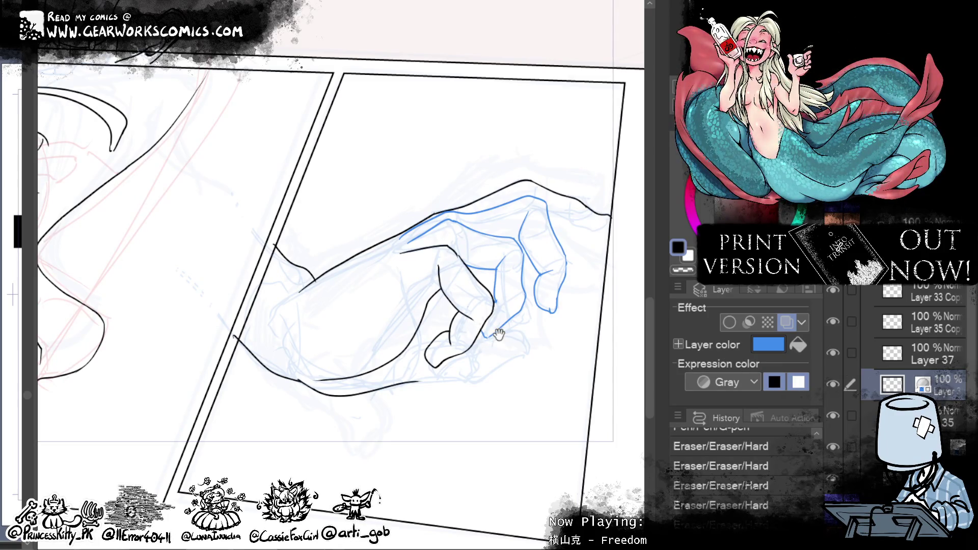
{"action": "scroll", "coordinate": [545, 461], "scroll_direction": "up", "scroll_amount": 1}
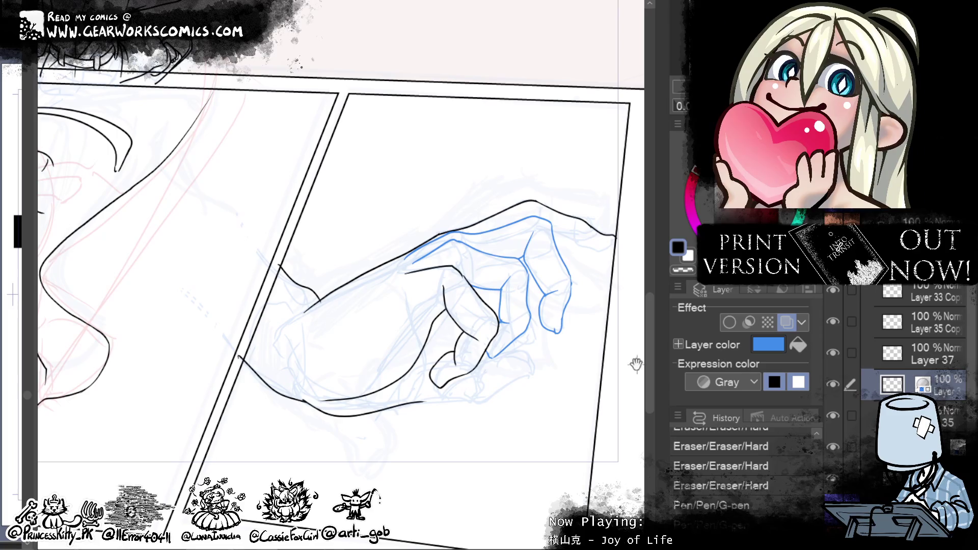
Step: Hide the upper layer and select the layer below for inking
{"action": "left_click_drag", "start_coordinate": [626, 356], "coordinate": [573, 388]}
{"action": "left_click", "coordinate": [833, 384]}
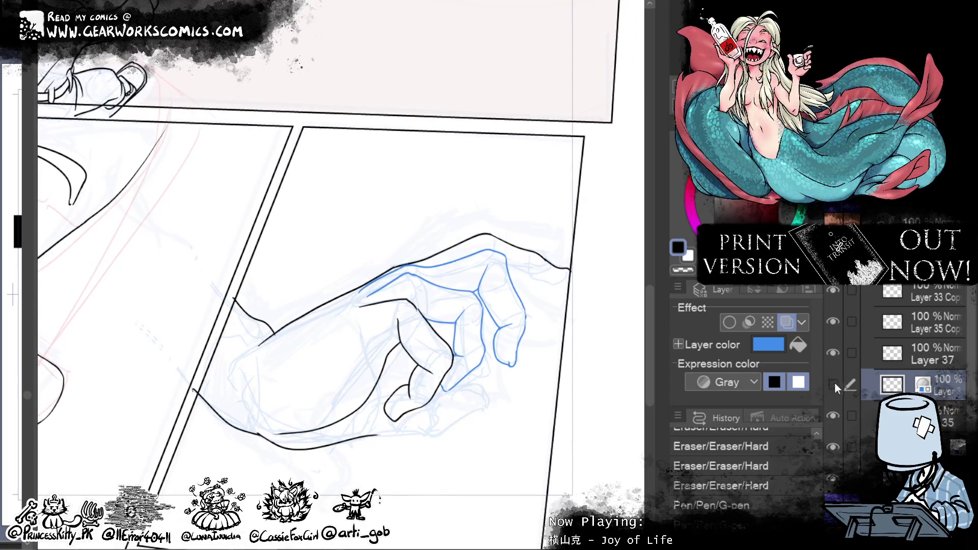
{"action": "left_click", "coordinate": [847, 410]}
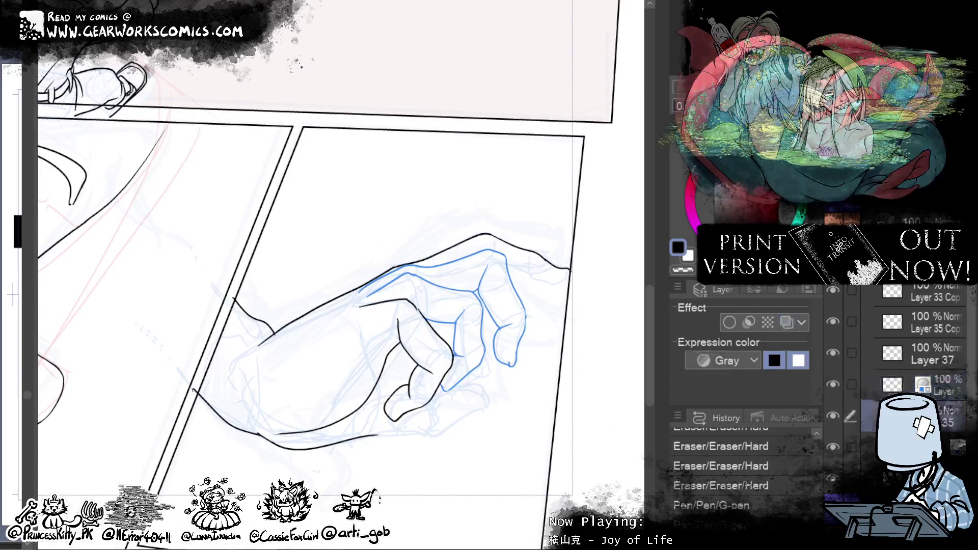
Step: Attempt the curved fingertip outline in black, redrawing it repeatedly
{"action": "left_click_drag", "start_coordinate": [568, 278], "coordinate": [528, 271]}
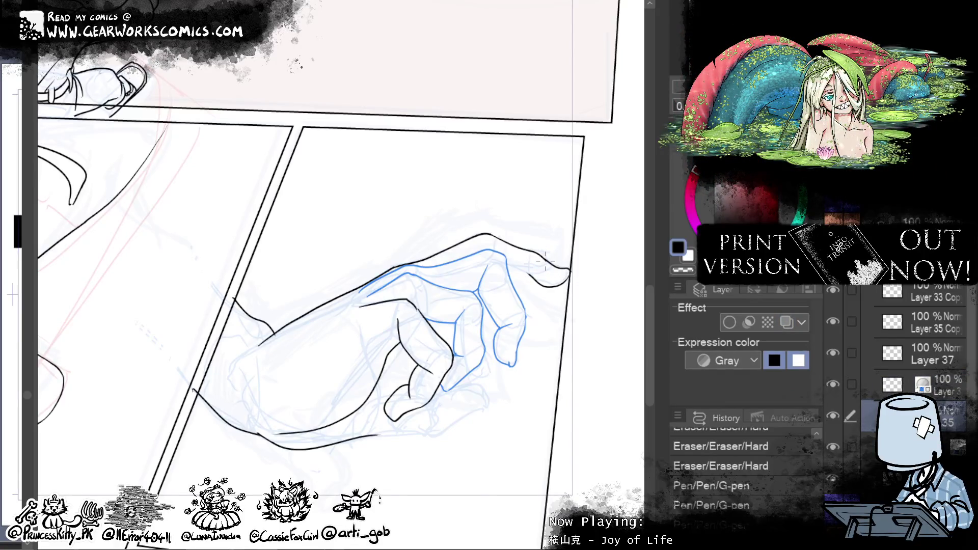
{"action": "key", "text": "ctrl+z"}
{"action": "left_click_drag", "start_coordinate": [529, 275], "coordinate": [571, 279]}
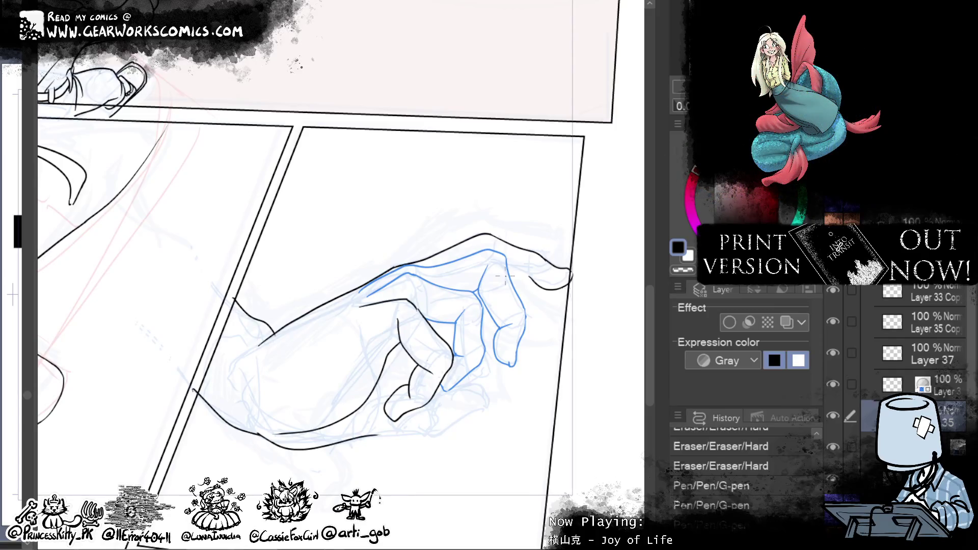
{"action": "mouse_move", "coordinate": [538, 284]}
{"action": "left_mouse_down"}
{"action": "mouse_move", "coordinate": [480, 252]}
{"action": "mouse_move", "coordinate": [548, 283]}
{"action": "left_mouse_up"}
{"action": "key", "text": "ctrl+z"}
{"action": "key", "text": "ctrl+z"}
{"action": "key", "text": "ctrl+z"}
{"action": "left_click_drag", "start_coordinate": [486, 250], "coordinate": [542, 275]}
{"action": "key", "text": "ctrl+z"}
{"action": "key", "text": "ctrl+z"}
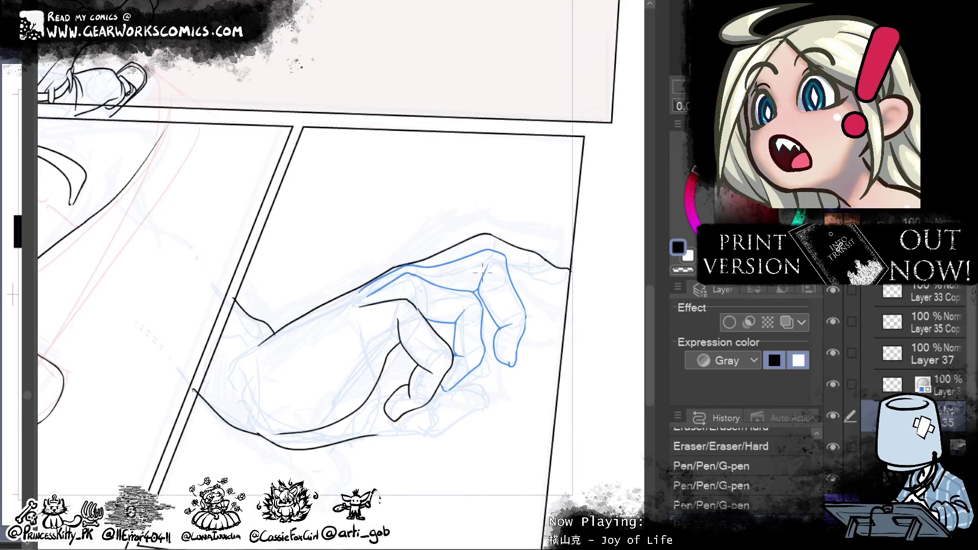
{"action": "left_click_drag", "start_coordinate": [483, 246], "coordinate": [535, 273]}
{"action": "key", "text": "ctrl+z"}
{"action": "left_click_drag", "start_coordinate": [484, 247], "coordinate": [537, 273]}
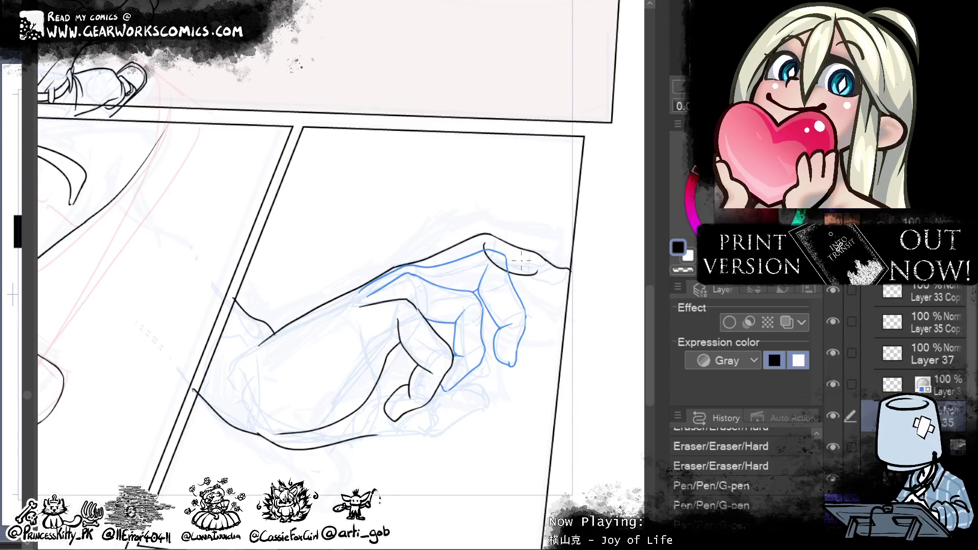
{"action": "key", "text": "ctrl+z"}
{"action": "left_click_drag", "start_coordinate": [485, 240], "coordinate": [510, 272]}
{"action": "key", "text": "ctrl+z"}
Step: Try several fingertip curves and a hooked line under the fingertip, undoing each
{"action": "left_click_drag", "start_coordinate": [497, 272], "coordinate": [545, 287]}
{"action": "key", "text": "ctrl+z"}
{"action": "left_click_drag", "start_coordinate": [494, 269], "coordinate": [545, 279]}
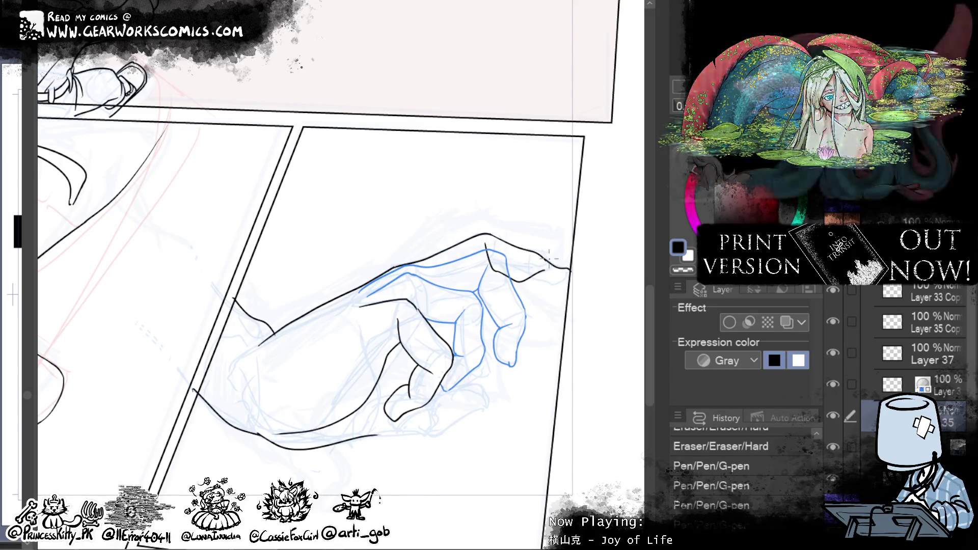
{"action": "key", "text": "ctrl+z"}
{"action": "mouse_move", "coordinate": [491, 265]}
{"action": "left_mouse_down"}
{"action": "mouse_move", "coordinate": [536, 265]}
{"action": "mouse_move", "coordinate": [527, 280]}
{"action": "mouse_move", "coordinate": [493, 275]}
{"action": "mouse_move", "coordinate": [506, 264]}
{"action": "left_mouse_up"}
{"action": "key", "text": "ctrl+z"}
{"action": "key", "text": "ctrl+z"}
{"action": "key", "text": "ctrl+z"}
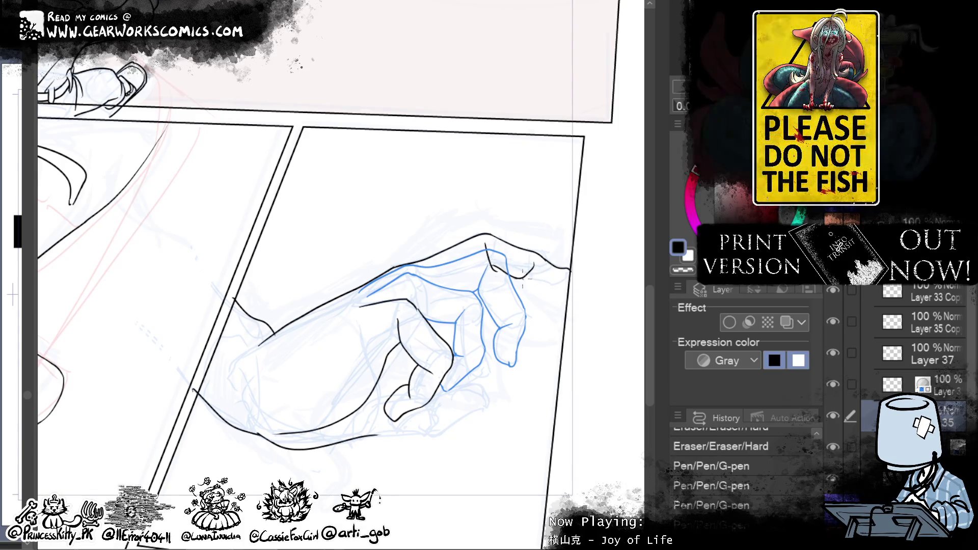
{"action": "left_click_drag", "start_coordinate": [522, 277], "coordinate": [568, 298]}
{"action": "key", "text": "ctrl+z"}
{"action": "left_click_drag", "start_coordinate": [520, 277], "coordinate": [585, 280]}
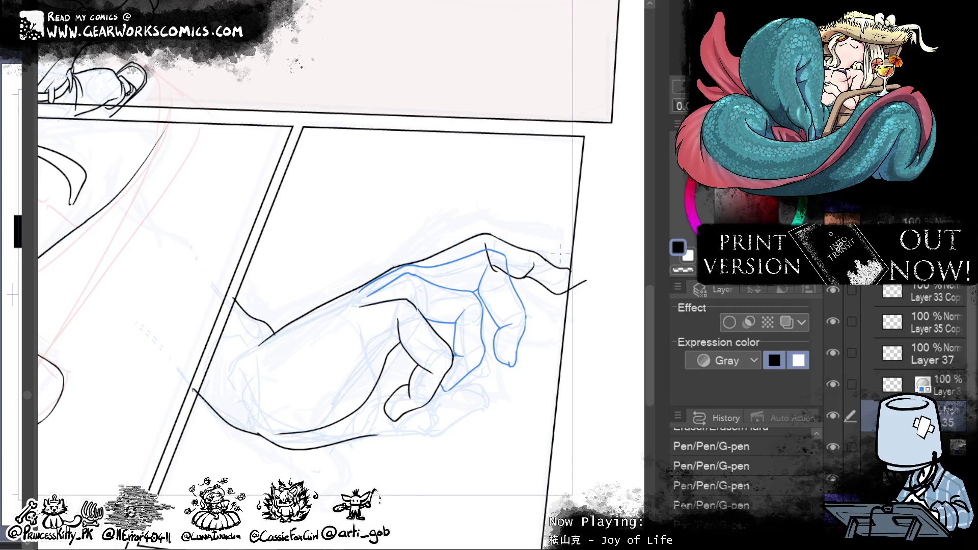
{"action": "key", "text": "ctrl+z"}
{"action": "mouse_move", "coordinate": [525, 277]}
{"action": "left_mouse_down"}
{"action": "mouse_move", "coordinate": [554, 286]}
{"action": "mouse_move", "coordinate": [568, 277]}
{"action": "left_mouse_up"}
{"action": "key", "text": "ctrl+z"}
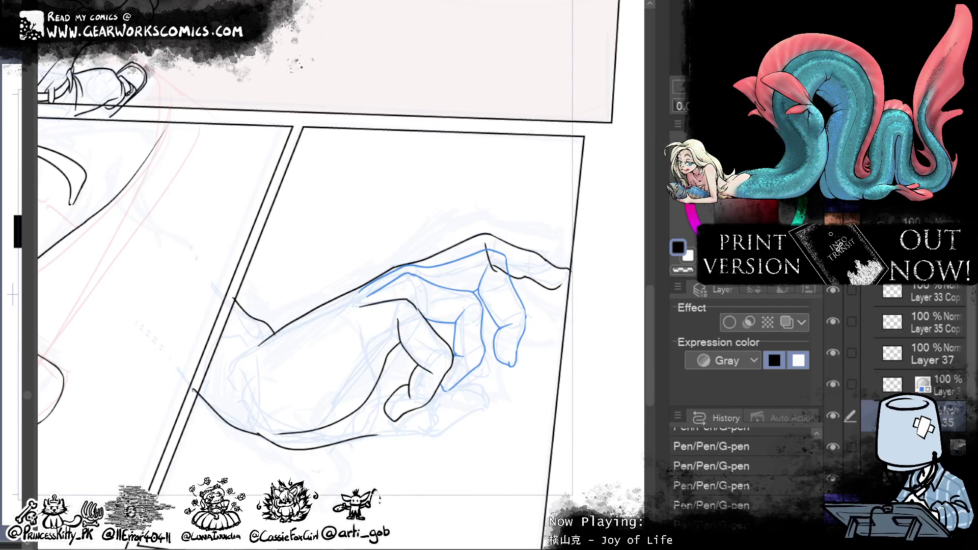
Step: Erase stray ink at the fingertip and liquify the fingertip line into shape
{"action": "mouse_move", "coordinate": [514, 295]}
{"action": "left_mouse_down"}
{"action": "mouse_move", "coordinate": [530, 303]}
{"action": "mouse_move", "coordinate": [509, 285]}
{"action": "left_mouse_up"}
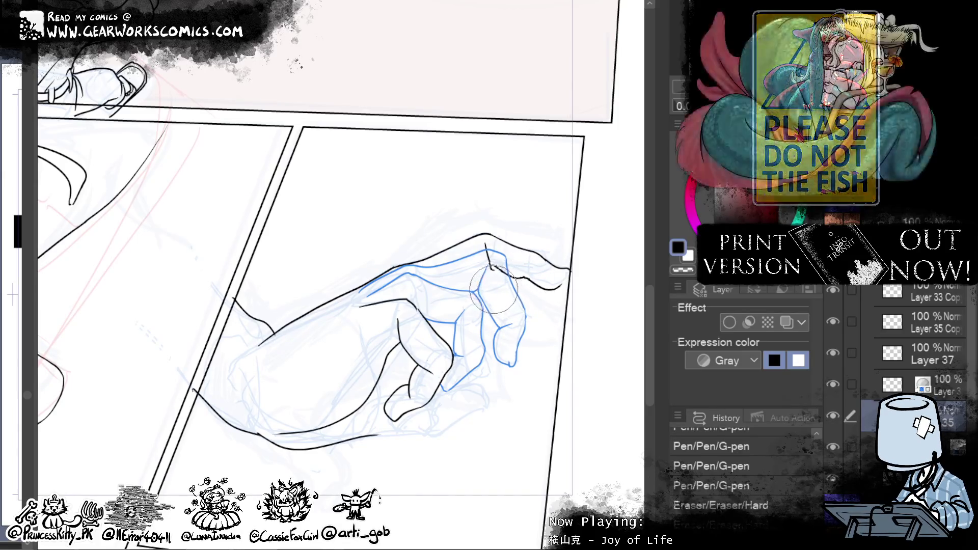
{"action": "mouse_move", "coordinate": [504, 285]}
{"action": "left_mouse_down"}
{"action": "mouse_move", "coordinate": [519, 305]}
{"action": "mouse_move", "coordinate": [563, 303]}
{"action": "left_mouse_up"}
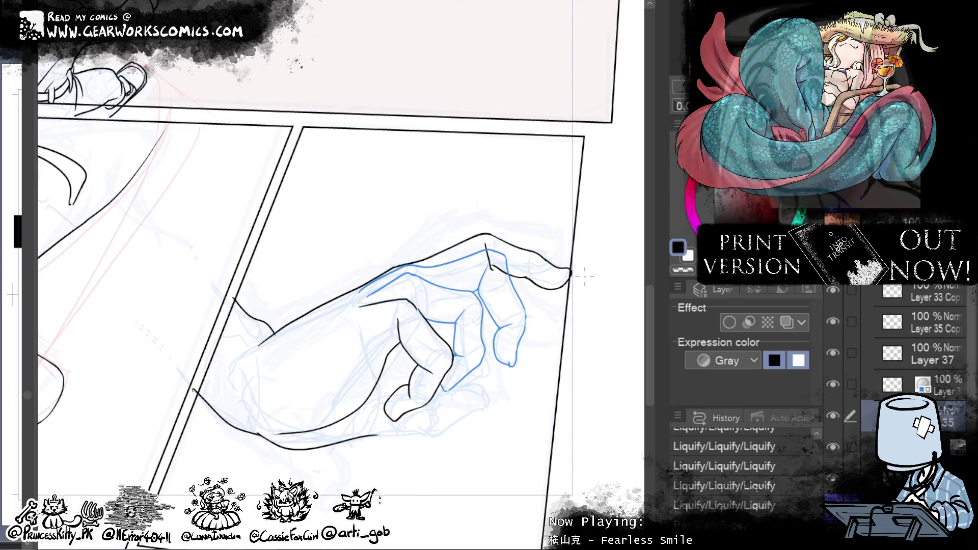
{"action": "mouse_move", "coordinate": [569, 434]}
{"action": "left_mouse_down"}
{"action": "mouse_move", "coordinate": [558, 319]}
{"action": "mouse_move", "coordinate": [601, 332]}
{"action": "left_mouse_up"}
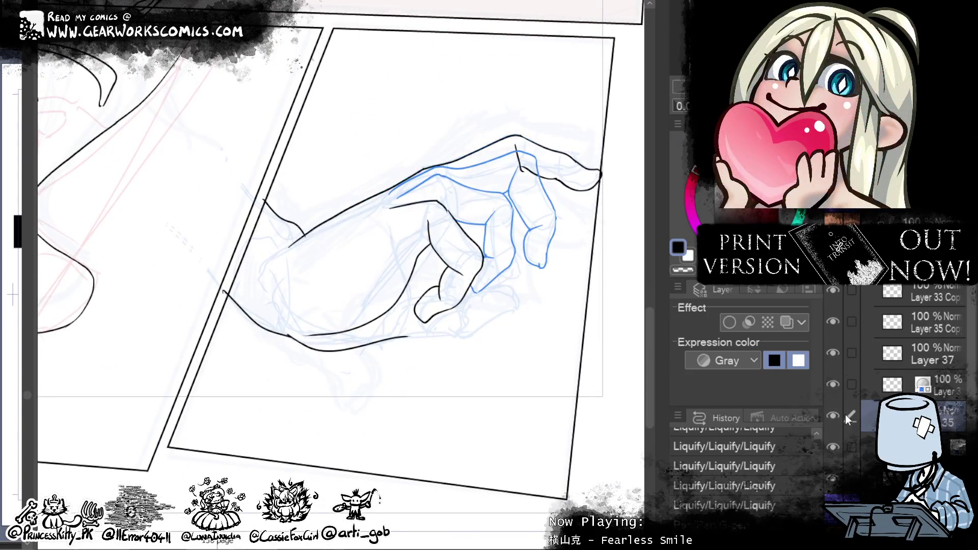
{"action": "left_click_drag", "start_coordinate": [565, 384], "coordinate": [557, 428]}
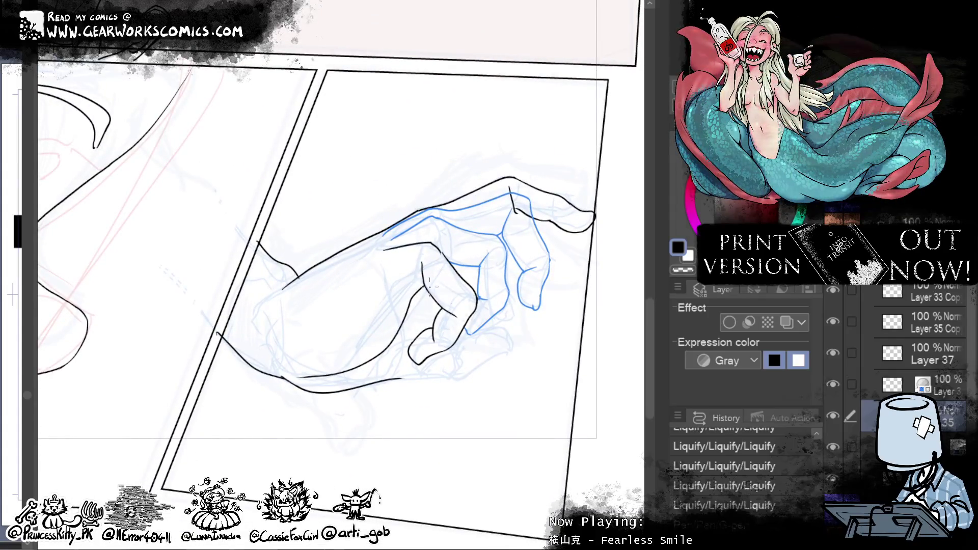
Step: Ink an inner hand line, trim its lower tip, and clean marks along the lower edge
{"action": "left_click_drag", "start_coordinate": [427, 288], "coordinate": [408, 342]}
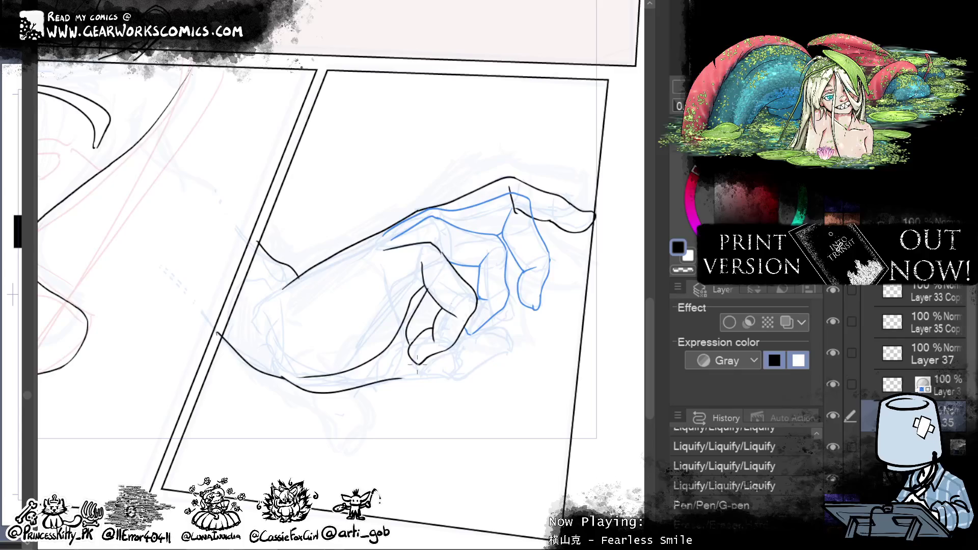
{"action": "left_click_drag", "start_coordinate": [410, 351], "coordinate": [407, 337]}
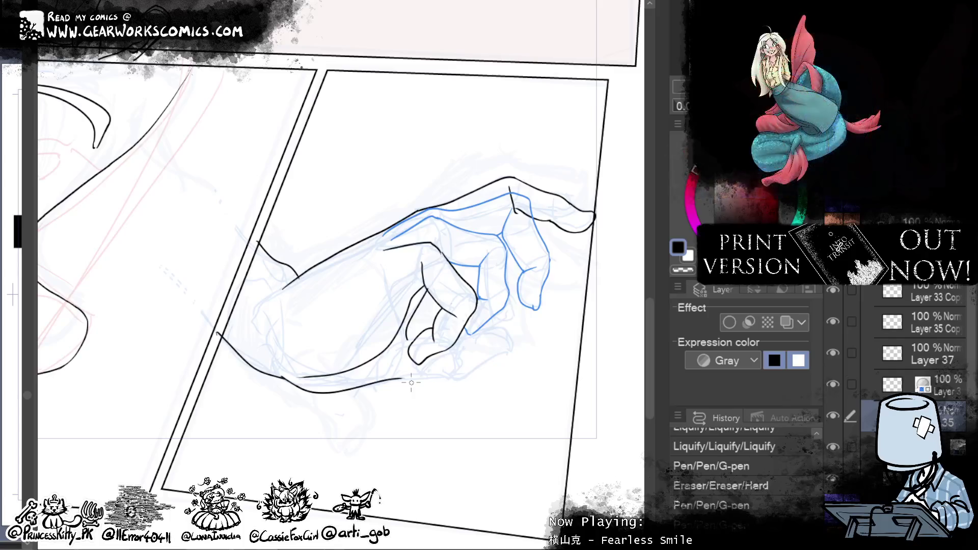
{"action": "mouse_move", "coordinate": [412, 332]}
{"action": "left_mouse_down"}
{"action": "mouse_move", "coordinate": [392, 352]}
{"action": "mouse_move", "coordinate": [456, 335]}
{"action": "left_mouse_up"}
{"action": "key", "text": "ctrl+z"}
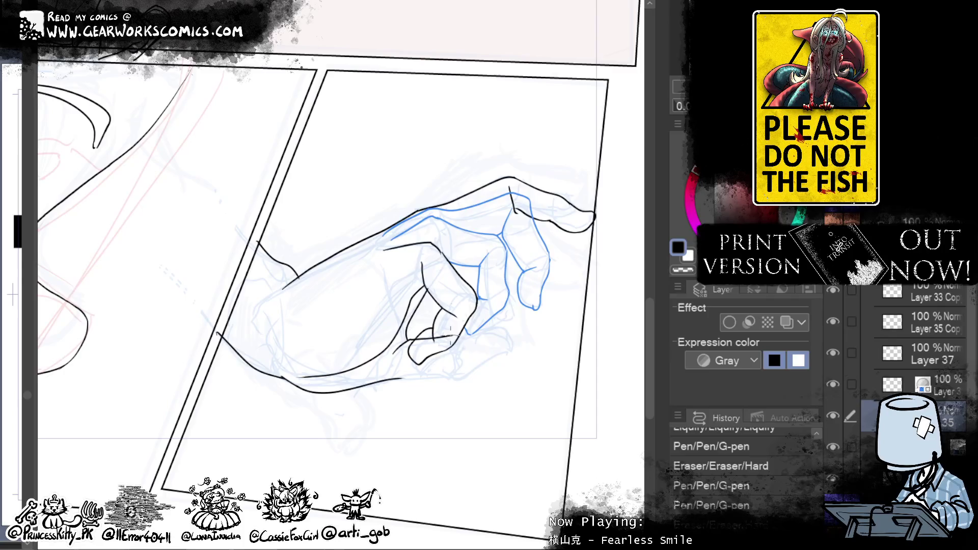
{"action": "left_click_drag", "start_coordinate": [401, 380], "coordinate": [438, 377]}
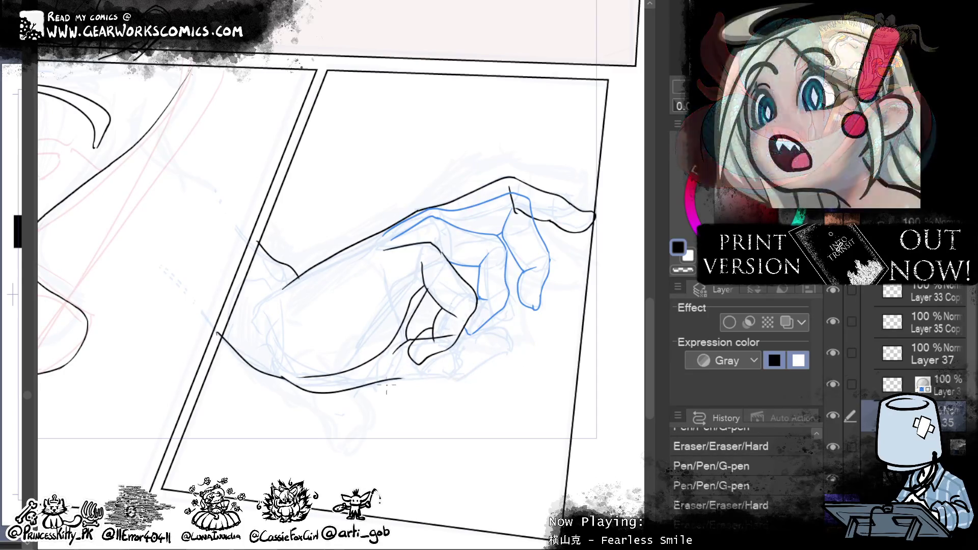
Step: Ink a short stroke along the hand's lower edge and try a thumb stroke
{"action": "left_click_drag", "start_coordinate": [397, 380], "coordinate": [428, 379]}
{"action": "key", "text": "ctrl+z"}
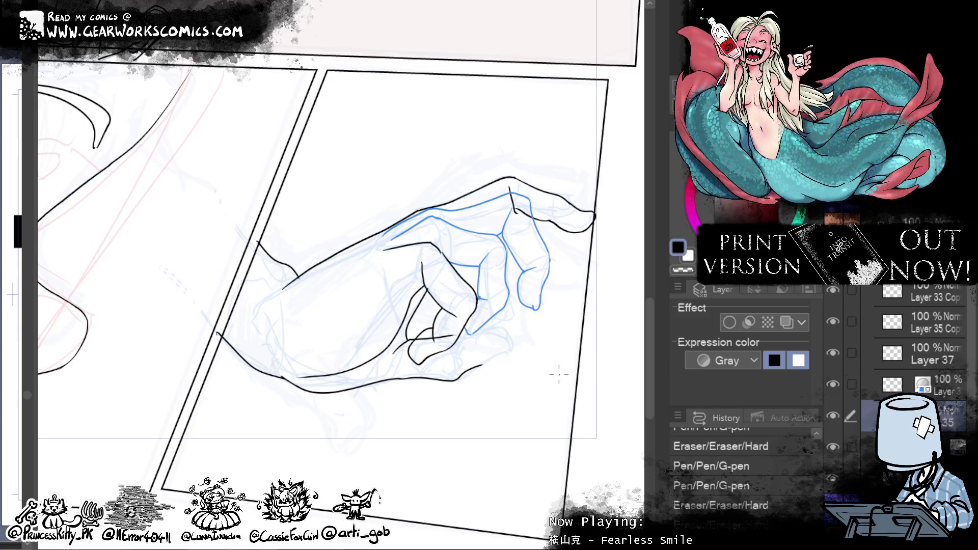
{"action": "left_click_drag", "start_coordinate": [469, 371], "coordinate": [456, 384]}
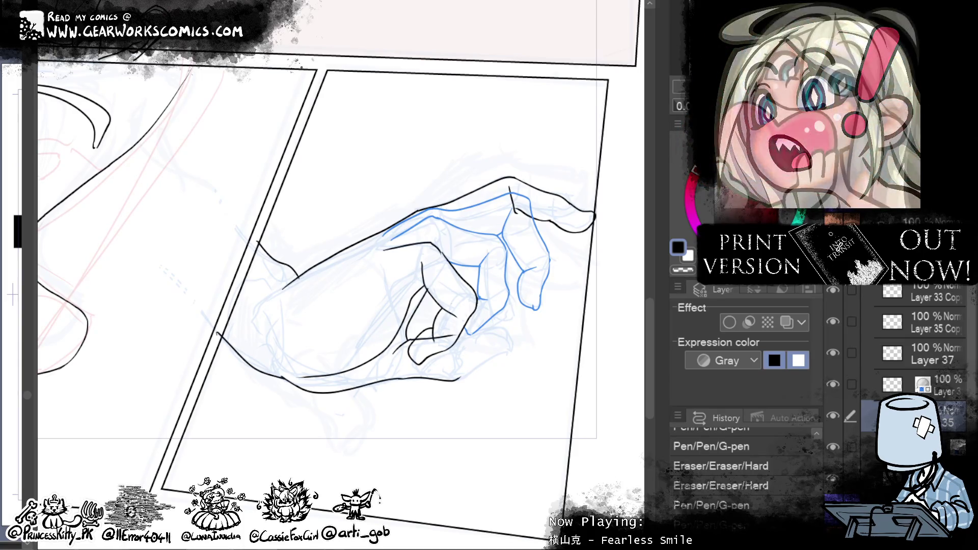
{"action": "mouse_move", "coordinate": [453, 333]}
{"action": "left_mouse_down"}
{"action": "mouse_move", "coordinate": [450, 353]}
{"action": "mouse_move", "coordinate": [509, 337]}
{"action": "mouse_move", "coordinate": [455, 380]}
{"action": "left_mouse_up"}
{"action": "key", "text": "ctrl+z"}
Step: Ink the curved thumb line with a short stroke and erase stray marks at the thumb tip
{"action": "left_click_drag", "start_coordinate": [509, 339], "coordinate": [457, 380]}
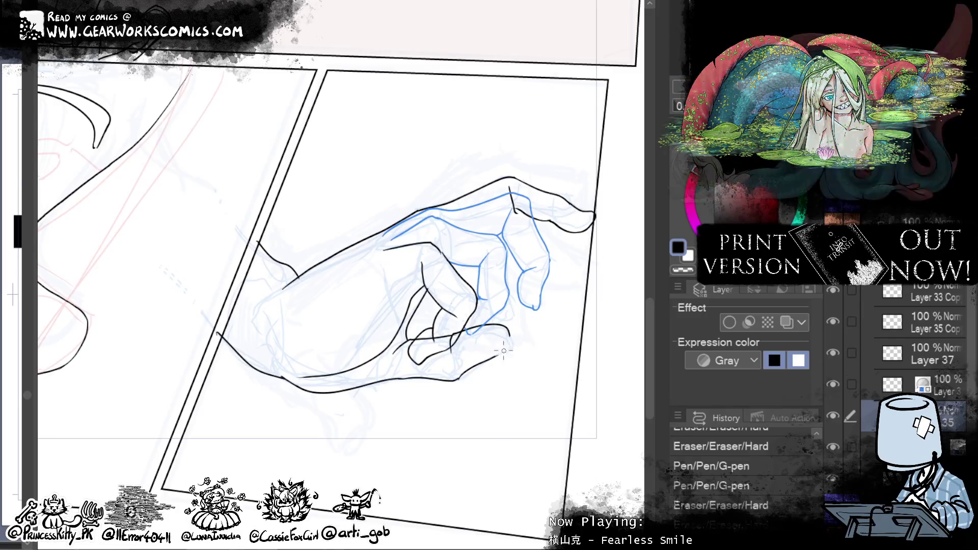
{"action": "left_click_drag", "start_coordinate": [510, 347], "coordinate": [508, 358]}
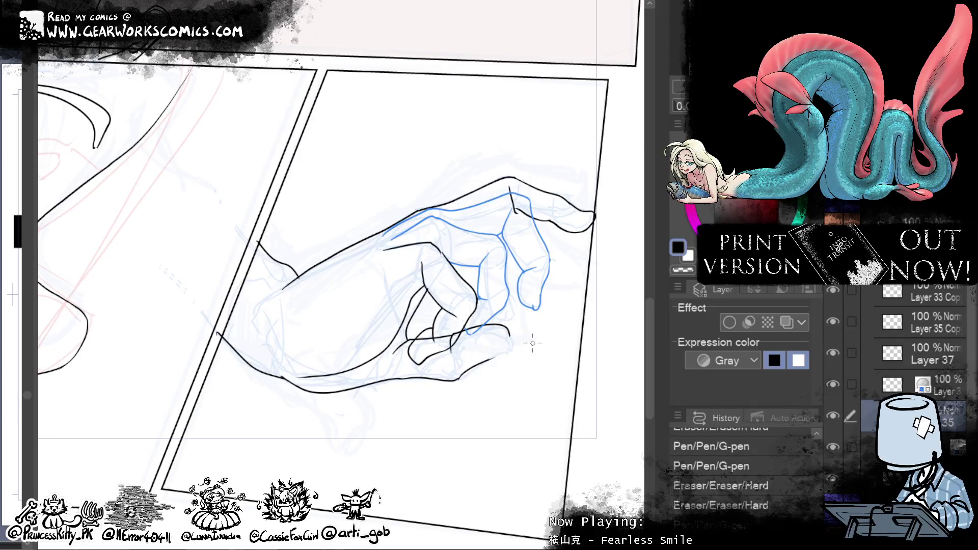
{"action": "key", "text": "ctrl+z"}
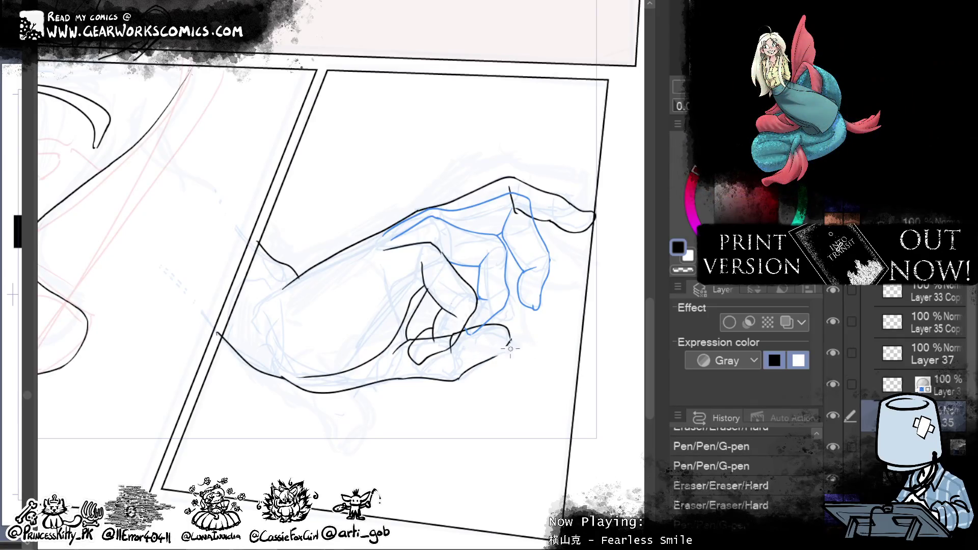
{"action": "left_click_drag", "start_coordinate": [515, 338], "coordinate": [511, 345]}
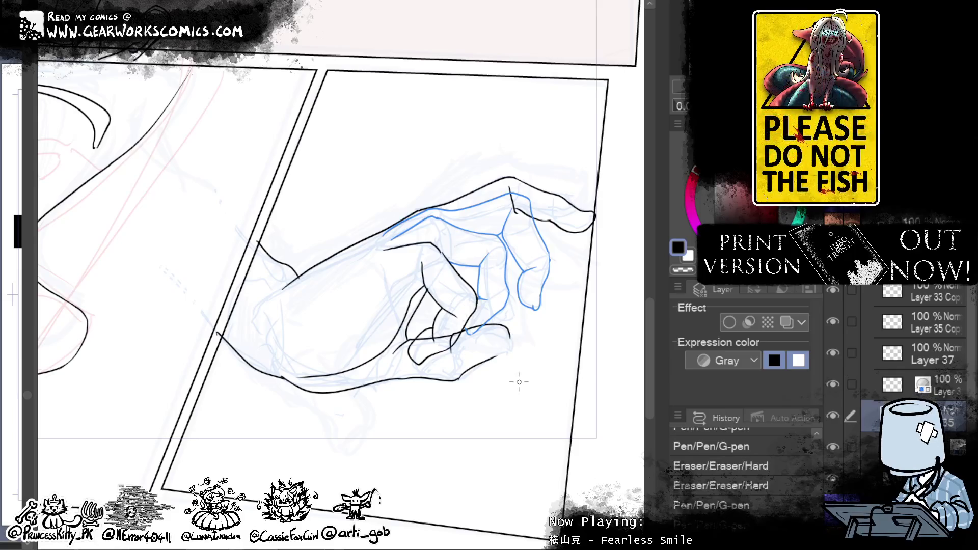
{"action": "left_click_drag", "start_coordinate": [510, 352], "coordinate": [508, 334]}
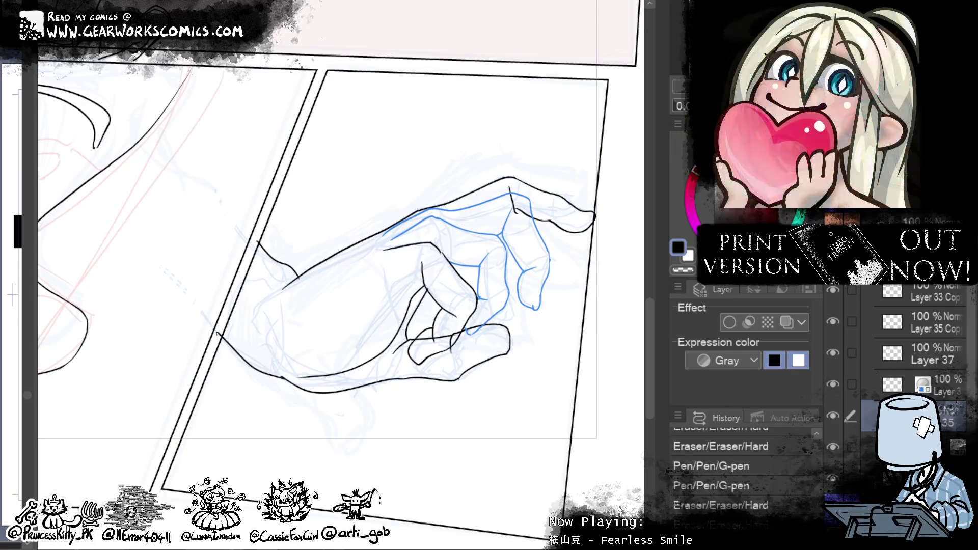
{"action": "left_click_drag", "start_coordinate": [524, 338], "coordinate": [524, 328]}
{"action": "left_click_drag", "start_coordinate": [514, 369], "coordinate": [517, 382]}
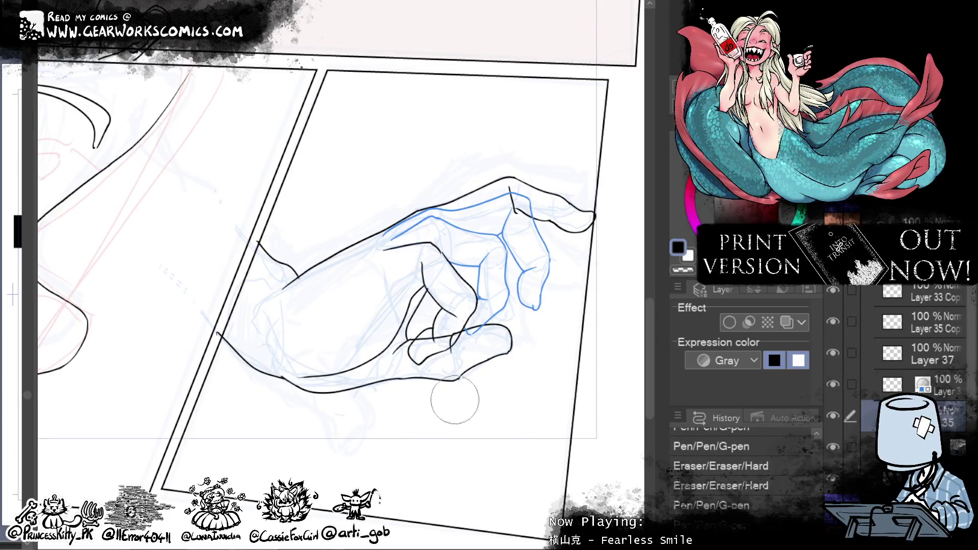
Step: Liquify the hand's lower-edge line into a smoother shape
{"action": "mouse_move", "coordinate": [448, 392]}
{"action": "left_mouse_down"}
{"action": "mouse_move", "coordinate": [472, 379]}
{"action": "mouse_move", "coordinate": [458, 393]}
{"action": "mouse_move", "coordinate": [383, 404]}
{"action": "left_mouse_up"}
{"action": "mouse_move", "coordinate": [441, 383]}
{"action": "left_mouse_down"}
{"action": "mouse_move", "coordinate": [427, 408]}
{"action": "mouse_move", "coordinate": [415, 389]}
{"action": "mouse_move", "coordinate": [418, 403]}
{"action": "left_mouse_up"}
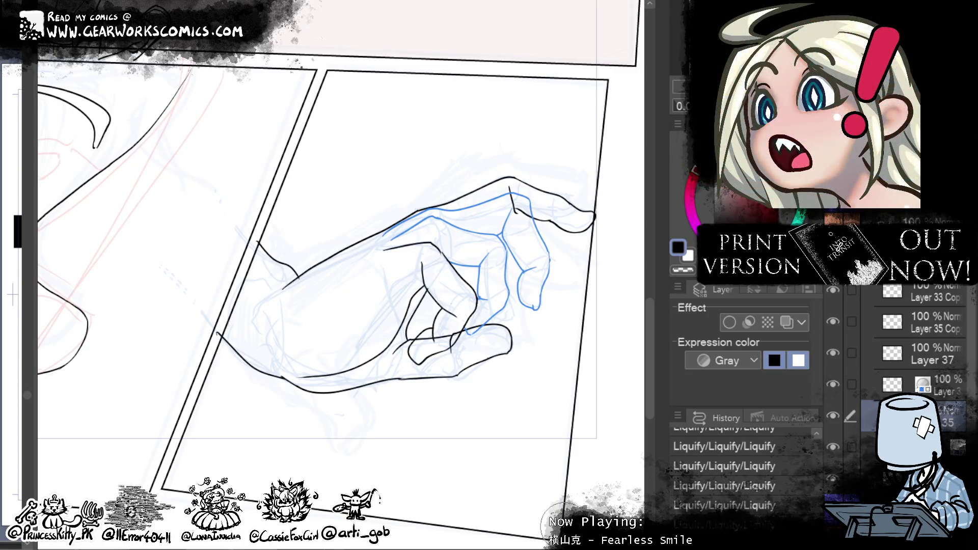
{"action": "left_click", "coordinate": [677, 286]}
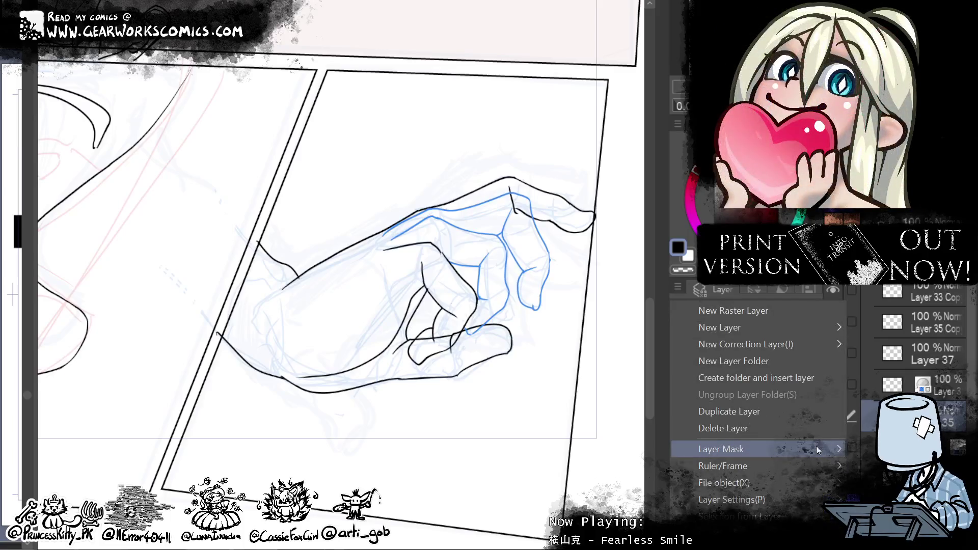
Step: Create a layer mask on the current hand ink layer with Ctrl+Y
{"action": "key", "text": "Escape"}
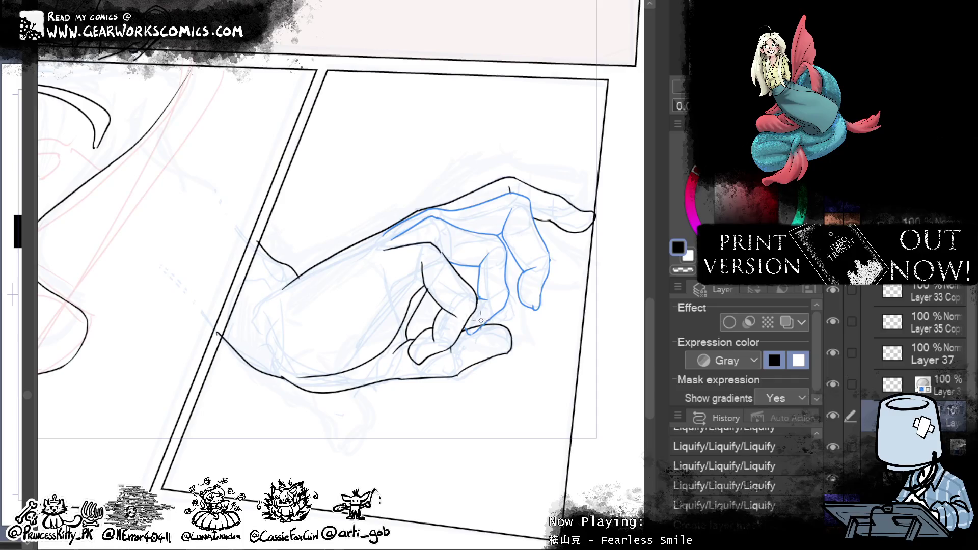
{"action": "key", "text": "ctrl+y"}
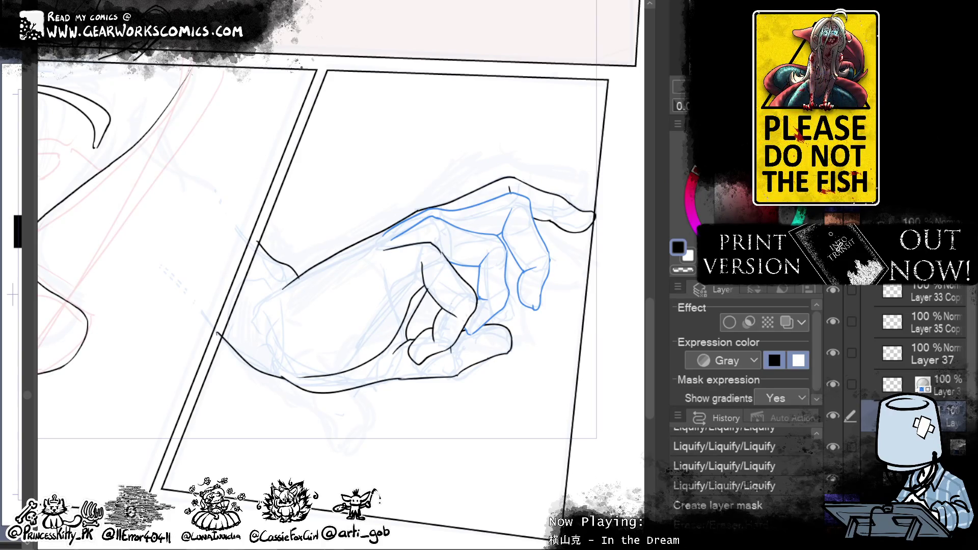
{"action": "scroll", "coordinate": [645, 390], "scroll_direction": "up", "scroll_amount": 1}
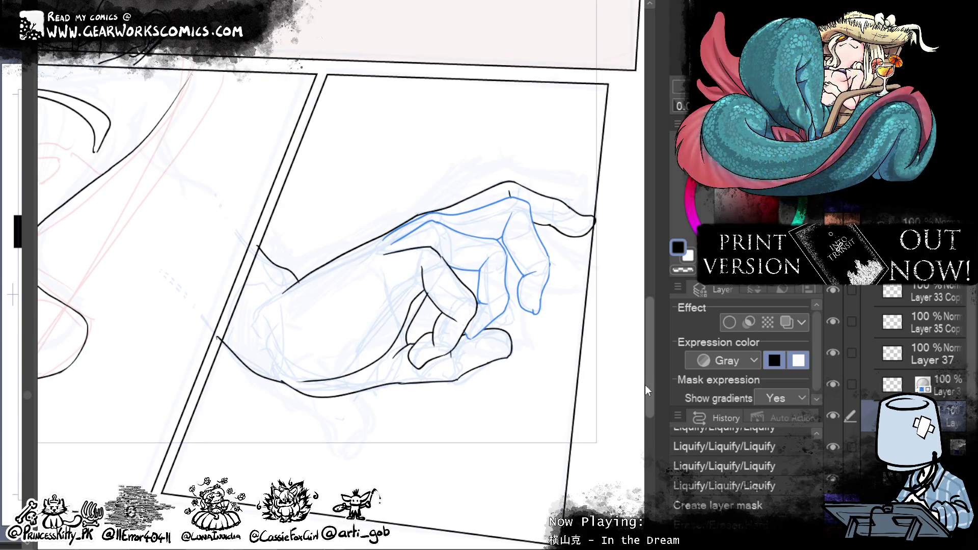
Step: Turn off Layer color on the other hand layer and show Layer 35 Copy
{"action": "left_click", "coordinate": [912, 384]}
{"action": "left_click", "coordinate": [786, 322]}
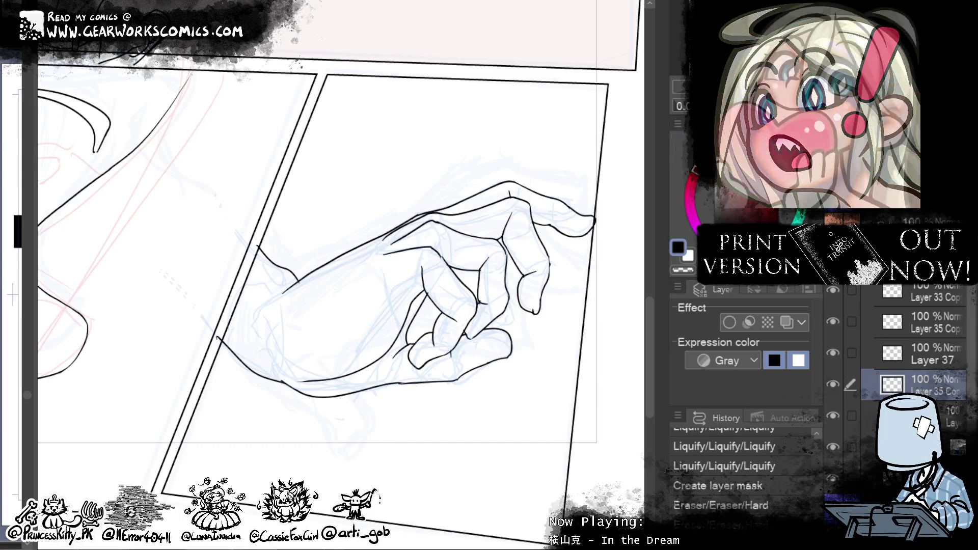
{"action": "left_click", "coordinate": [832, 385]}
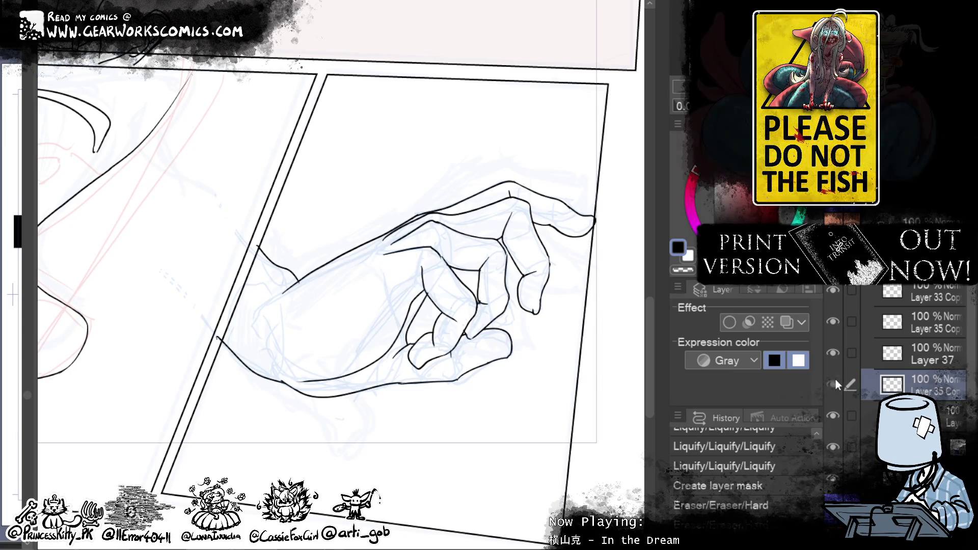
{"action": "scroll", "coordinate": [540, 346], "scroll_direction": "down", "scroll_amount": 5}
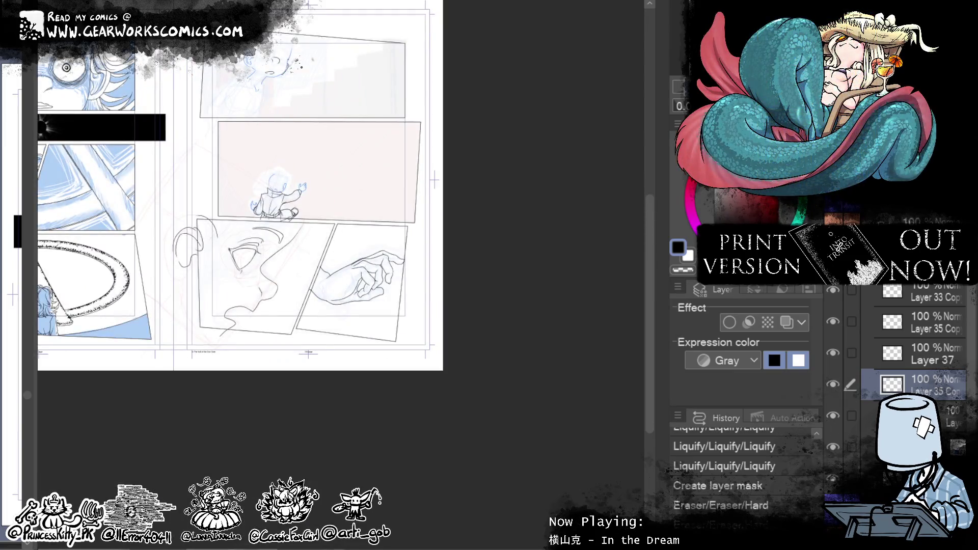
Step: Select the upper Layer 35 Copy and zoom in on the top panel's sketched face
{"action": "scroll", "coordinate": [539, 346], "scroll_direction": "up", "scroll_amount": 4}
{"action": "left_click_drag", "start_coordinate": [540, 347], "coordinate": [540, 377]}
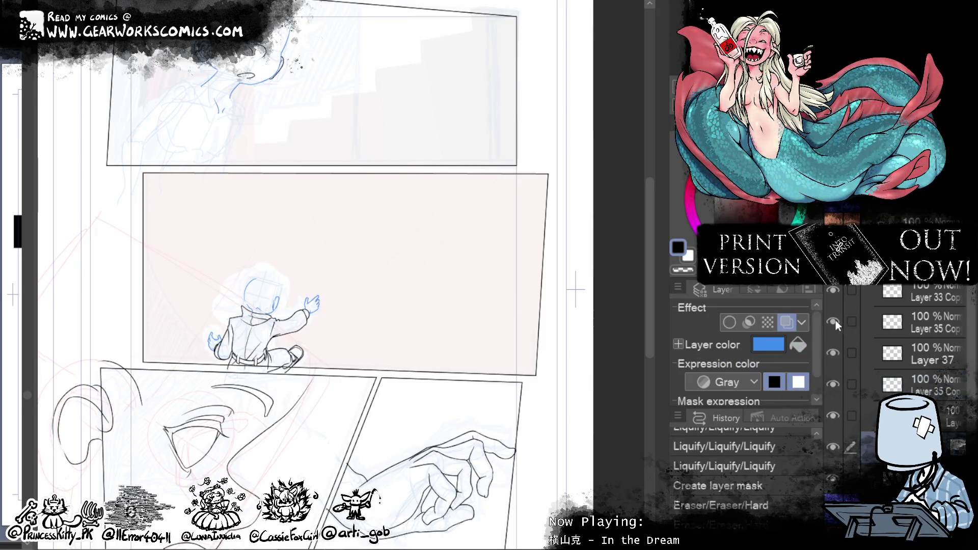
{"action": "left_click", "coordinate": [946, 321]}
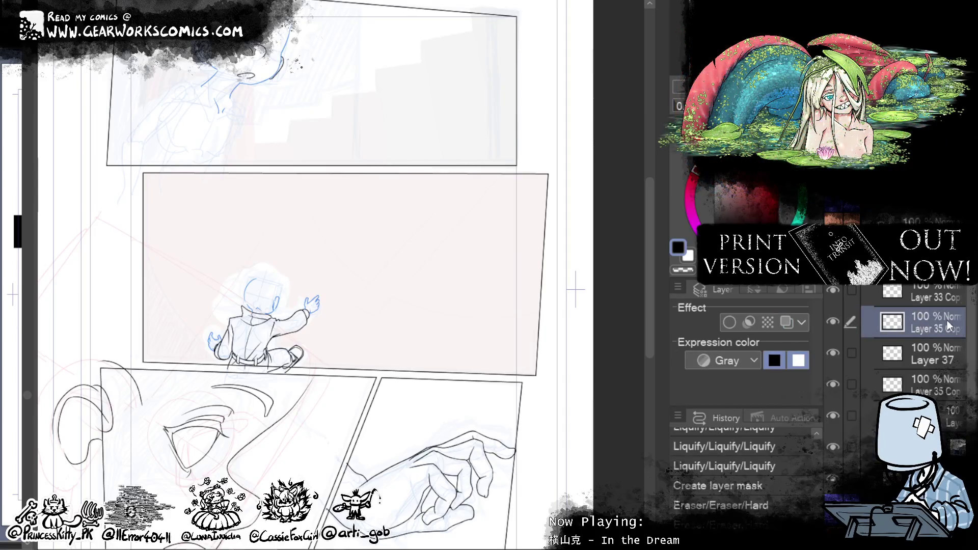
{"action": "left_click_drag", "start_coordinate": [463, 350], "coordinate": [527, 466]}
{"action": "scroll", "coordinate": [480, 199], "scroll_direction": "up", "scroll_amount": 3}
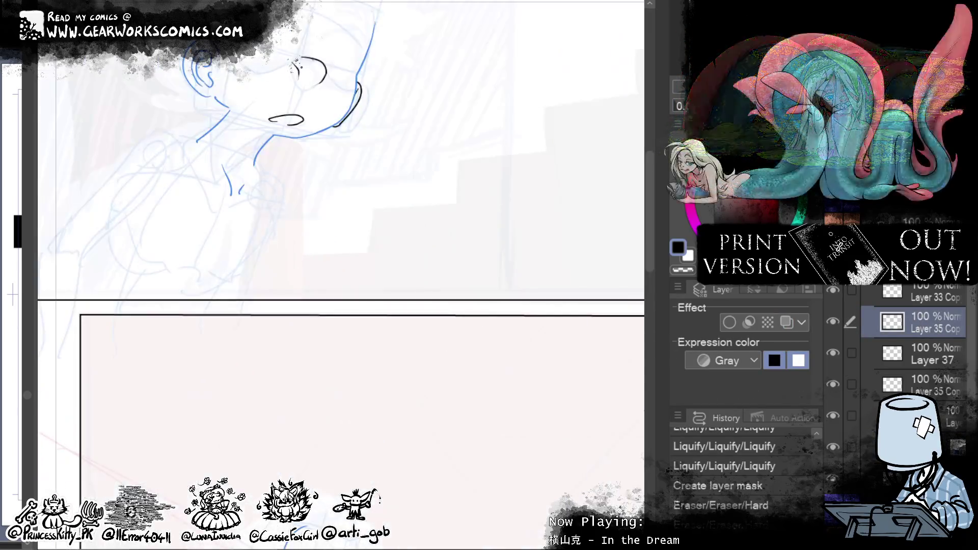
{"action": "left_click_drag", "start_coordinate": [480, 199], "coordinate": [598, 309]}
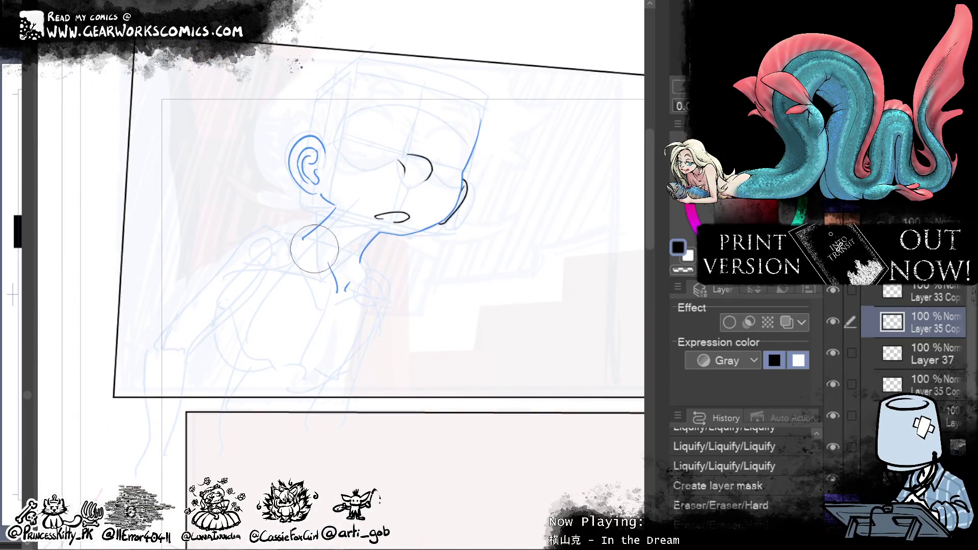
Step: Ink the neck line down from the jaw, undoing and redrawing it until it sits straight
{"action": "left_click_drag", "start_coordinate": [298, 213], "coordinate": [336, 306]}
{"action": "key", "text": "ctrl+z"}
{"action": "mouse_move", "coordinate": [298, 213]}
{"action": "left_mouse_down"}
{"action": "mouse_move", "coordinate": [336, 305]}
{"action": "mouse_move", "coordinate": [291, 210]}
{"action": "left_mouse_up"}
{"action": "key", "text": "ctrl+z"}
{"action": "key", "text": "ctrl+z"}
{"action": "left_click_drag", "start_coordinate": [330, 309], "coordinate": [300, 208]}
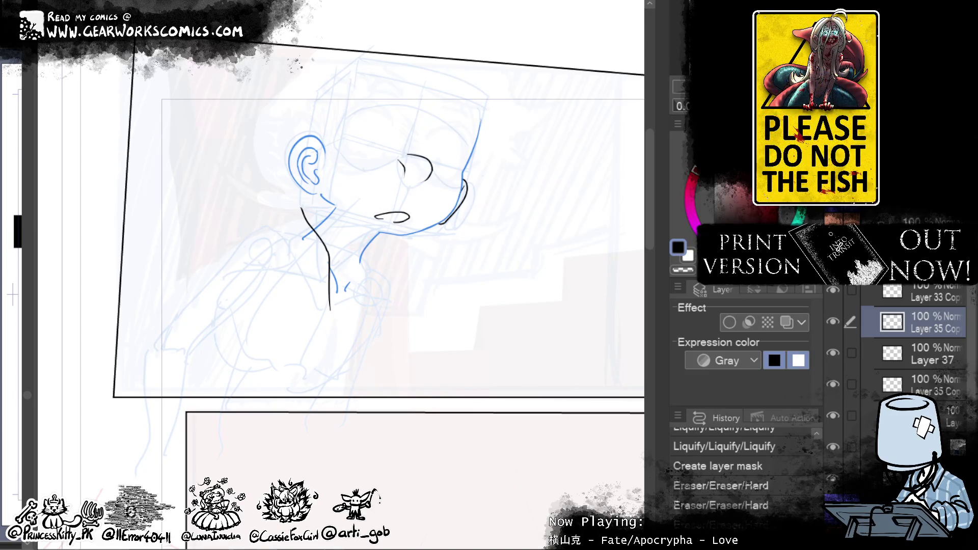
{"action": "mouse_move", "coordinate": [273, 201]}
{"action": "left_mouse_down"}
{"action": "mouse_move", "coordinate": [307, 257]}
{"action": "mouse_move", "coordinate": [276, 206]}
{"action": "left_mouse_up"}
{"action": "key", "text": "ctrl+z"}
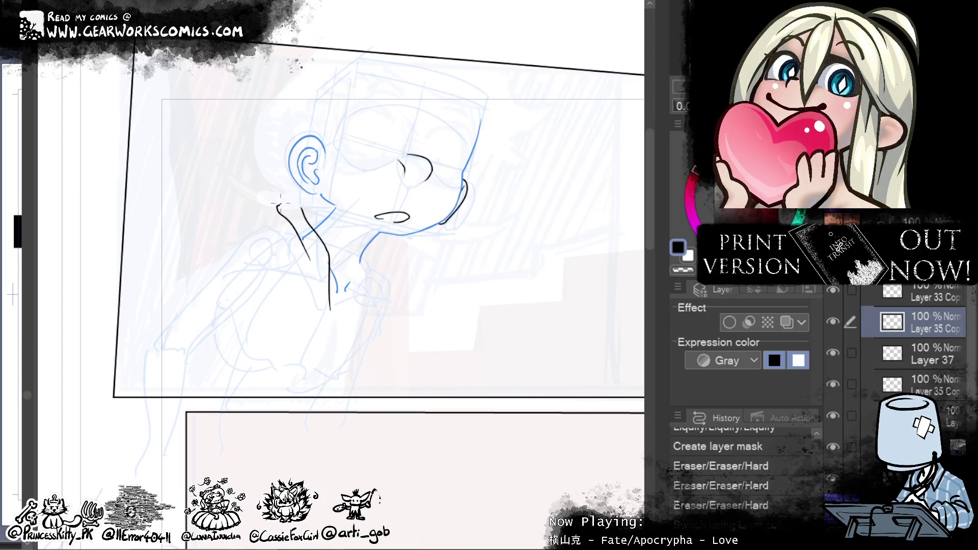
Step: Ink the top edge of the collar and the small connecting marks at the neck
{"action": "left_click_drag", "start_coordinate": [279, 205], "coordinate": [326, 207]}
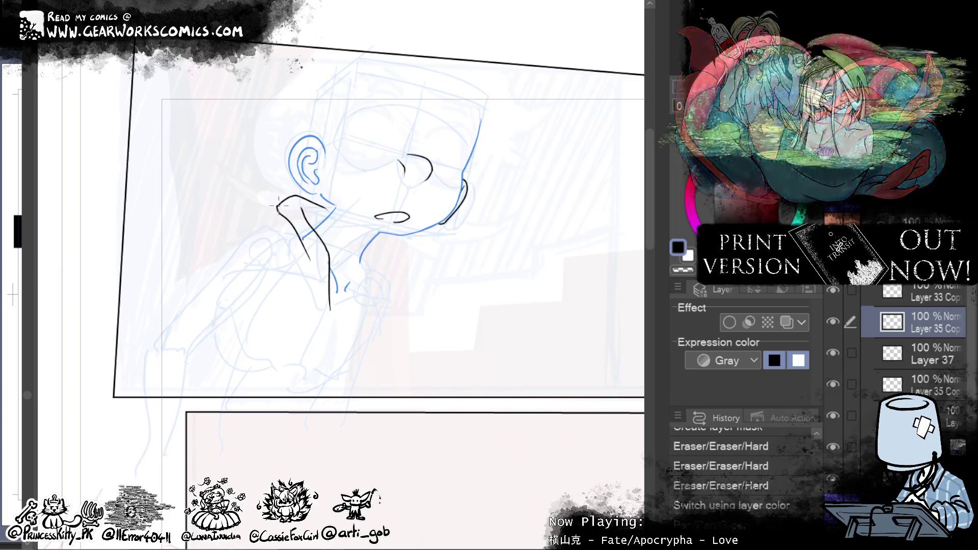
{"action": "left_click_drag", "start_coordinate": [278, 204], "coordinate": [280, 214]}
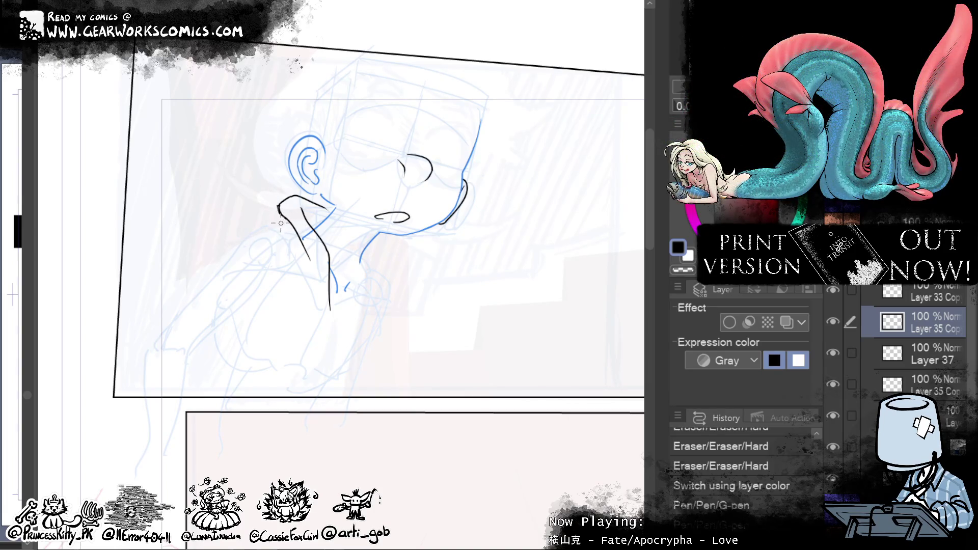
{"action": "left_click", "coordinate": [292, 245]}
{"action": "left_click_drag", "start_coordinate": [277, 210], "coordinate": [287, 238]}
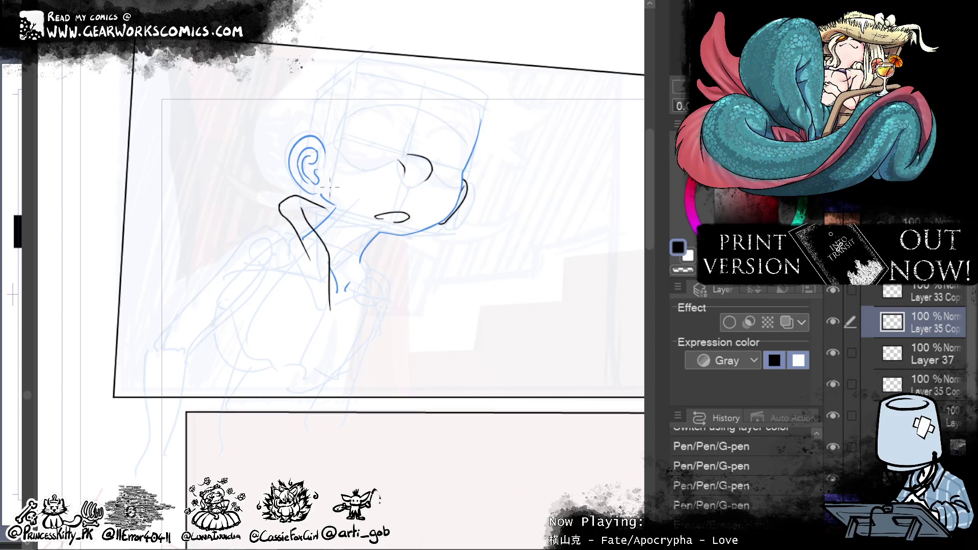
Step: Ink the left side of the neck, redrawing it and trimming its lower extension
{"action": "left_click_drag", "start_coordinate": [281, 220], "coordinate": [296, 268]}
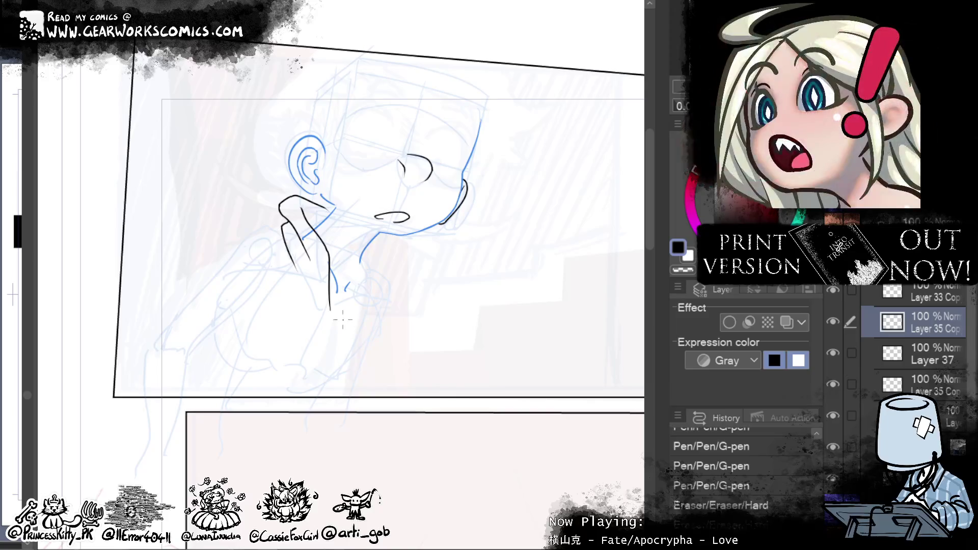
{"action": "key", "text": "ctrl+z"}
{"action": "left_click_drag", "start_coordinate": [282, 222], "coordinate": [296, 323]}
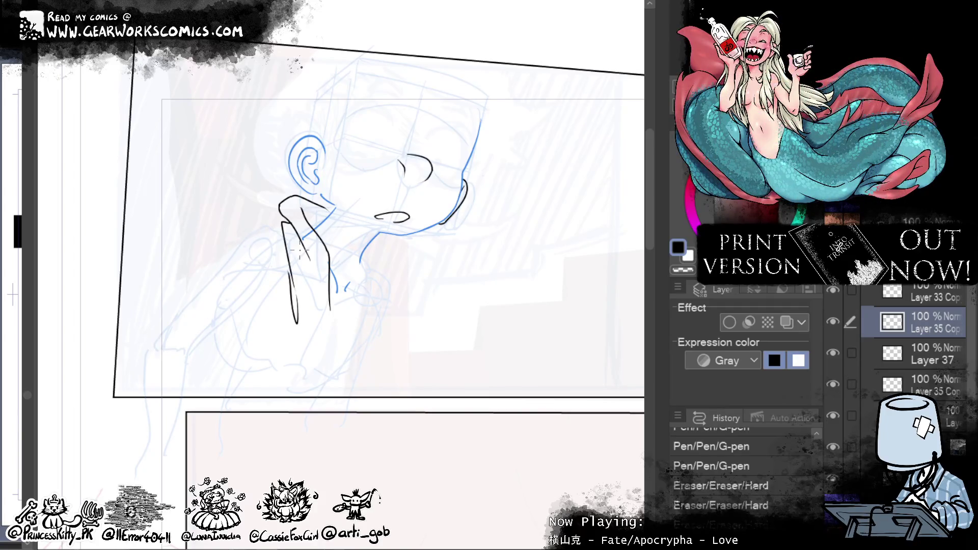
{"action": "key", "text": "ctrl+z"}
Step: Ink a short stroke beside the neck, retrying it until it fits, then reframe the face
{"action": "left_click_drag", "start_coordinate": [308, 261], "coordinate": [314, 301]}
{"action": "key", "text": "ctrl+z"}
{"action": "left_click_drag", "start_coordinate": [304, 239], "coordinate": [313, 291]}
{"action": "key", "text": "ctrl+z"}
{"action": "left_click_drag", "start_coordinate": [304, 239], "coordinate": [314, 290]}
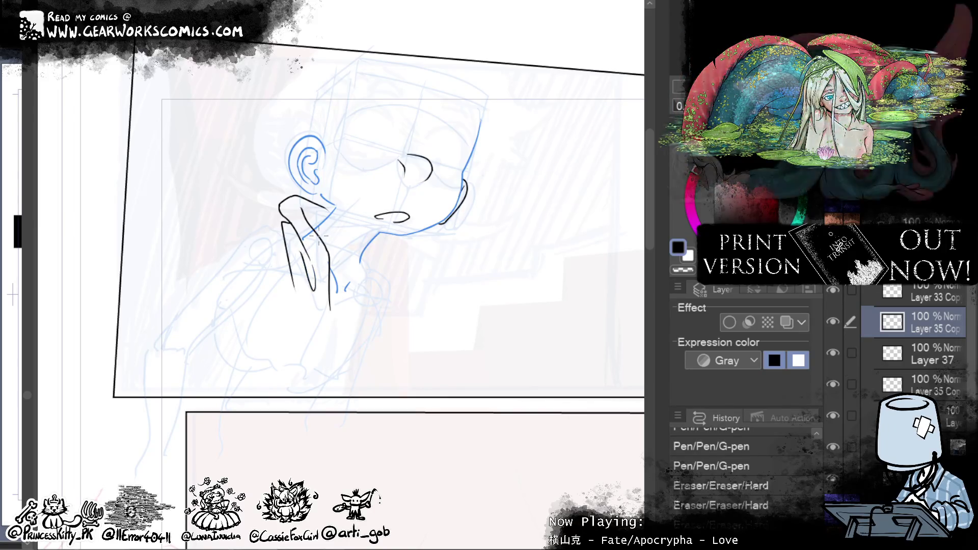
{"action": "key", "text": "ctrl+z"}
{"action": "left_click_drag", "start_coordinate": [305, 252], "coordinate": [316, 291]}
{"action": "key", "text": "ctrl+z"}
{"action": "left_click_drag", "start_coordinate": [301, 250], "coordinate": [314, 291]}
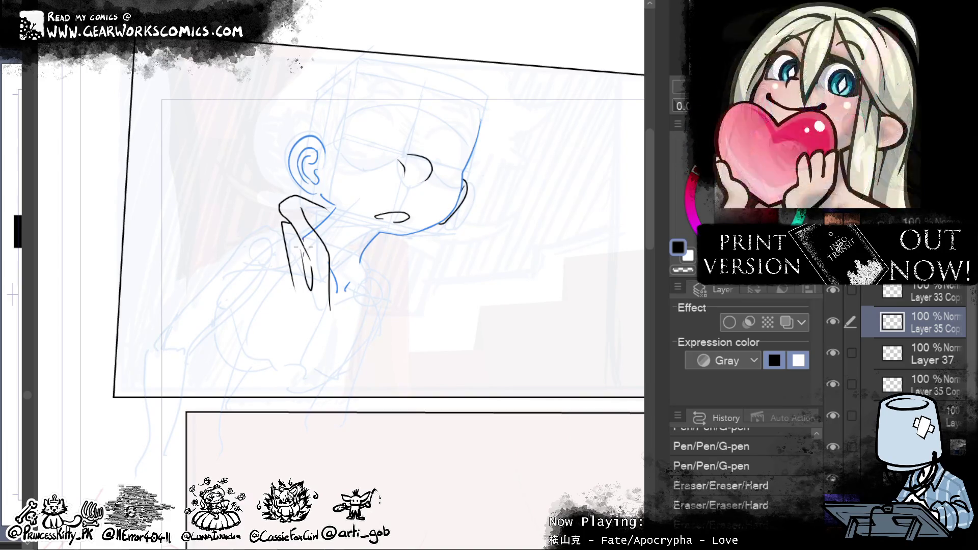
{"action": "mouse_move", "coordinate": [622, 206]}
{"action": "left_mouse_down"}
{"action": "mouse_move", "coordinate": [604, 371]}
{"action": "mouse_move", "coordinate": [591, 332]}
{"action": "mouse_move", "coordinate": [562, 331]}
{"action": "left_mouse_up"}
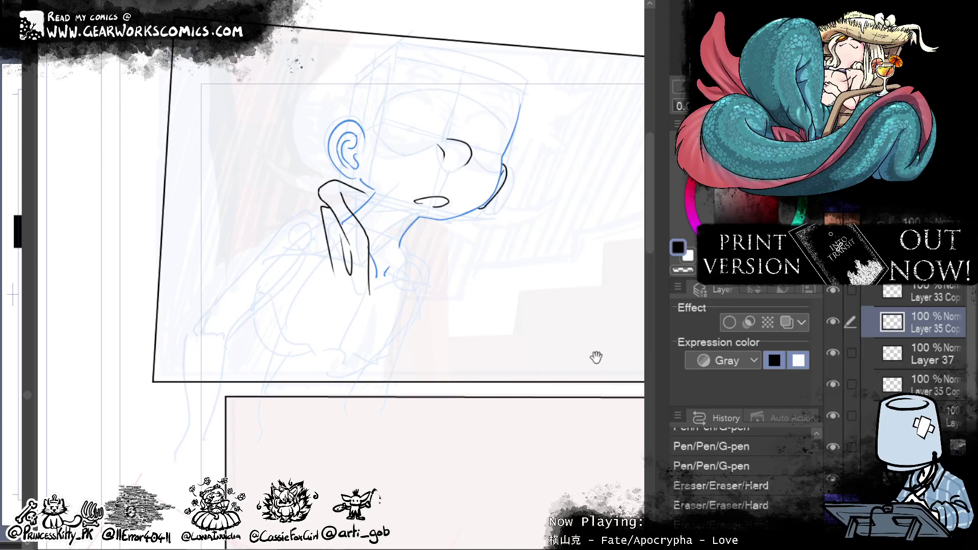
{"action": "left_click_drag", "start_coordinate": [647, 231], "coordinate": [582, 335]}
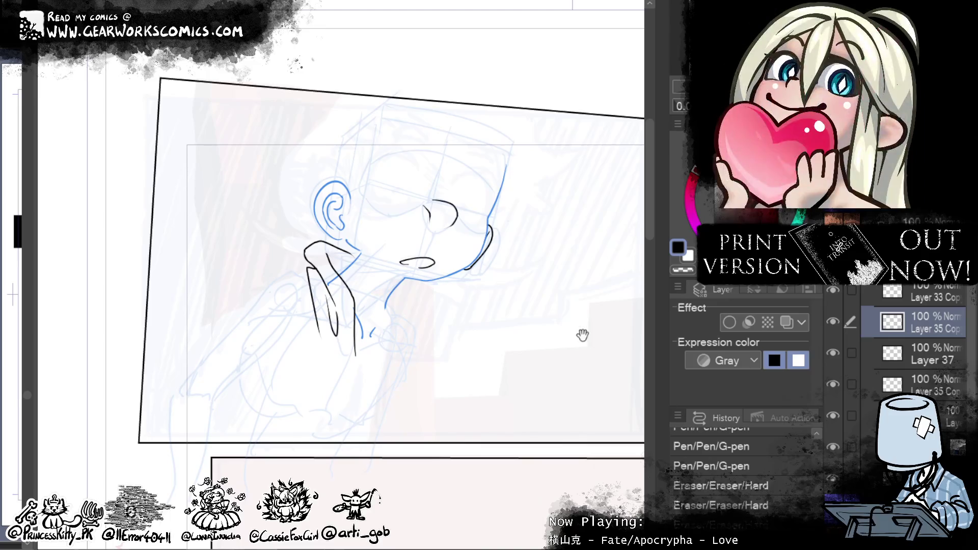
Step: Ink the jaw line up to the chin and the chin curve into the neck
{"action": "left_click_drag", "start_coordinate": [539, 331], "coordinate": [570, 266]}
{"action": "left_click_drag", "start_coordinate": [386, 291], "coordinate": [472, 235]}
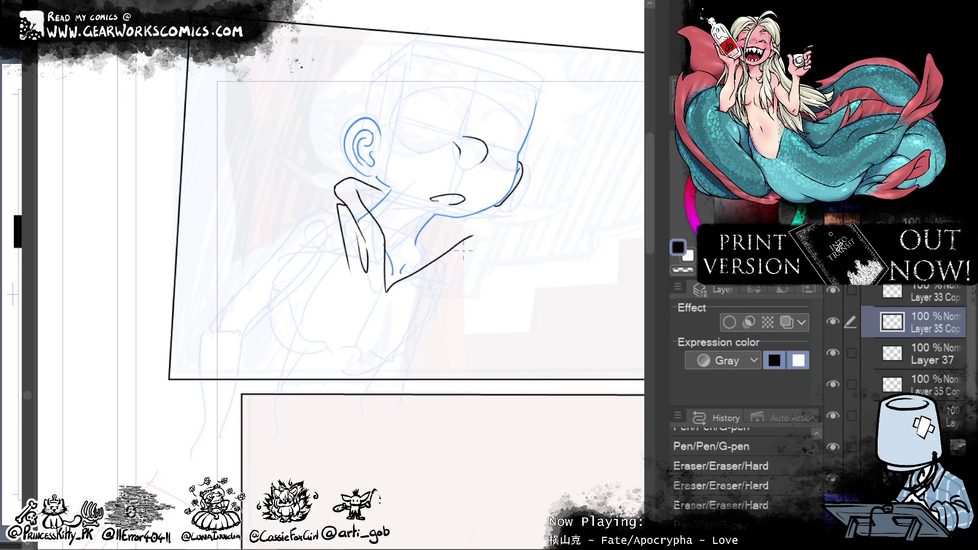
{"action": "mouse_move", "coordinate": [457, 261]}
{"action": "left_mouse_down"}
{"action": "mouse_move", "coordinate": [491, 239]}
{"action": "mouse_move", "coordinate": [472, 206]}
{"action": "left_mouse_up"}
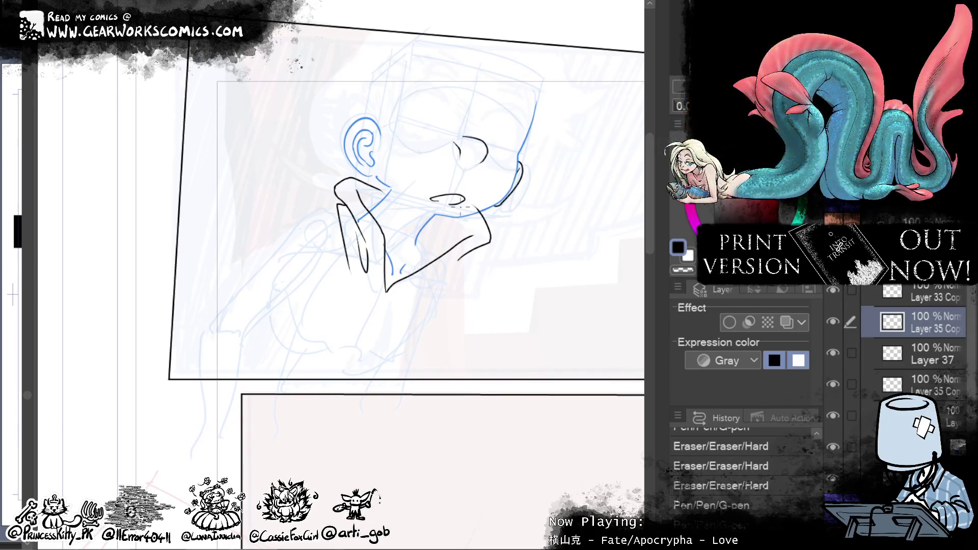
{"action": "left_click", "coordinate": [477, 209]}
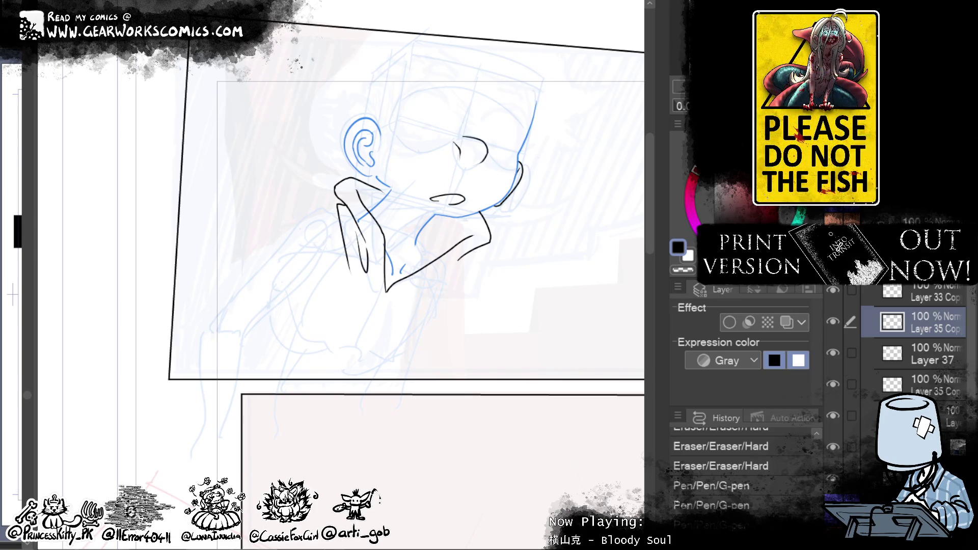
Step: Erase parts of the chin and jaw lines, then extend the jaw and ink the neck's right side
{"action": "key", "text": "e"}
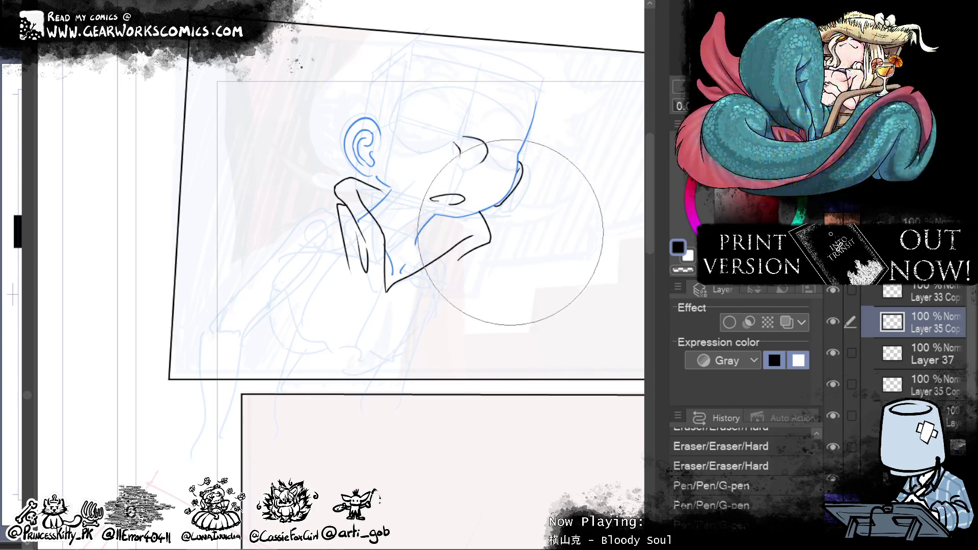
{"action": "left_click_drag", "start_coordinate": [476, 232], "coordinate": [471, 224]}
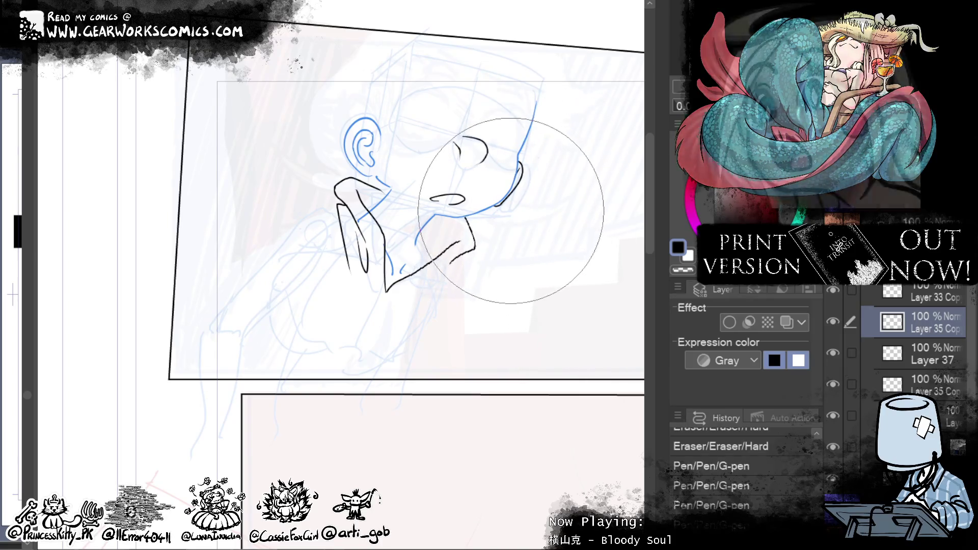
{"action": "left_click_drag", "start_coordinate": [530, 203], "coordinate": [554, 195]}
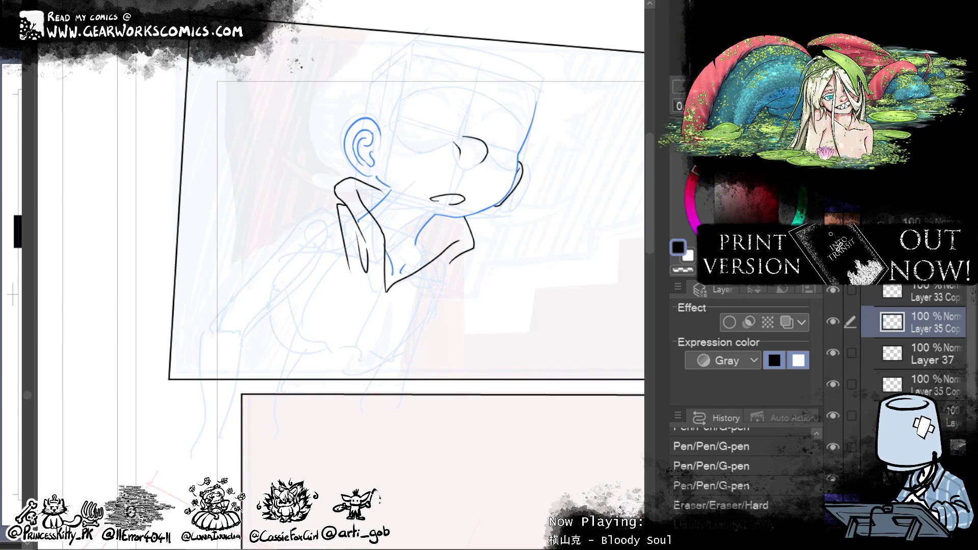
{"action": "left_click_drag", "start_coordinate": [407, 303], "coordinate": [436, 289]}
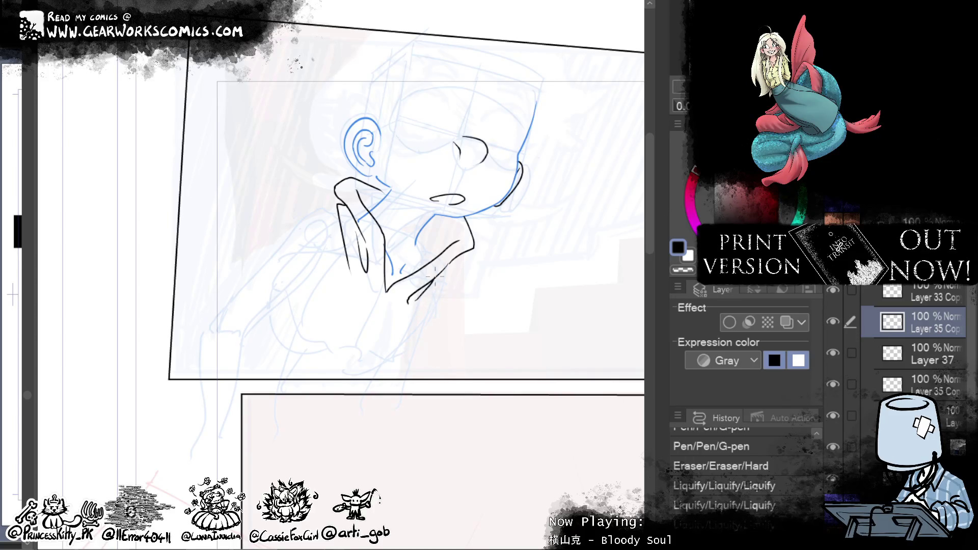
{"action": "left_click_drag", "start_coordinate": [456, 257], "coordinate": [474, 248]}
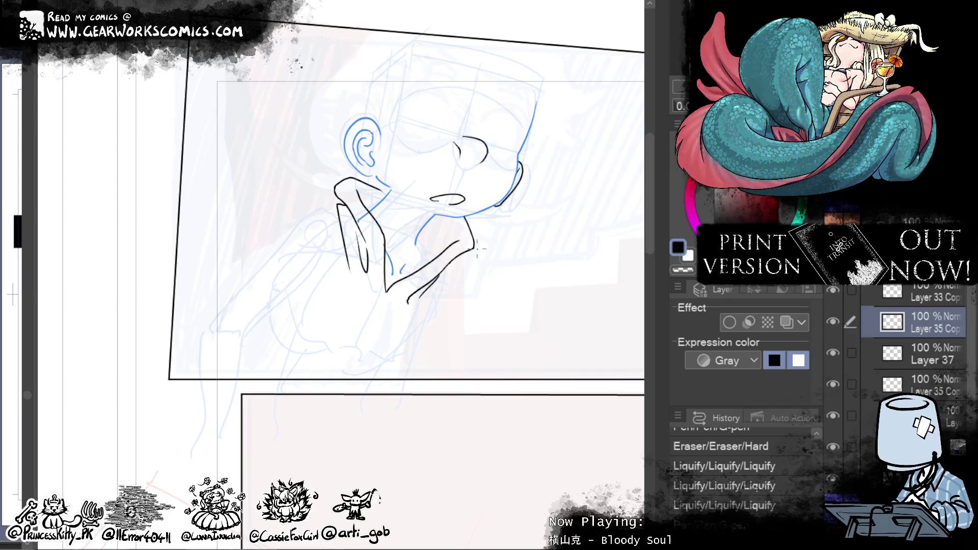
{"action": "mouse_move", "coordinate": [474, 248]}
{"action": "left_mouse_down"}
{"action": "mouse_move", "coordinate": [463, 217]}
{"action": "mouse_move", "coordinate": [431, 259]}
{"action": "left_mouse_up"}
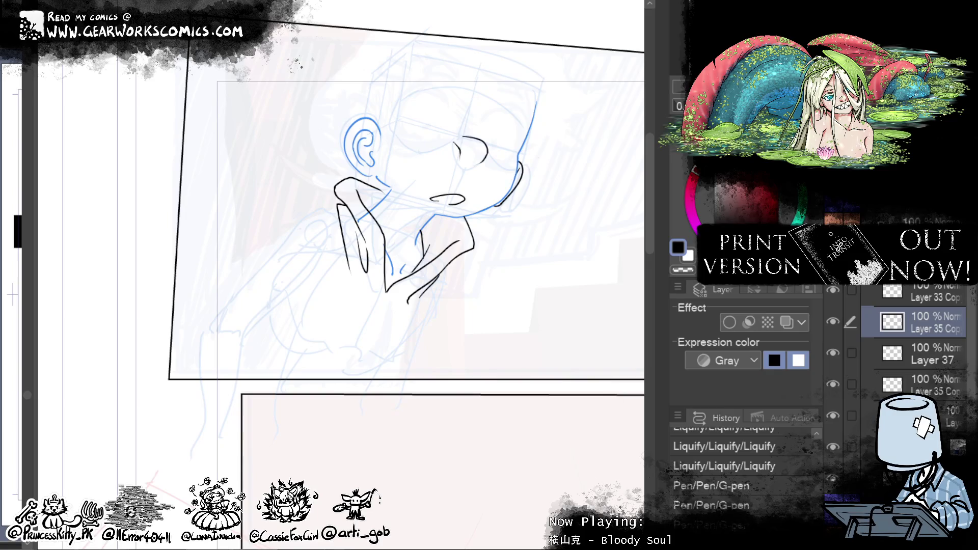
Step: Liquify the neck and chin lines into smoother curves and start a hand stroke down-left from the chin
{"action": "left_click_drag", "start_coordinate": [458, 168], "coordinate": [493, 171]}
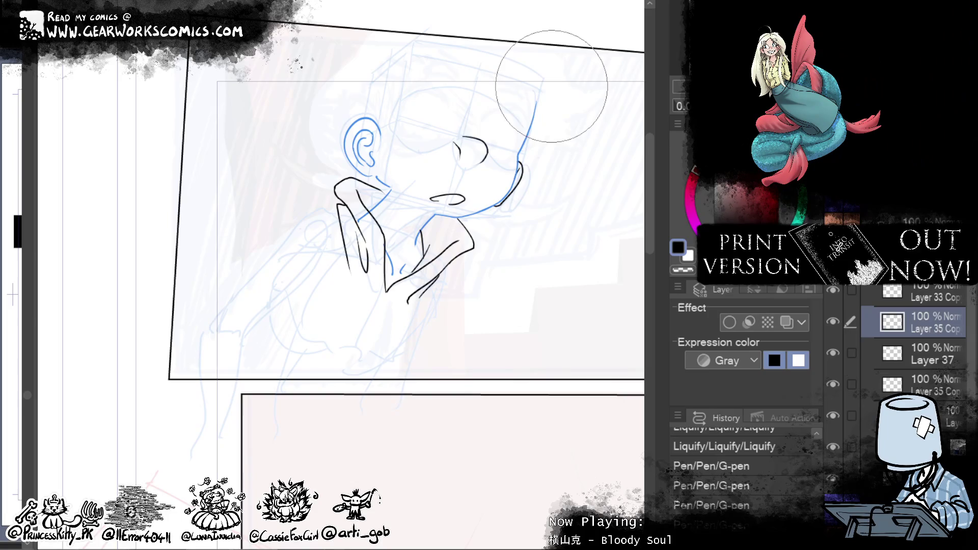
{"action": "left_click_drag", "start_coordinate": [473, 262], "coordinate": [476, 283]}
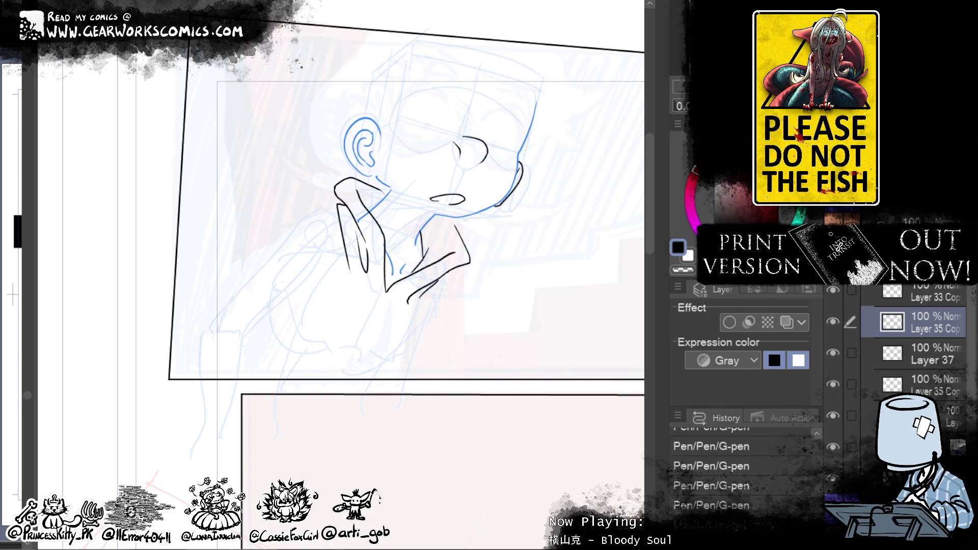
{"action": "left_click_drag", "start_coordinate": [386, 192], "coordinate": [430, 251]}
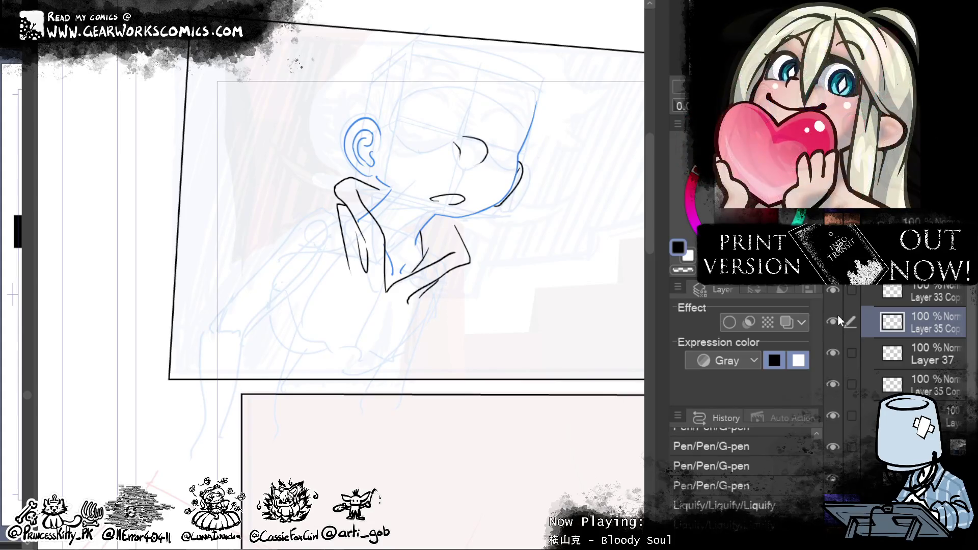
{"action": "mouse_move", "coordinate": [429, 318]}
{"action": "left_mouse_down"}
{"action": "mouse_move", "coordinate": [399, 306]}
{"action": "mouse_move", "coordinate": [388, 356]}
{"action": "left_mouse_up"}
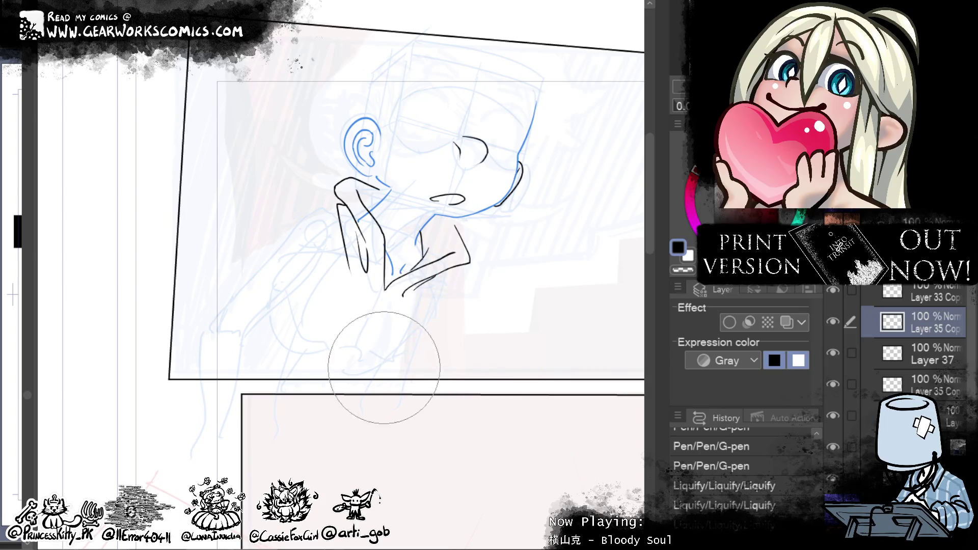
{"action": "mouse_move", "coordinate": [387, 317]}
{"action": "left_mouse_down"}
{"action": "mouse_move", "coordinate": [337, 268]}
{"action": "mouse_move", "coordinate": [318, 318]}
{"action": "left_mouse_up"}
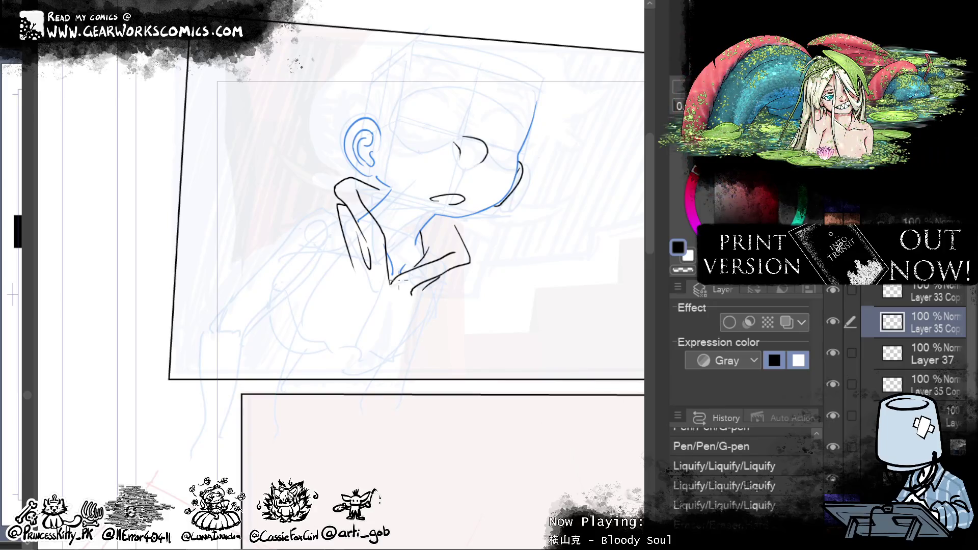
{"action": "left_click_drag", "start_coordinate": [384, 293], "coordinate": [332, 383]}
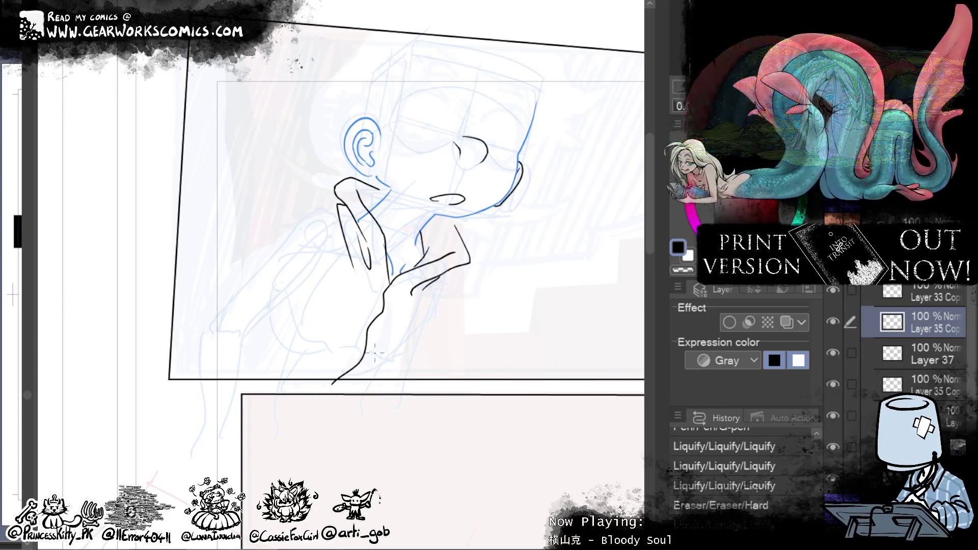
Step: Liquify the lower hand stroke and ink the hand's outer edge down to the panel's bottom border
{"action": "mouse_move", "coordinate": [351, 326]}
{"action": "left_mouse_down"}
{"action": "mouse_move", "coordinate": [377, 352]}
{"action": "mouse_move", "coordinate": [305, 425]}
{"action": "mouse_move", "coordinate": [317, 404]}
{"action": "mouse_move", "coordinate": [327, 392]}
{"action": "mouse_move", "coordinate": [312, 431]}
{"action": "mouse_move", "coordinate": [295, 414]}
{"action": "mouse_move", "coordinate": [335, 496]}
{"action": "left_mouse_up"}
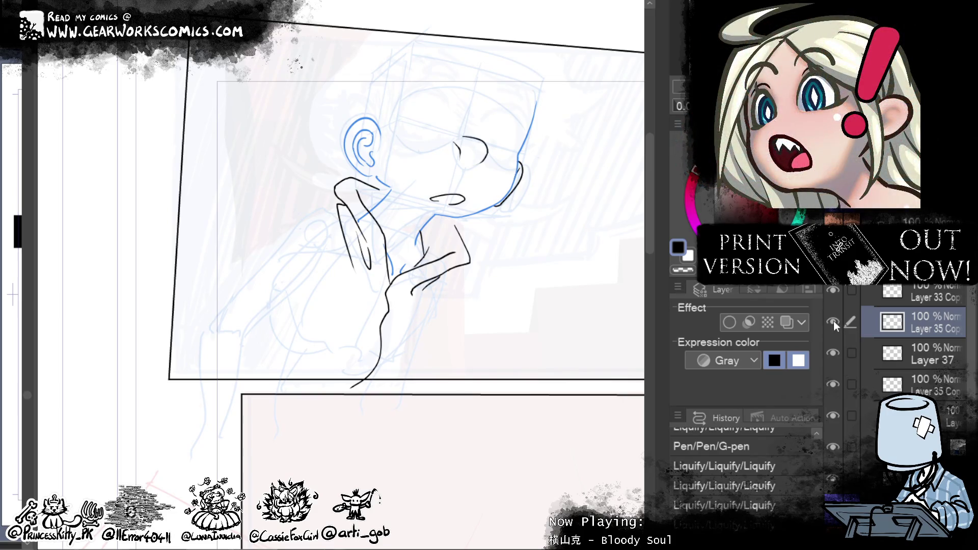
{"action": "mouse_move", "coordinate": [434, 291]}
{"action": "left_mouse_down"}
{"action": "mouse_move", "coordinate": [334, 347]}
{"action": "mouse_move", "coordinate": [430, 300]}
{"action": "left_mouse_up"}
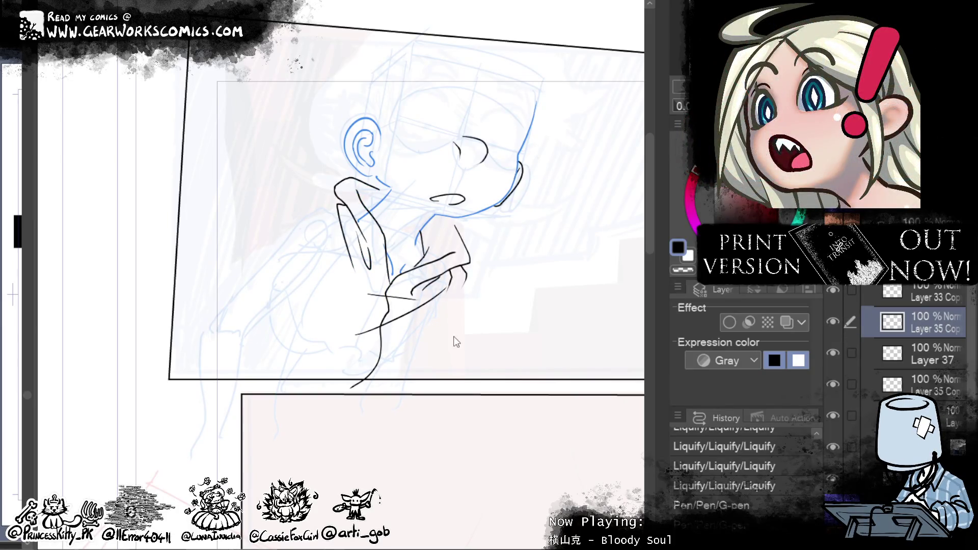
{"action": "mouse_move", "coordinate": [458, 269]}
{"action": "left_mouse_down"}
{"action": "mouse_move", "coordinate": [427, 340]}
{"action": "mouse_move", "coordinate": [387, 378]}
{"action": "left_mouse_up"}
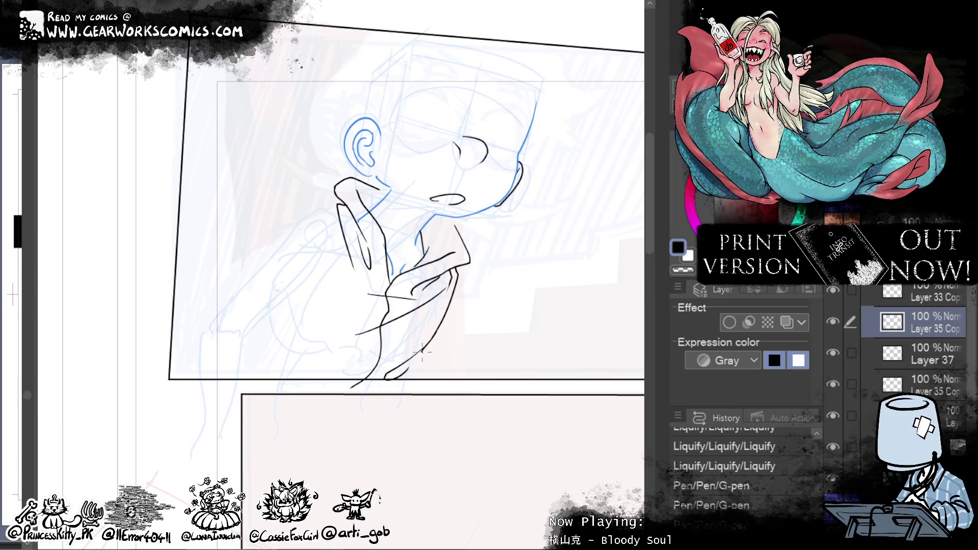
{"action": "left_click_drag", "start_coordinate": [422, 346], "coordinate": [402, 403]}
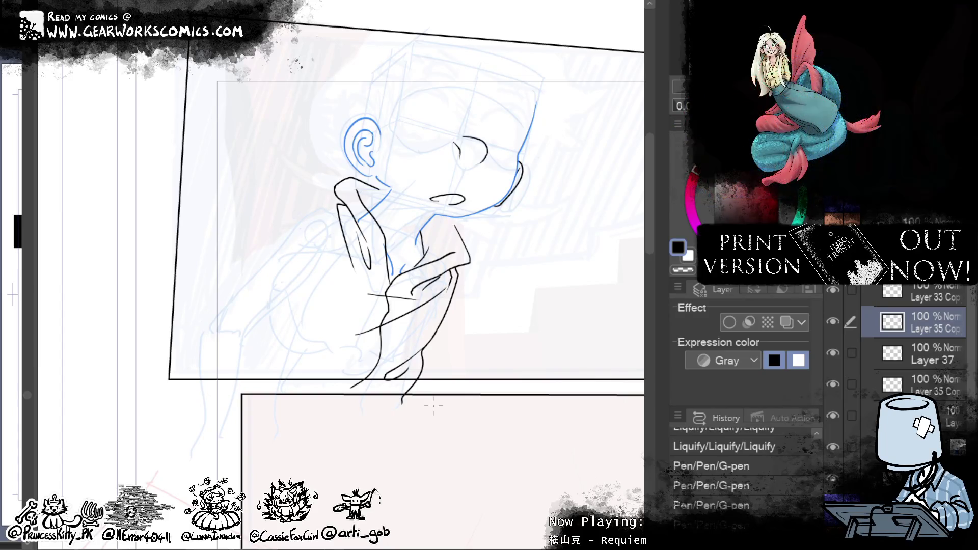
{"action": "left_click_drag", "start_coordinate": [569, 328], "coordinate": [604, 345]}
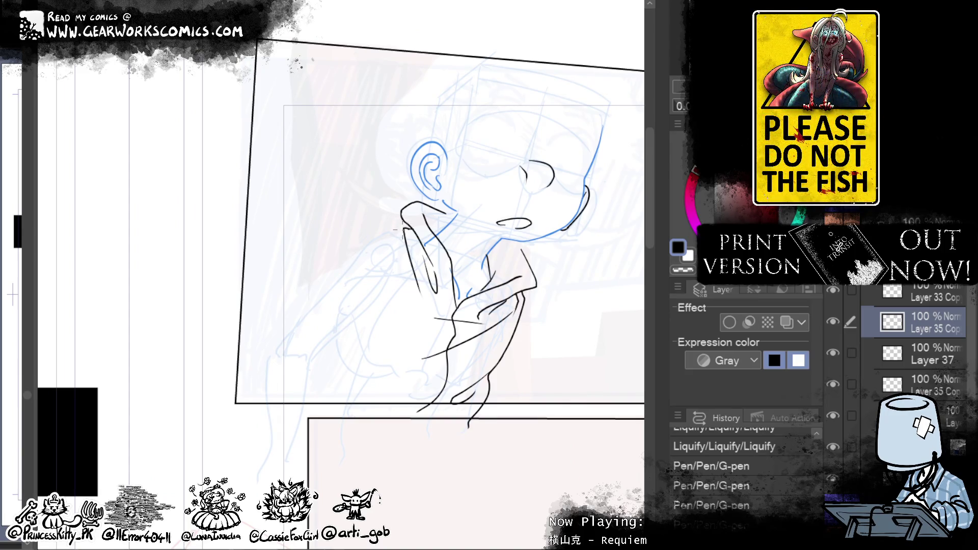
Step: Ink the shoulder and a torso line down from the neck, redrawing the shoulder several times
{"action": "mouse_move", "coordinate": [402, 228]}
{"action": "left_mouse_down"}
{"action": "mouse_move", "coordinate": [366, 220]}
{"action": "mouse_move", "coordinate": [370, 228]}
{"action": "left_mouse_up"}
{"action": "key", "text": "ctrl+z"}
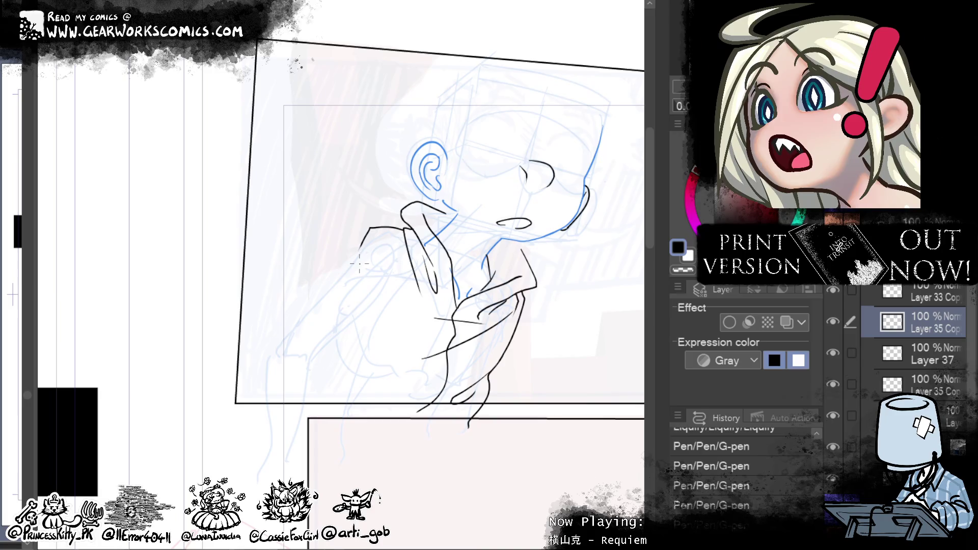
{"action": "key", "text": "ctrl+z"}
{"action": "mouse_move", "coordinate": [359, 253]}
{"action": "left_mouse_down"}
{"action": "mouse_move", "coordinate": [404, 227]}
{"action": "mouse_move", "coordinate": [341, 275]}
{"action": "left_mouse_up"}
{"action": "key", "text": "ctrl+z"}
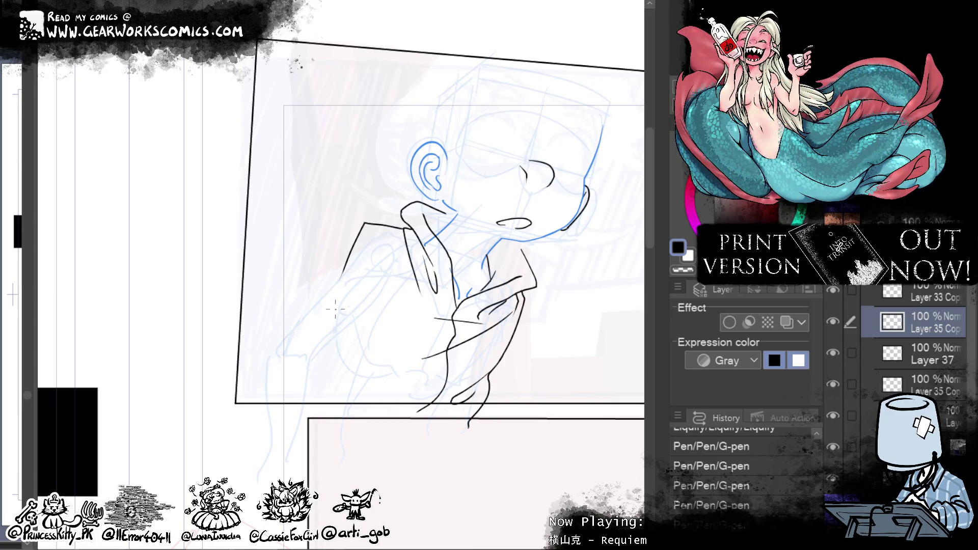
{"action": "left_click_drag", "start_coordinate": [371, 234], "coordinate": [380, 331]}
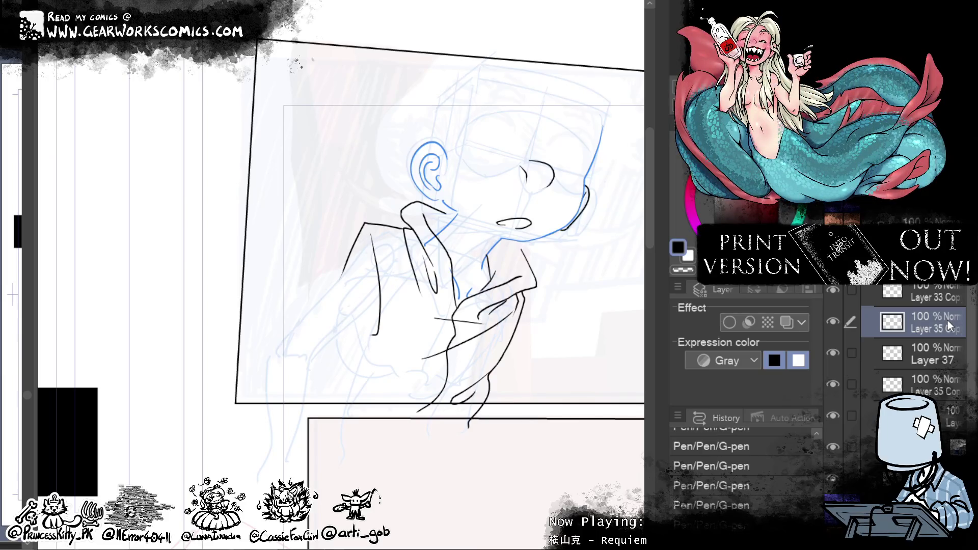
Step: Ink the sleeve line from the shoulder down-left along the arm
{"action": "mouse_move", "coordinate": [590, 277]}
{"action": "left_mouse_down"}
{"action": "mouse_move", "coordinate": [567, 285]}
{"action": "mouse_move", "coordinate": [589, 286]}
{"action": "mouse_move", "coordinate": [596, 255]}
{"action": "mouse_move", "coordinate": [593, 284]}
{"action": "mouse_move", "coordinate": [607, 275]}
{"action": "left_mouse_up"}
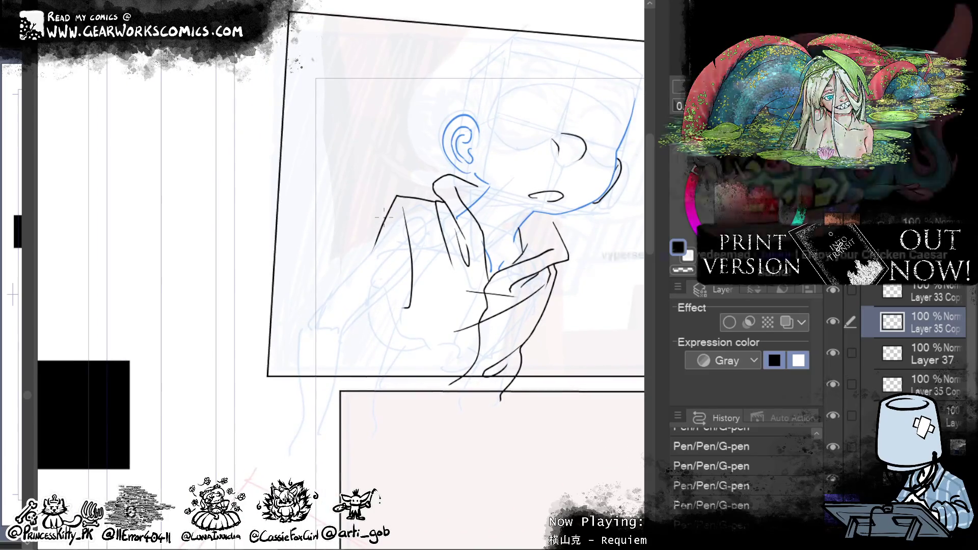
{"action": "left_click_drag", "start_coordinate": [378, 239], "coordinate": [298, 301]}
{"action": "key", "text": "ctrl+z"}
{"action": "mouse_move", "coordinate": [391, 219]}
{"action": "left_mouse_down"}
{"action": "mouse_move", "coordinate": [288, 349]}
{"action": "mouse_move", "coordinate": [290, 405]}
{"action": "mouse_move", "coordinate": [304, 415]}
{"action": "left_mouse_up"}
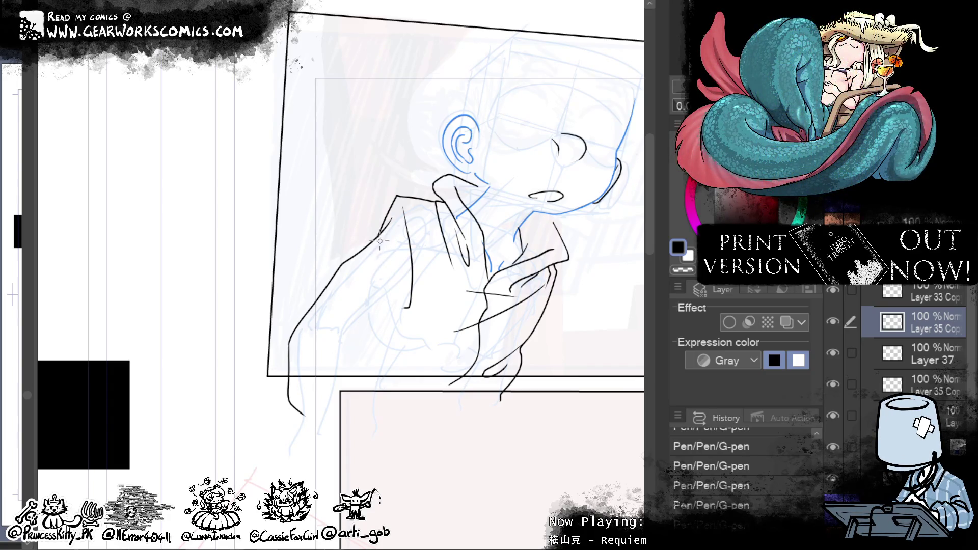
Step: Erase the rough lower-left arm stroke
{"action": "mouse_move", "coordinate": [498, 469]}
{"action": "left_mouse_down"}
{"action": "mouse_move", "coordinate": [497, 406]}
{"action": "mouse_move", "coordinate": [502, 469]}
{"action": "left_mouse_up"}
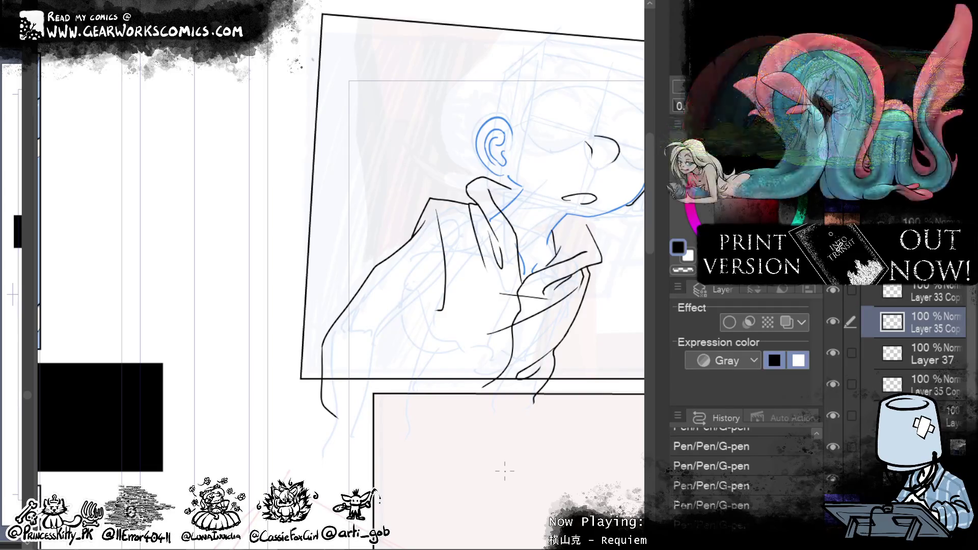
{"action": "mouse_move", "coordinate": [504, 471]}
{"action": "left_mouse_down"}
{"action": "mouse_move", "coordinate": [406, 499]}
{"action": "mouse_move", "coordinate": [458, 501]}
{"action": "left_mouse_up"}
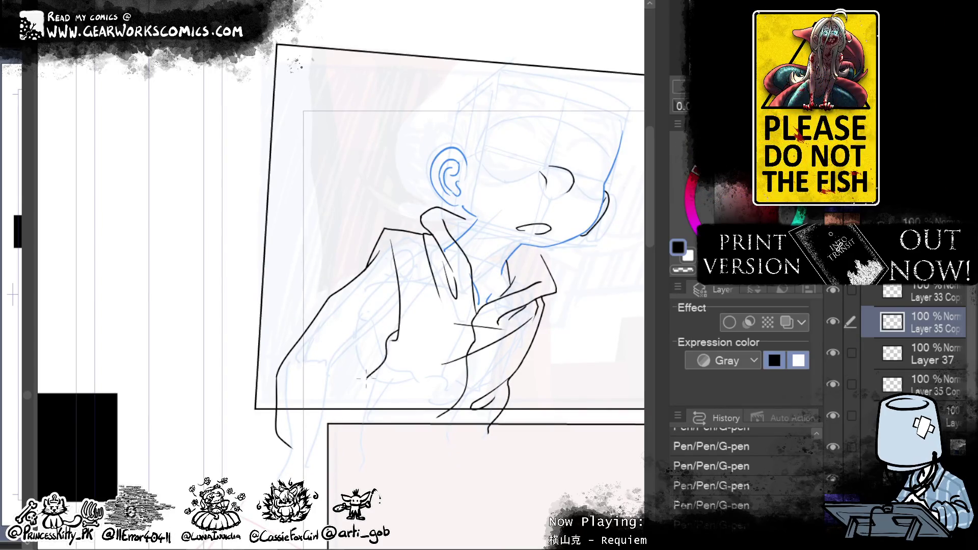
{"action": "scroll", "coordinate": [391, 326], "scroll_direction": "down", "scroll_amount": 1}
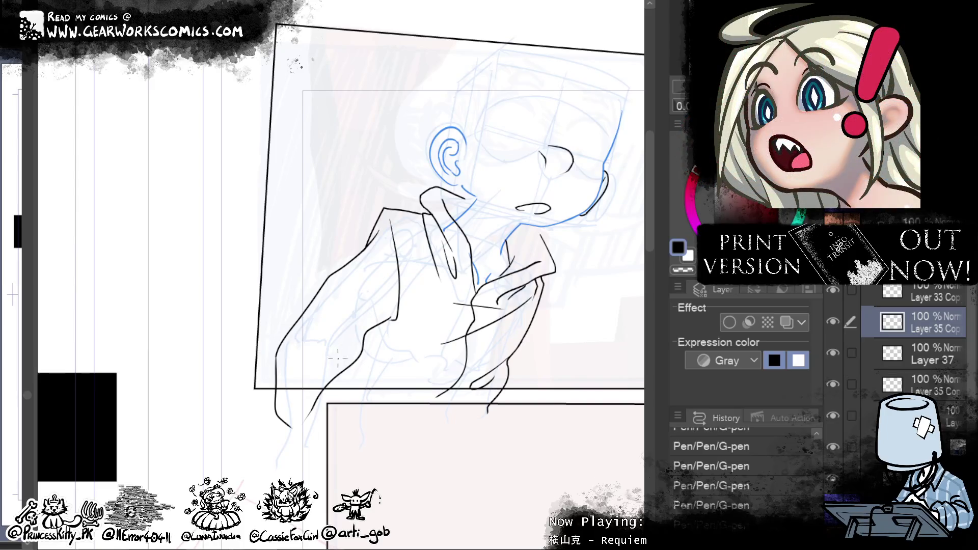
{"action": "left_click_drag", "start_coordinate": [287, 351], "coordinate": [360, 394]}
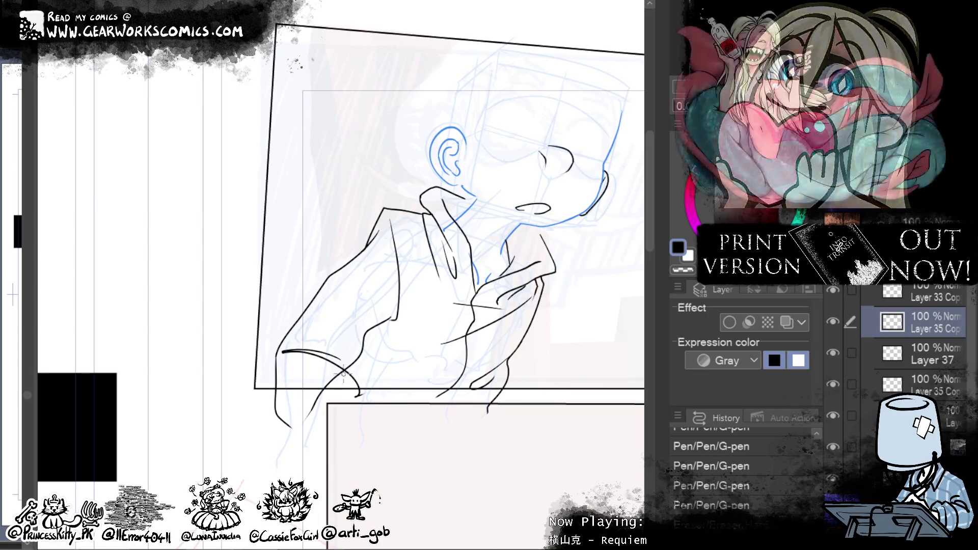
{"action": "left_click_drag", "start_coordinate": [342, 381], "coordinate": [312, 405]}
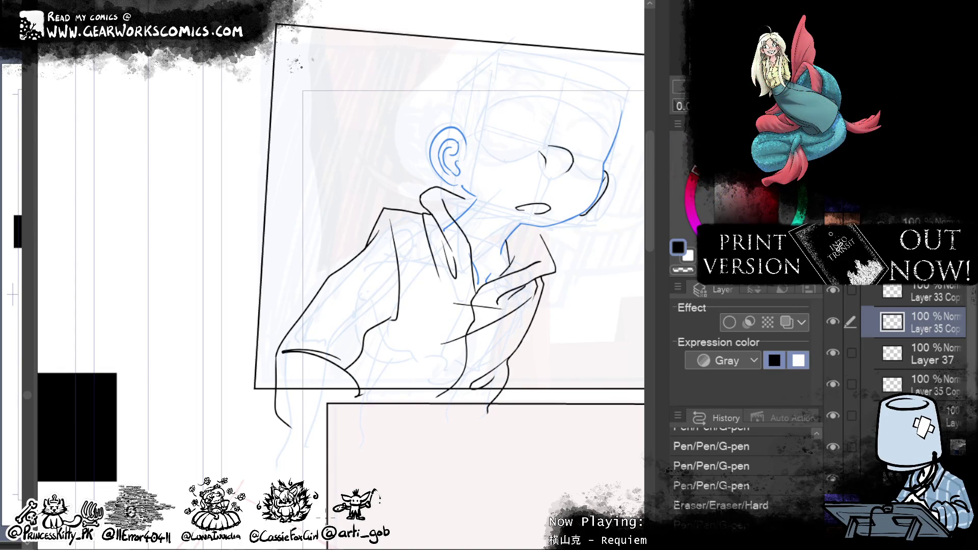
{"action": "mouse_move", "coordinate": [540, 468]}
{"action": "left_mouse_down"}
{"action": "mouse_move", "coordinate": [448, 496]}
{"action": "mouse_move", "coordinate": [438, 510]}
{"action": "left_mouse_up"}
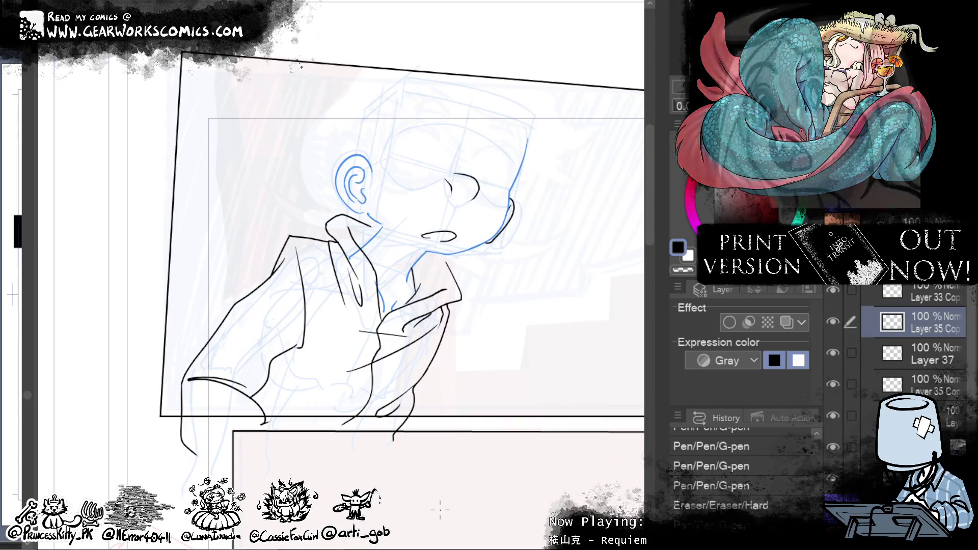
Step: Redraw the lower hand contours and their looping line, erasing part of the overlap
{"action": "mouse_move", "coordinate": [268, 385]}
{"action": "left_mouse_down"}
{"action": "mouse_move", "coordinate": [279, 421]}
{"action": "mouse_move", "coordinate": [275, 371]}
{"action": "left_mouse_up"}
{"action": "key", "text": "ctrl+z"}
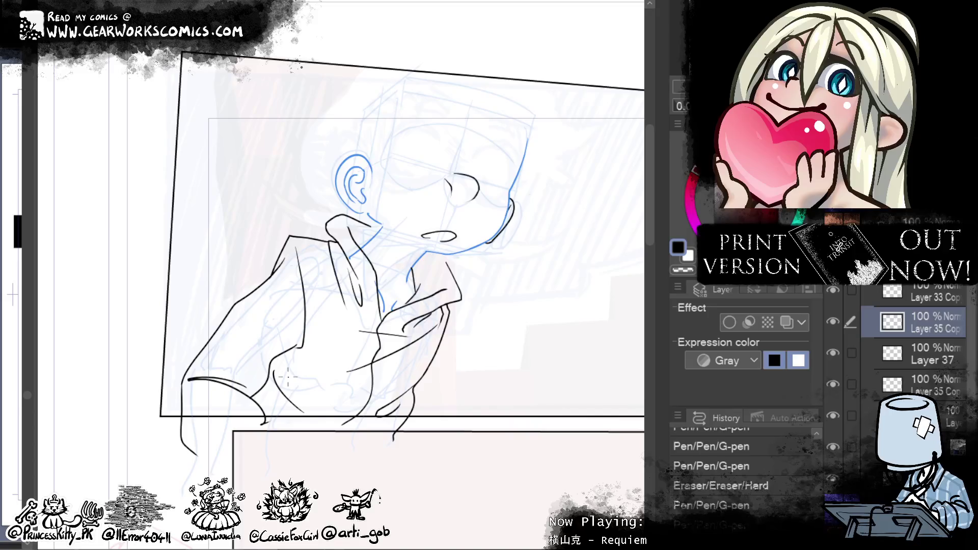
{"action": "key", "text": "ctrl+z"}
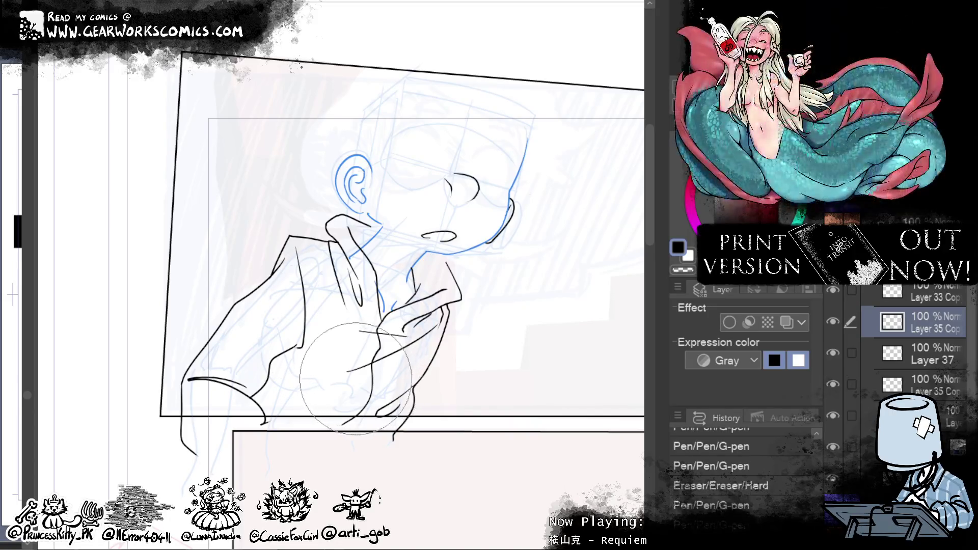
{"action": "left_click_drag", "start_coordinate": [354, 365], "coordinate": [438, 330]}
{"action": "key", "text": "ctrl+z"}
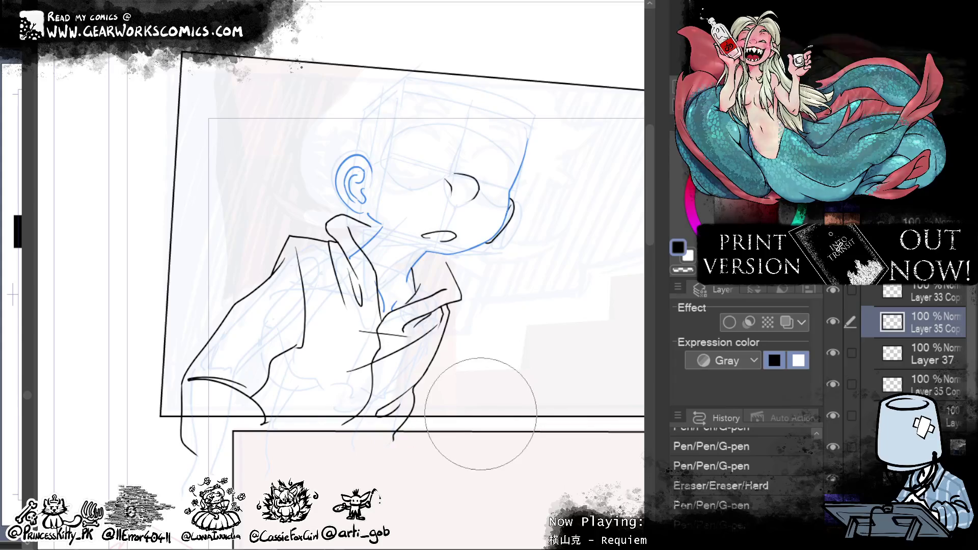
{"action": "left_click_drag", "start_coordinate": [374, 415], "coordinate": [379, 332]}
{"action": "mouse_move", "coordinate": [387, 389]}
{"action": "left_mouse_down"}
{"action": "mouse_move", "coordinate": [318, 364]}
{"action": "mouse_move", "coordinate": [374, 313]}
{"action": "mouse_move", "coordinate": [439, 330]}
{"action": "left_mouse_up"}
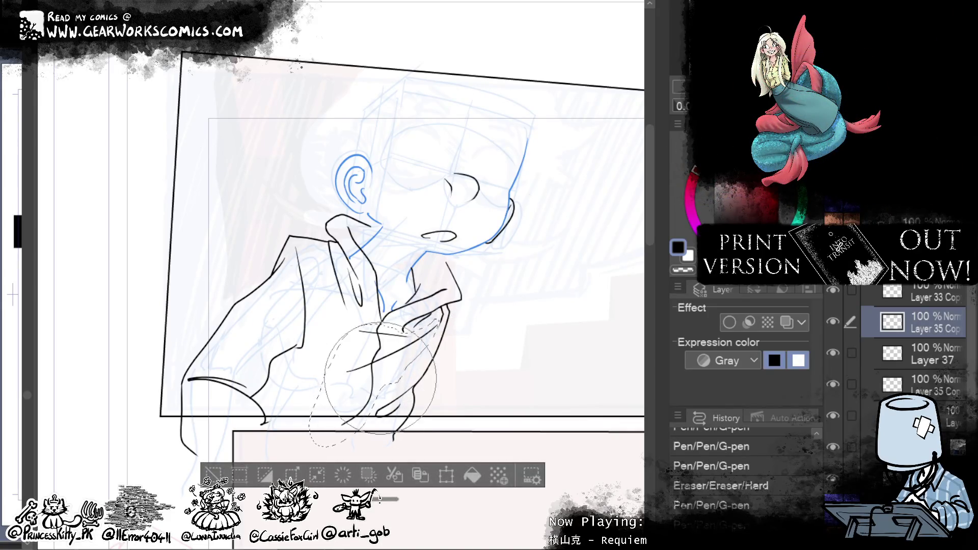
{"action": "left_click_drag", "start_coordinate": [380, 378], "coordinate": [397, 436]}
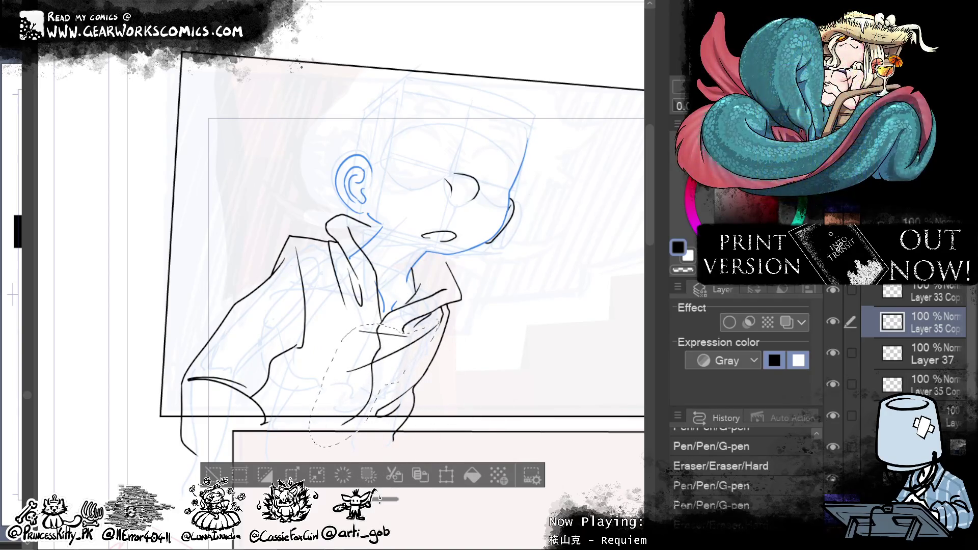
Step: Lasso the lower hand lines, warp them into place with Liquify, and deselect
{"action": "mouse_move", "coordinate": [421, 349]}
{"action": "left_mouse_down"}
{"action": "mouse_move", "coordinate": [400, 415]}
{"action": "mouse_move", "coordinate": [331, 448]}
{"action": "mouse_move", "coordinate": [314, 402]}
{"action": "left_mouse_up"}
{"action": "left_click_drag", "start_coordinate": [385, 379], "coordinate": [407, 387]}
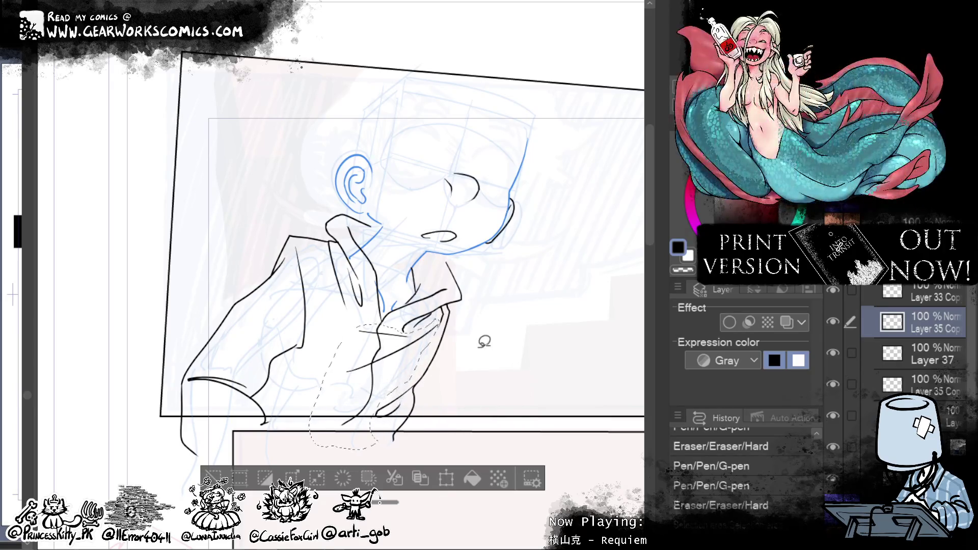
{"action": "mouse_move", "coordinate": [370, 366]}
{"action": "left_mouse_down"}
{"action": "mouse_move", "coordinate": [417, 357]}
{"action": "mouse_move", "coordinate": [387, 387]}
{"action": "left_mouse_up"}
{"action": "left_click_drag", "start_coordinate": [351, 415], "coordinate": [367, 428]}
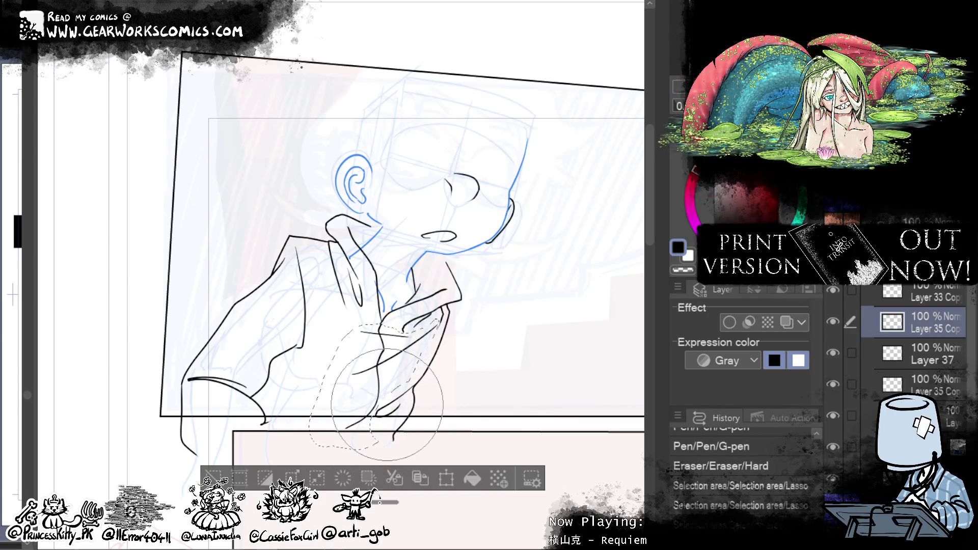
{"action": "left_click_drag", "start_coordinate": [439, 430], "coordinate": [423, 387]}
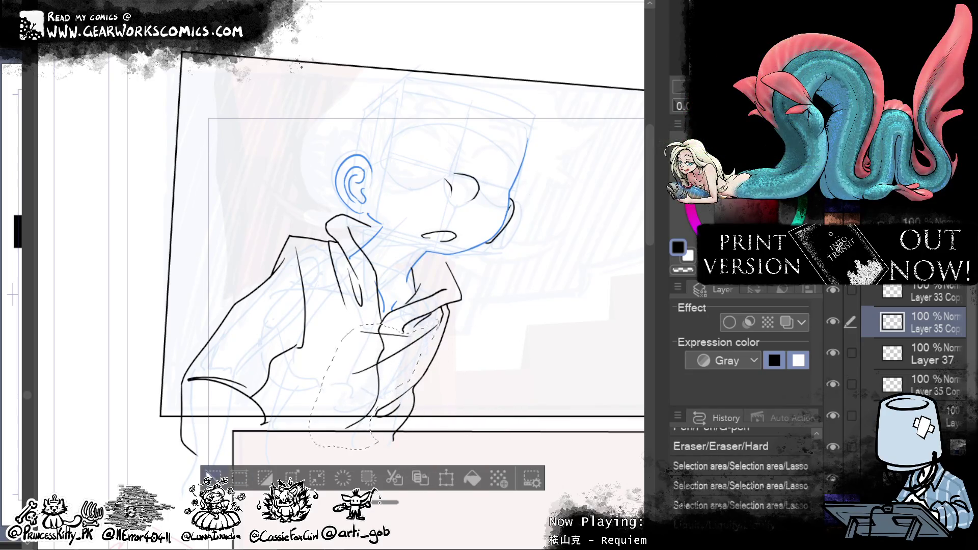
{"action": "key", "text": "ctrl+d"}
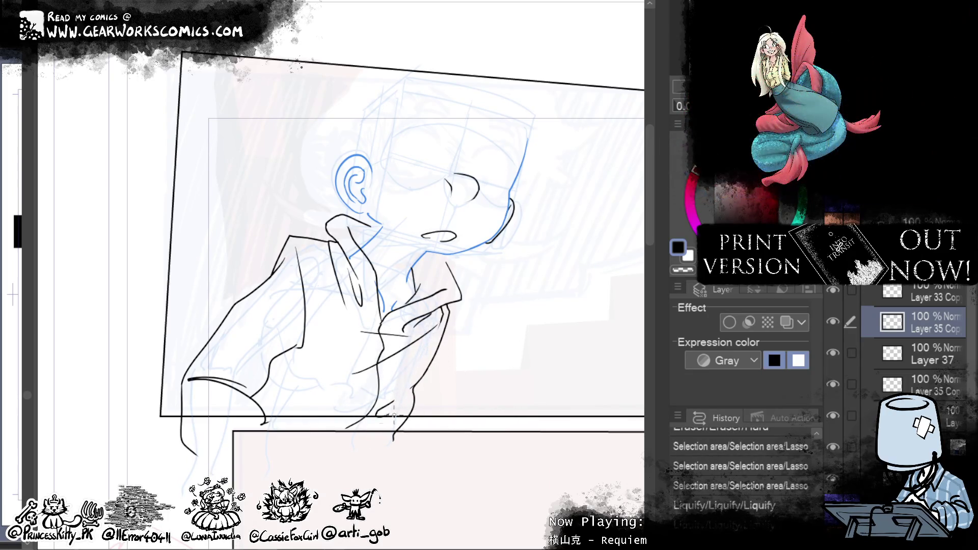
{"action": "left_click", "coordinate": [371, 432]}
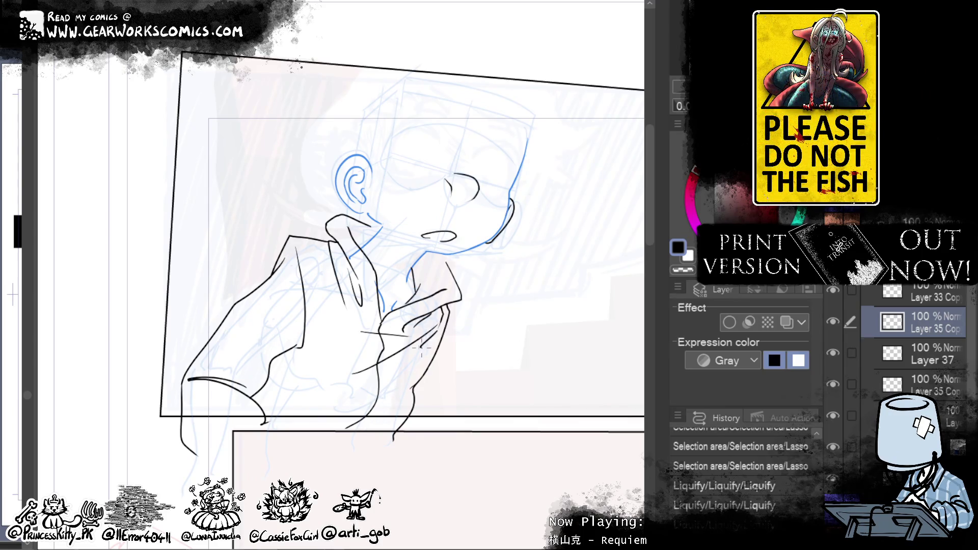
{"action": "left_click", "coordinate": [421, 347]}
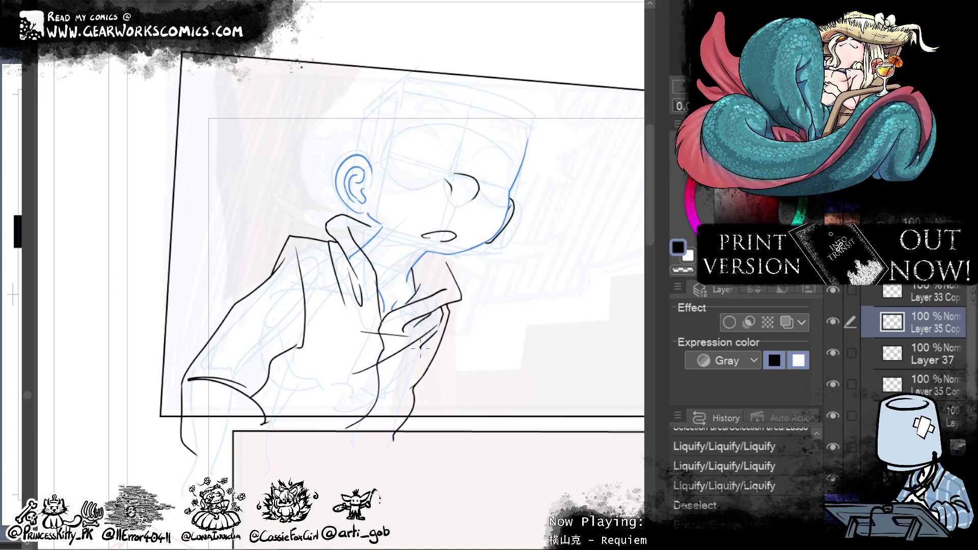
Step: Ink a long line down the gripping hand and the fingers, erasing stray marks and overshoots
{"action": "left_click_drag", "start_coordinate": [411, 385], "coordinate": [355, 451]}
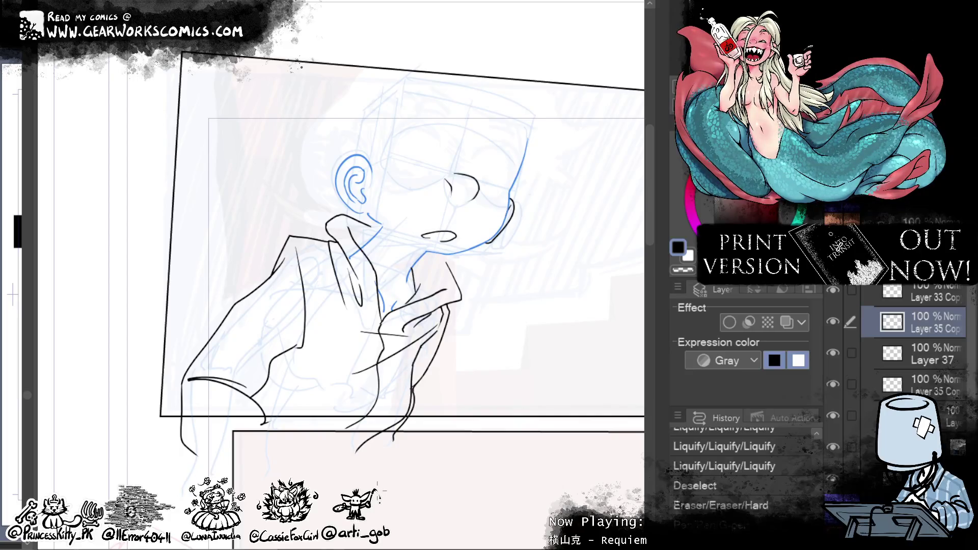
{"action": "mouse_move", "coordinate": [412, 384]}
{"action": "left_mouse_down"}
{"action": "mouse_move", "coordinate": [408, 402]}
{"action": "mouse_move", "coordinate": [412, 383]}
{"action": "left_mouse_up"}
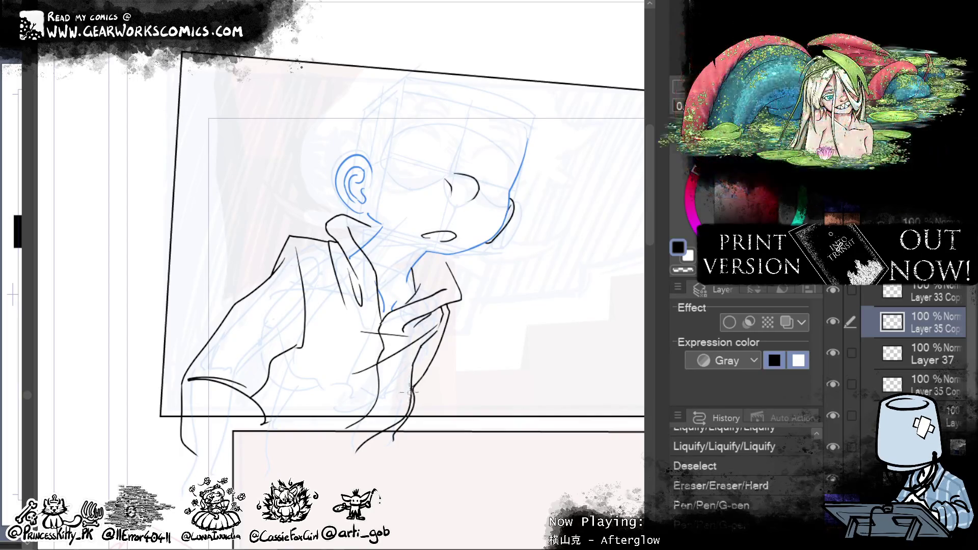
{"action": "left_click", "coordinate": [412, 393]}
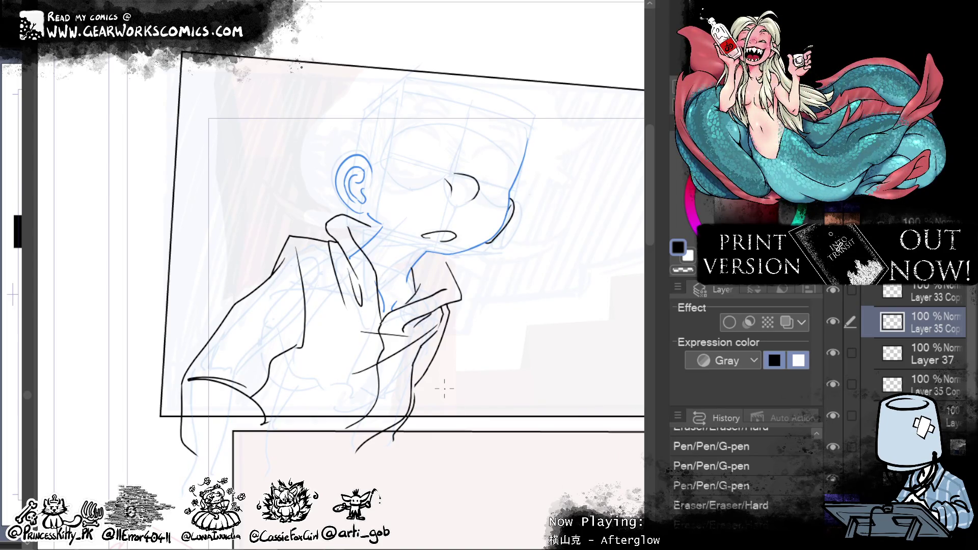
{"action": "left_click_drag", "start_coordinate": [443, 389], "coordinate": [430, 392]}
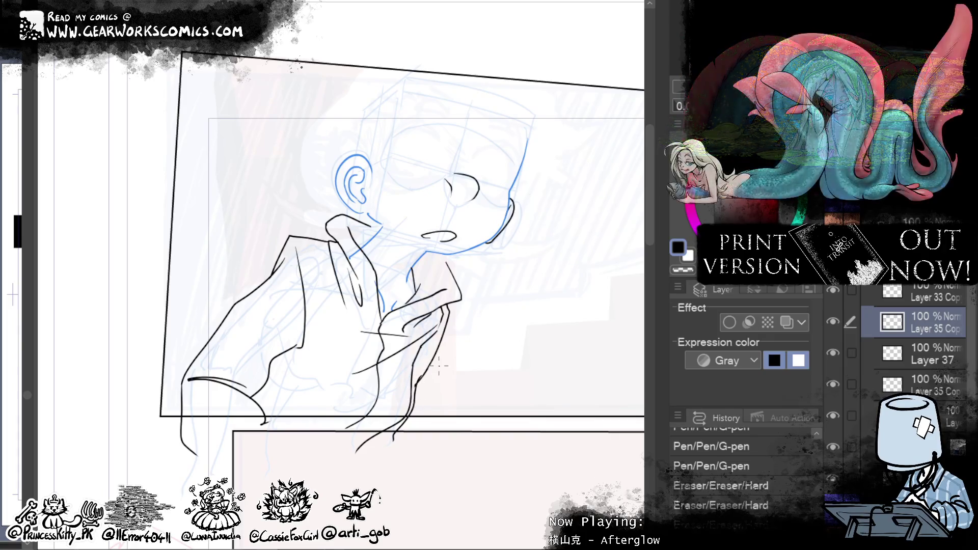
{"action": "left_click_drag", "start_coordinate": [416, 379], "coordinate": [422, 375]}
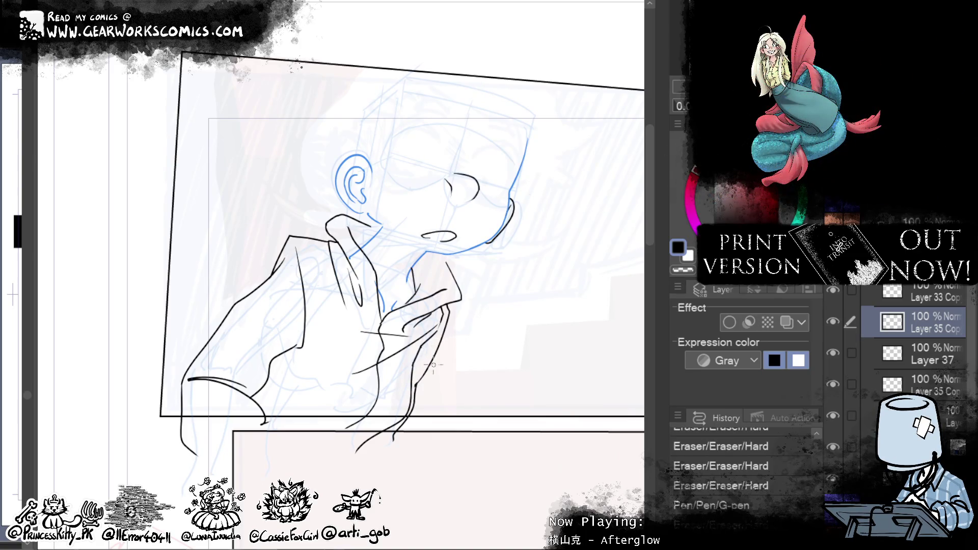
{"action": "left_click", "coordinate": [415, 389]}
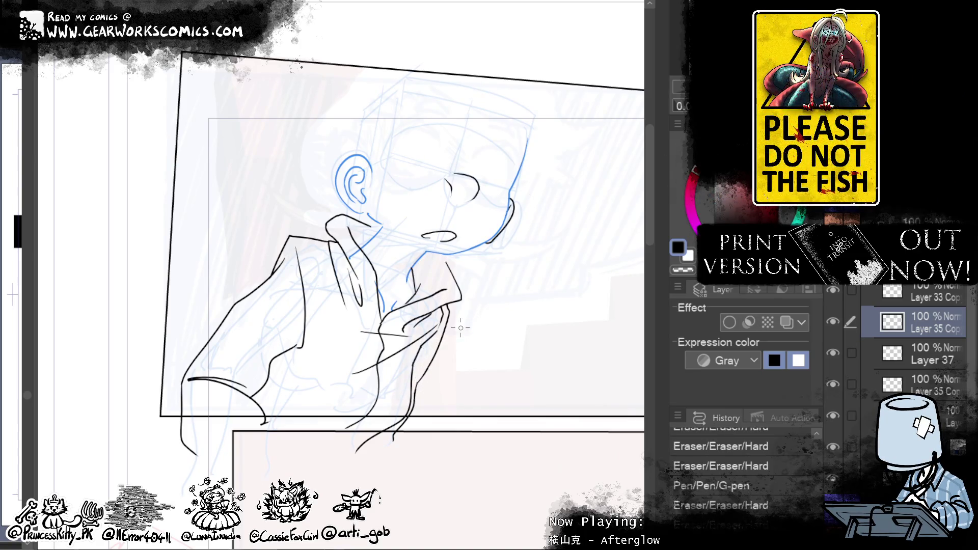
{"action": "left_click", "coordinate": [416, 383]}
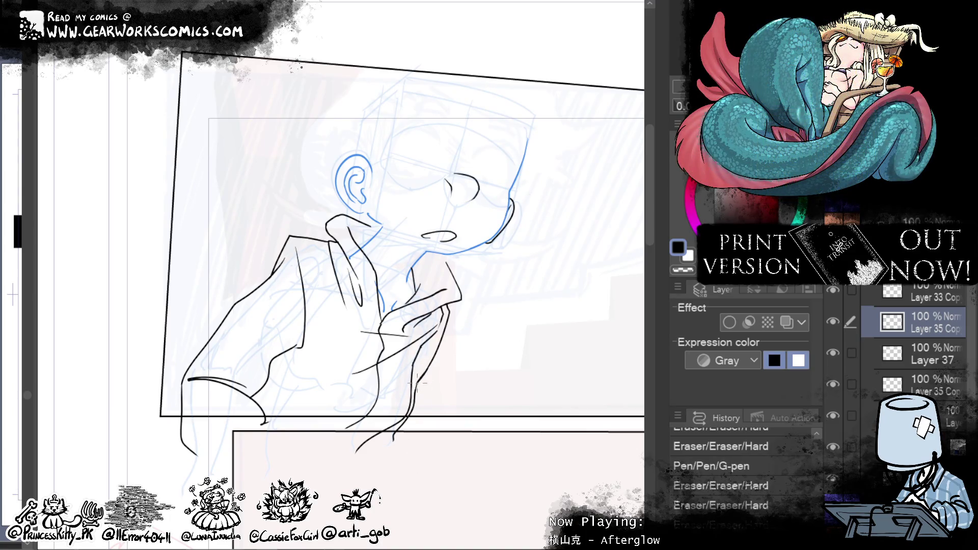
{"action": "left_click", "coordinate": [410, 429]}
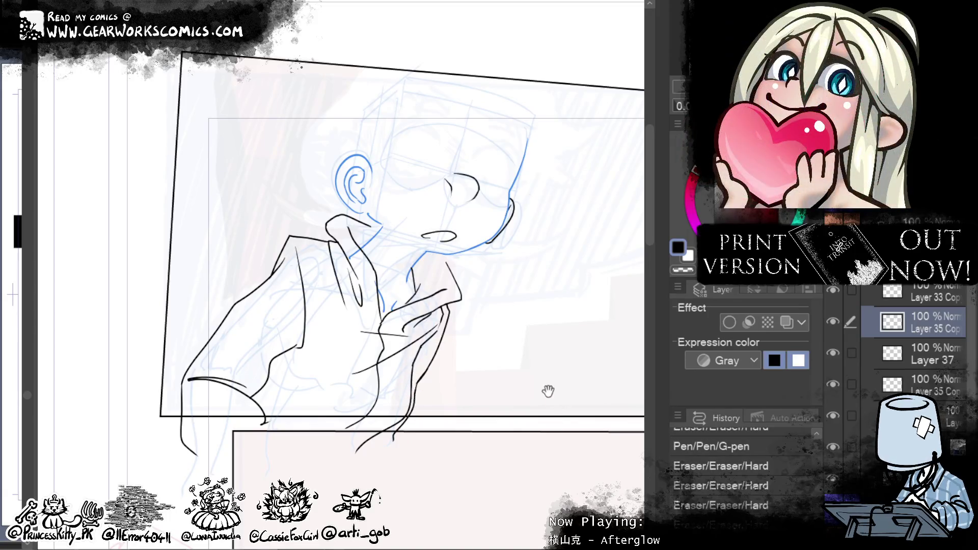
Step: Ink the finger lines and outline of the hand plus small marks on the arm
{"action": "scroll", "coordinate": [550, 395], "scroll_direction": "down", "scroll_amount": 3}
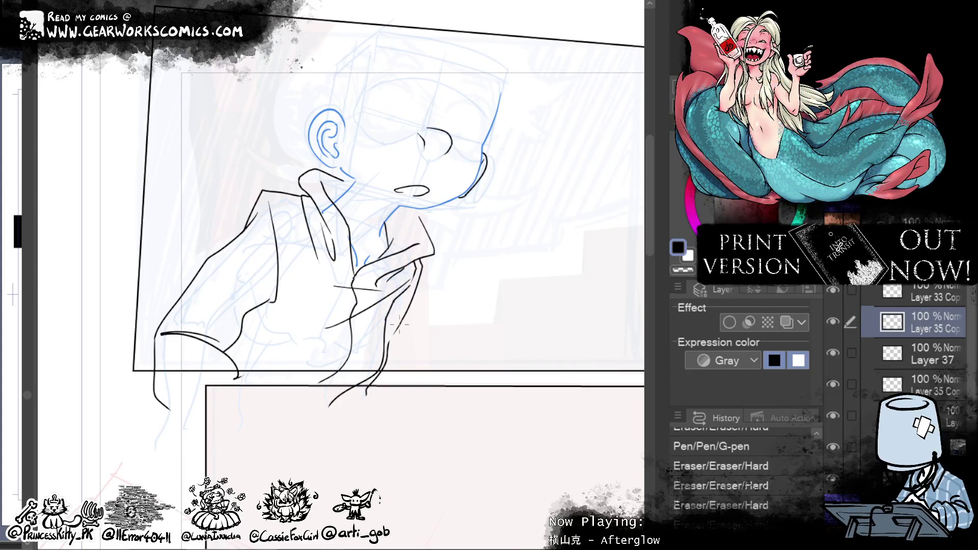
{"action": "left_click_drag", "start_coordinate": [399, 326], "coordinate": [394, 334]}
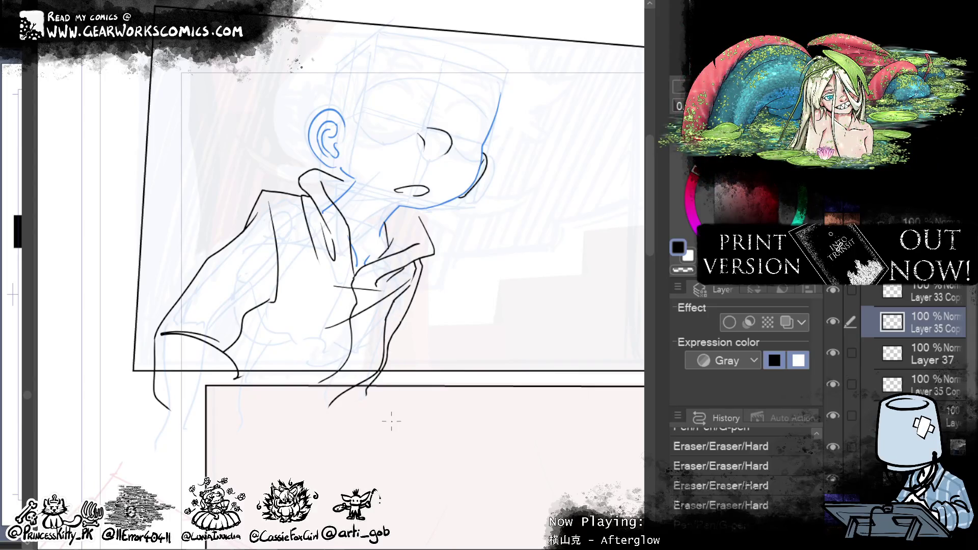
{"action": "scroll", "coordinate": [391, 421], "scroll_direction": "up", "scroll_amount": 3}
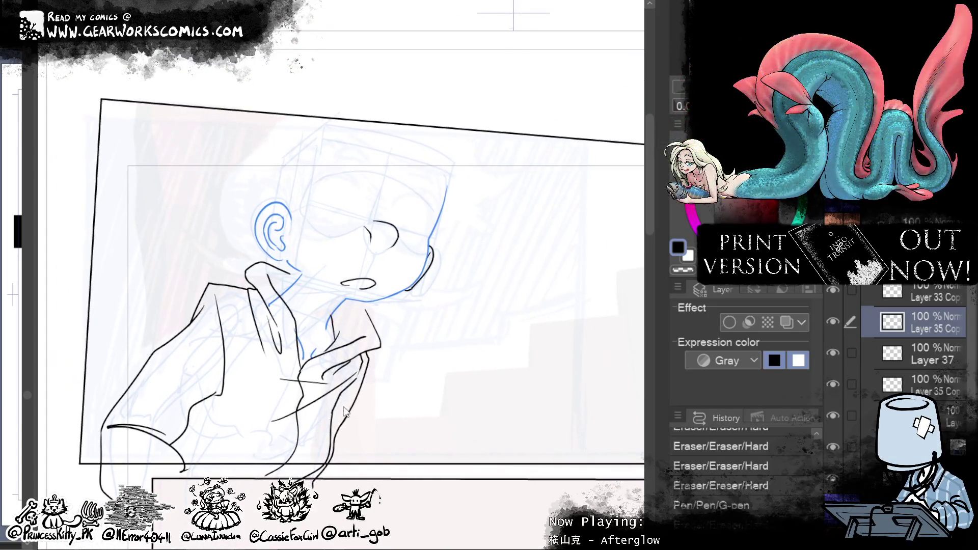
{"action": "left_click_drag", "start_coordinate": [455, 357], "coordinate": [570, 320]}
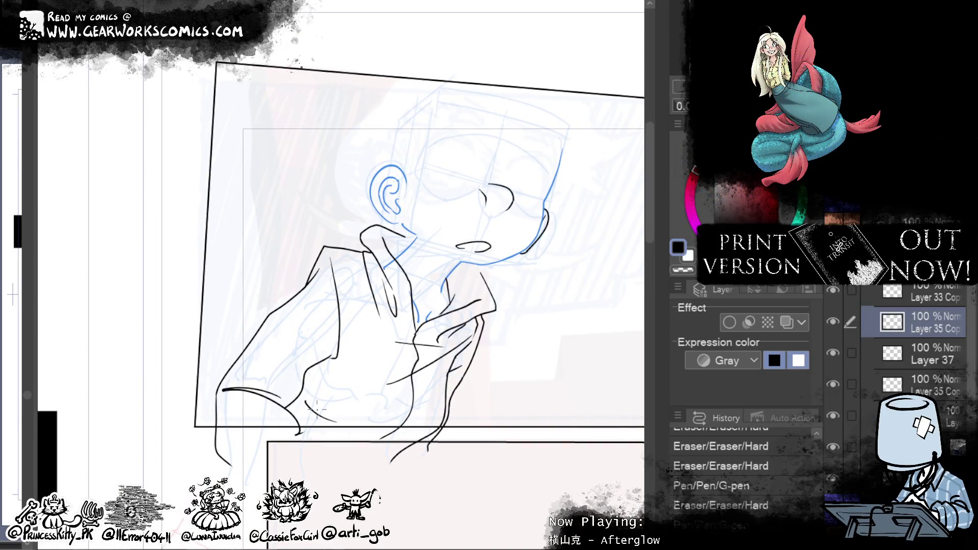
{"action": "left_click_drag", "start_coordinate": [325, 415], "coordinate": [317, 371]}
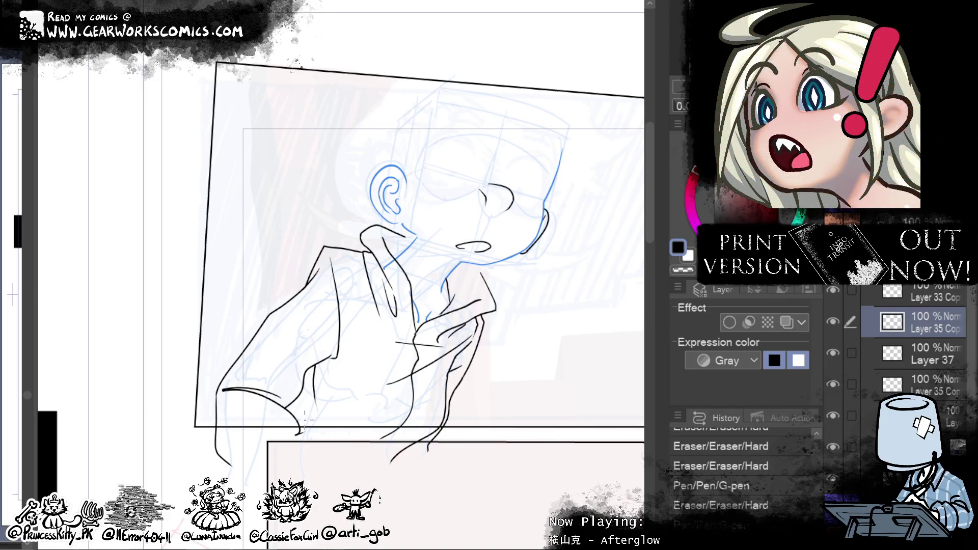
{"action": "left_click_drag", "start_coordinate": [319, 370], "coordinate": [319, 366]}
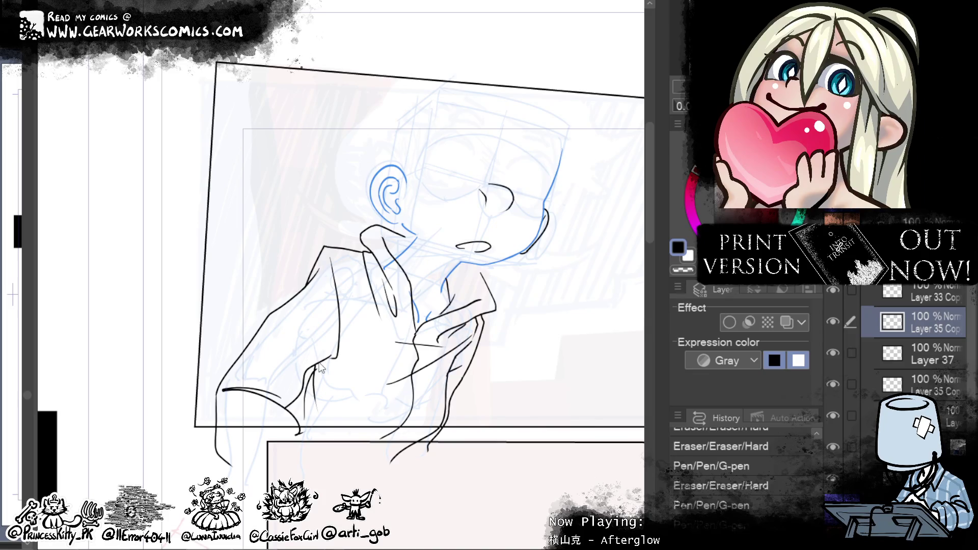
{"action": "left_click_drag", "start_coordinate": [304, 370], "coordinate": [312, 405]}
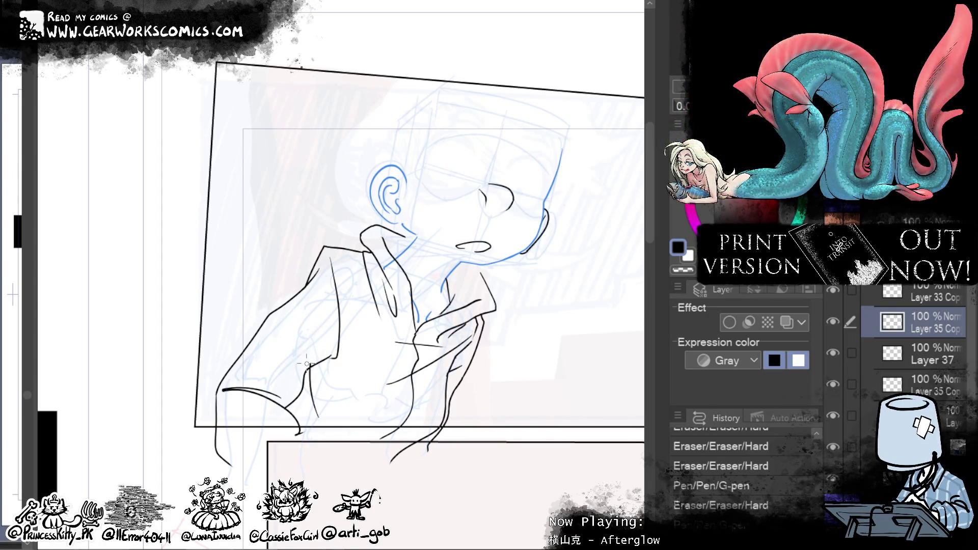
{"action": "left_click_drag", "start_coordinate": [309, 362], "coordinate": [317, 373]}
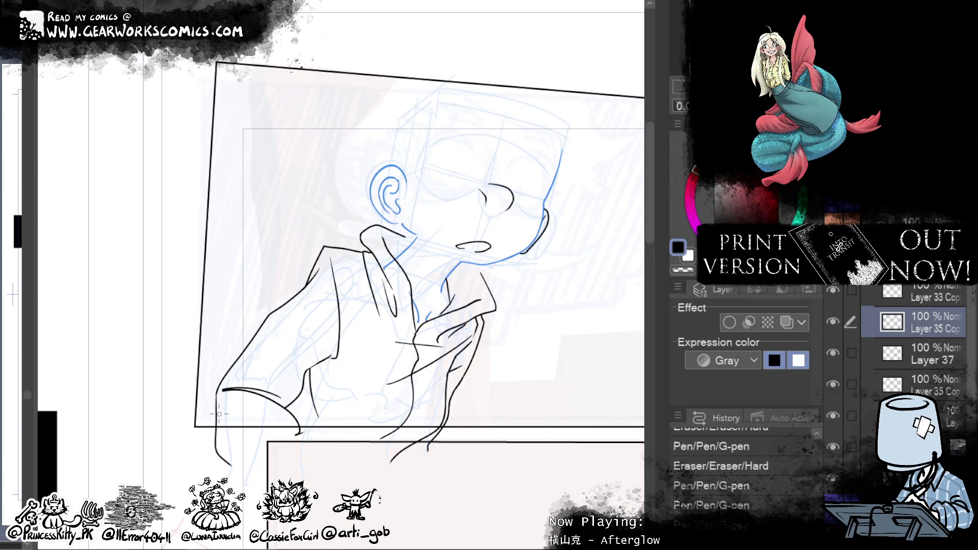
Step: Erase the overlapping and stray strokes below the hand
{"action": "mouse_move", "coordinate": [547, 351]}
{"action": "left_mouse_down"}
{"action": "mouse_move", "coordinate": [517, 341]}
{"action": "mouse_move", "coordinate": [484, 387]}
{"action": "mouse_move", "coordinate": [501, 304]}
{"action": "left_mouse_up"}
{"action": "mouse_move", "coordinate": [375, 442]}
{"action": "left_mouse_down"}
{"action": "mouse_move", "coordinate": [360, 426]}
{"action": "mouse_move", "coordinate": [403, 525]}
{"action": "left_mouse_up"}
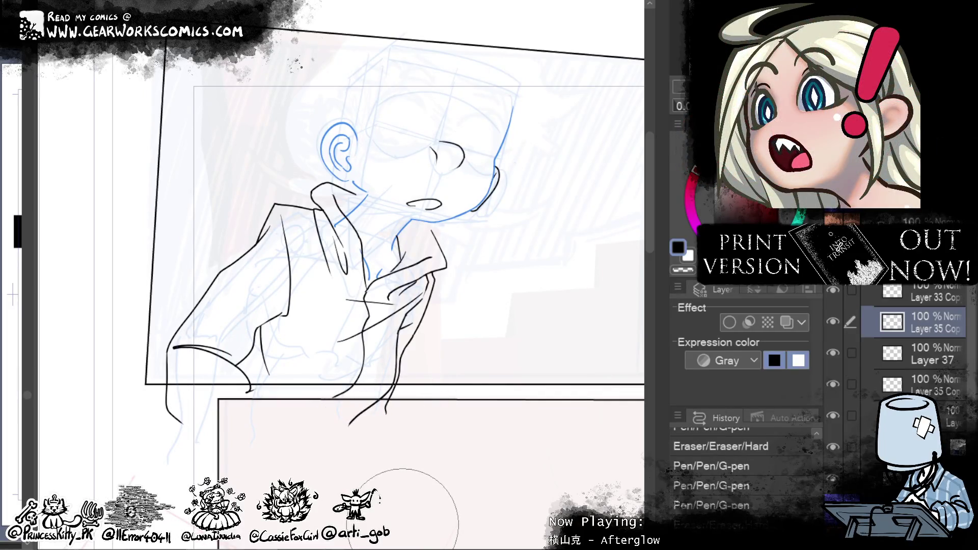
{"action": "left_click_drag", "start_coordinate": [557, 371], "coordinate": [508, 438]}
{"action": "mouse_move", "coordinate": [243, 433]}
{"action": "left_mouse_down"}
{"action": "mouse_move", "coordinate": [352, 422]}
{"action": "mouse_move", "coordinate": [296, 433]}
{"action": "mouse_move", "coordinate": [264, 453]}
{"action": "mouse_move", "coordinate": [305, 428]}
{"action": "mouse_move", "coordinate": [443, 428]}
{"action": "left_mouse_up"}
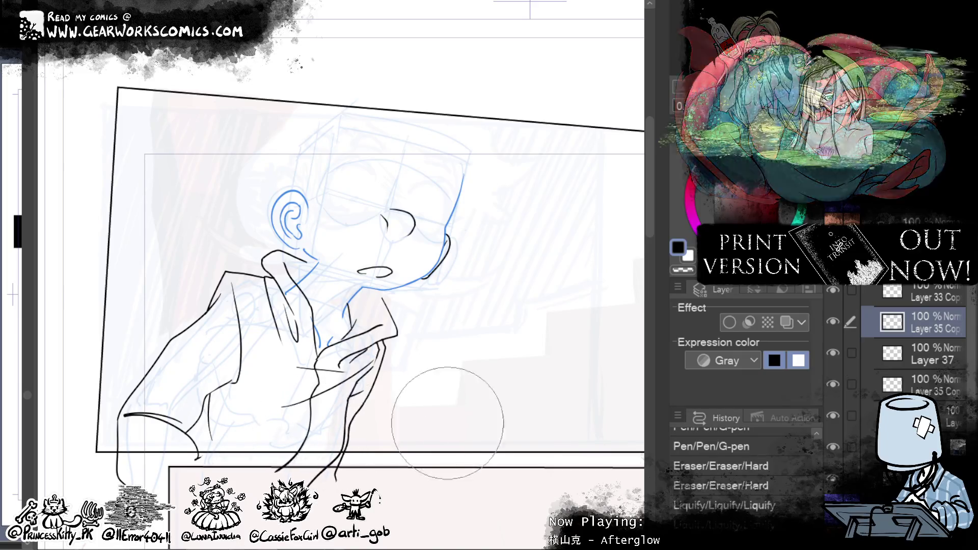
Step: Liquify the lines below the hand and the lower arm into smoother curves
{"action": "left_click_drag", "start_coordinate": [458, 389], "coordinate": [415, 414]}
{"action": "mouse_move", "coordinate": [366, 447]}
{"action": "left_mouse_down"}
{"action": "mouse_move", "coordinate": [387, 433]}
{"action": "mouse_move", "coordinate": [407, 448]}
{"action": "mouse_move", "coordinate": [382, 458]}
{"action": "mouse_move", "coordinate": [372, 480]}
{"action": "mouse_move", "coordinate": [356, 447]}
{"action": "mouse_move", "coordinate": [305, 437]}
{"action": "mouse_move", "coordinate": [399, 448]}
{"action": "left_mouse_up"}
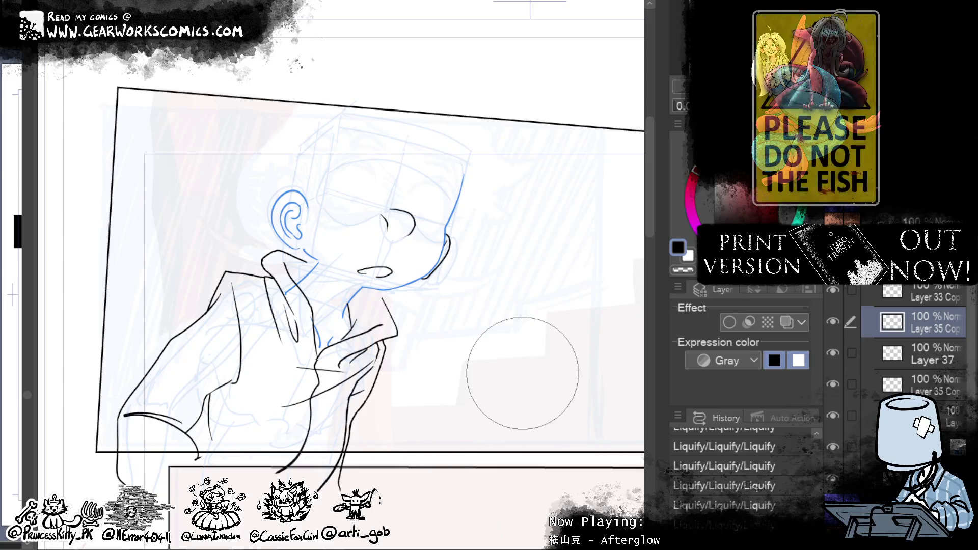
{"action": "mouse_move", "coordinate": [372, 404]}
{"action": "left_mouse_down"}
{"action": "mouse_move", "coordinate": [328, 469]}
{"action": "mouse_move", "coordinate": [324, 530]}
{"action": "left_mouse_up"}
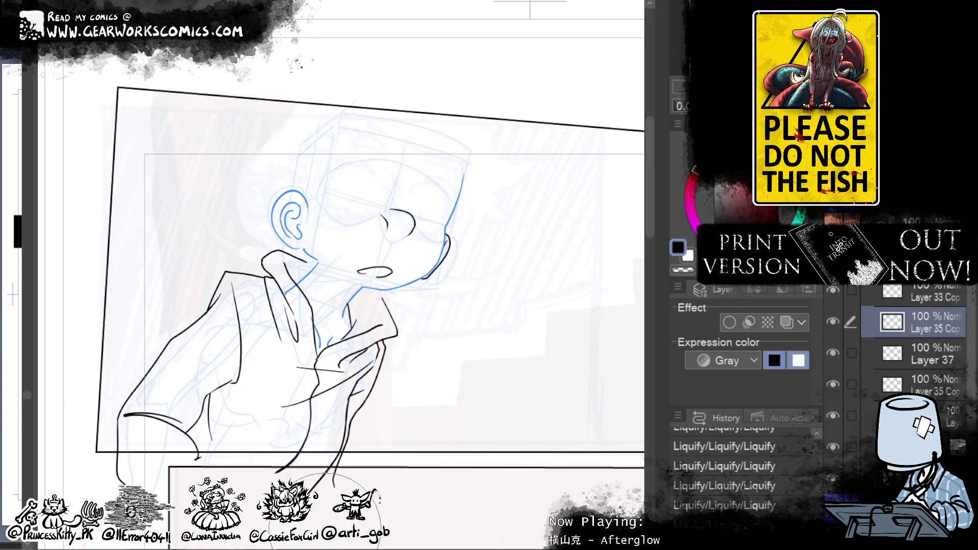
{"action": "left_click_drag", "start_coordinate": [551, 266], "coordinate": [538, 361]}
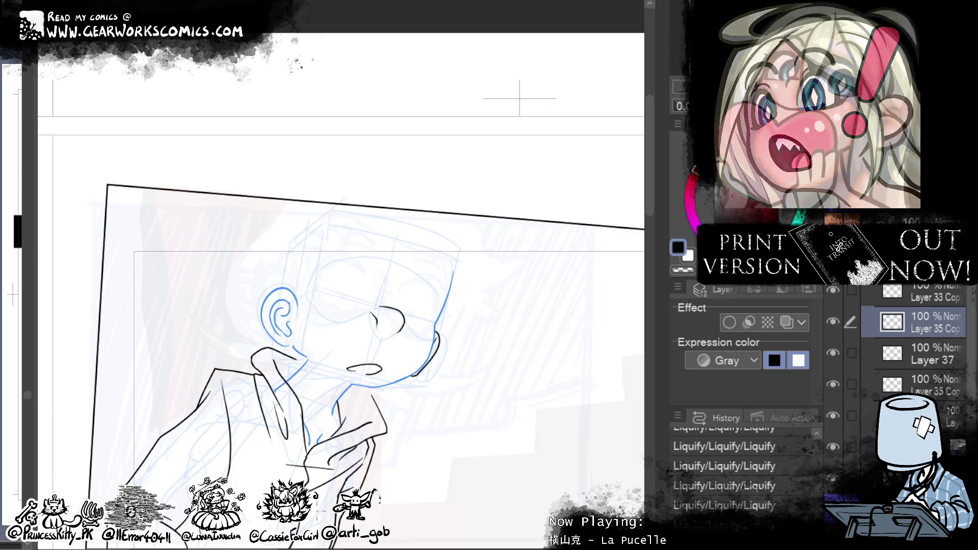
{"action": "left_click_drag", "start_coordinate": [499, 449], "coordinate": [614, 341]}
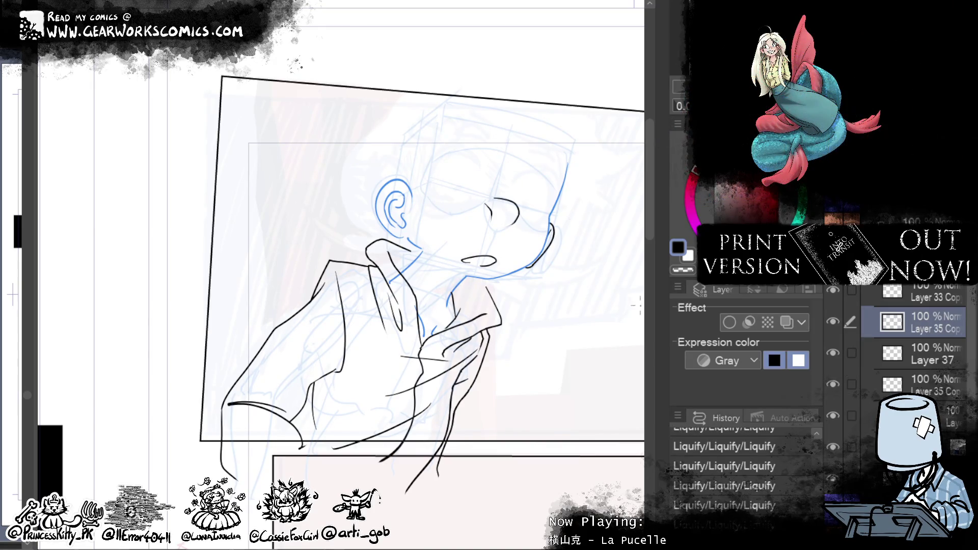
{"action": "left_click_drag", "start_coordinate": [568, 351], "coordinate": [509, 375]}
{"action": "mouse_move", "coordinate": [551, 344]}
{"action": "left_mouse_down"}
{"action": "mouse_move", "coordinate": [539, 292]}
{"action": "mouse_move", "coordinate": [428, 369]}
{"action": "mouse_move", "coordinate": [449, 345]}
{"action": "mouse_move", "coordinate": [521, 341]}
{"action": "mouse_move", "coordinate": [531, 321]}
{"action": "left_mouse_up"}
{"action": "left_click_drag", "start_coordinate": [513, 336], "coordinate": [519, 306]}
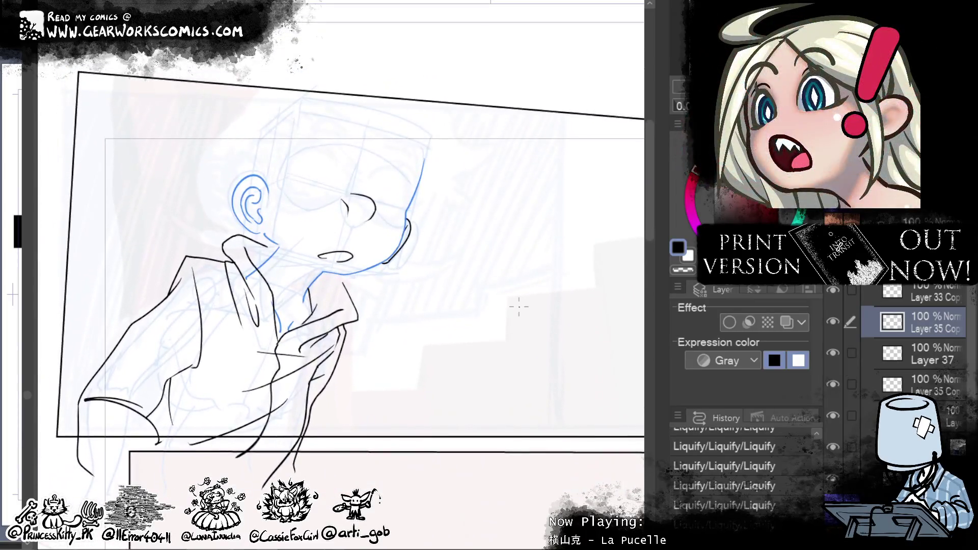
Step: Try a longer arm line, then undo it
{"action": "key", "text": "ctrl+z"}
{"action": "left_click_drag", "start_coordinate": [164, 382], "coordinate": [170, 464]}
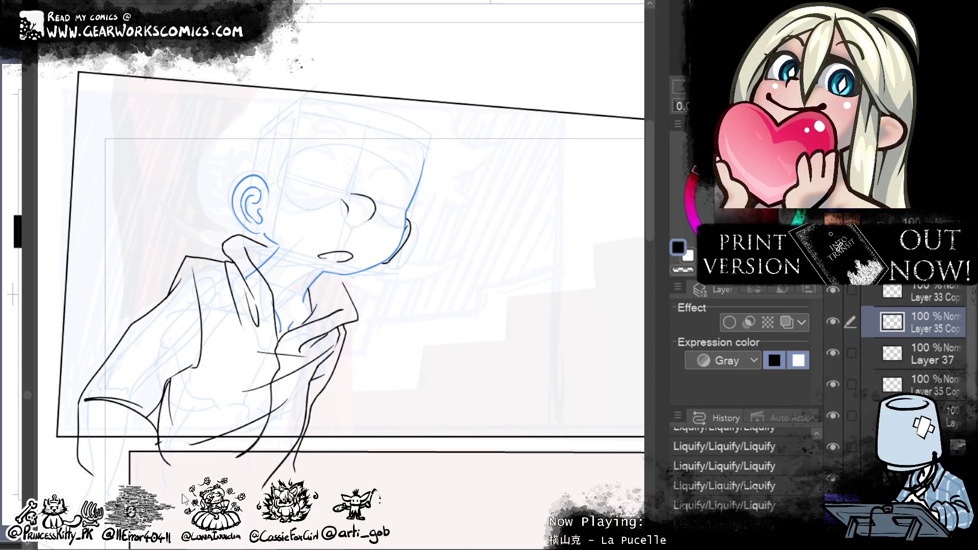
{"action": "key", "text": "ctrl+z"}
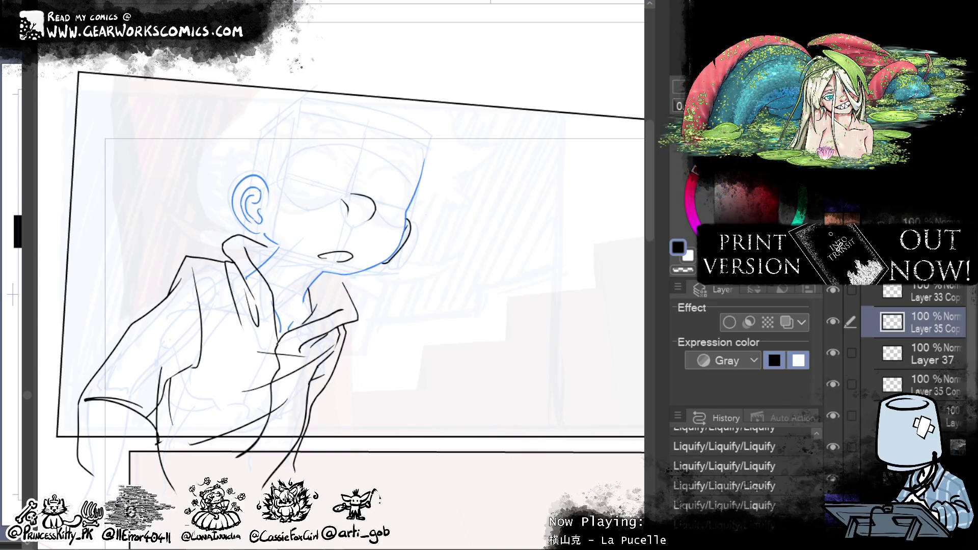
Step: Hand-letter a name beside the face, adding A, h and a after OzM
{"action": "mouse_move", "coordinate": [476, 206]}
{"action": "left_mouse_down"}
{"action": "mouse_move", "coordinate": [492, 236]}
{"action": "mouse_move", "coordinate": [533, 238]}
{"action": "mouse_move", "coordinate": [480, 271]}
{"action": "mouse_move", "coordinate": [511, 276]}
{"action": "left_mouse_up"}
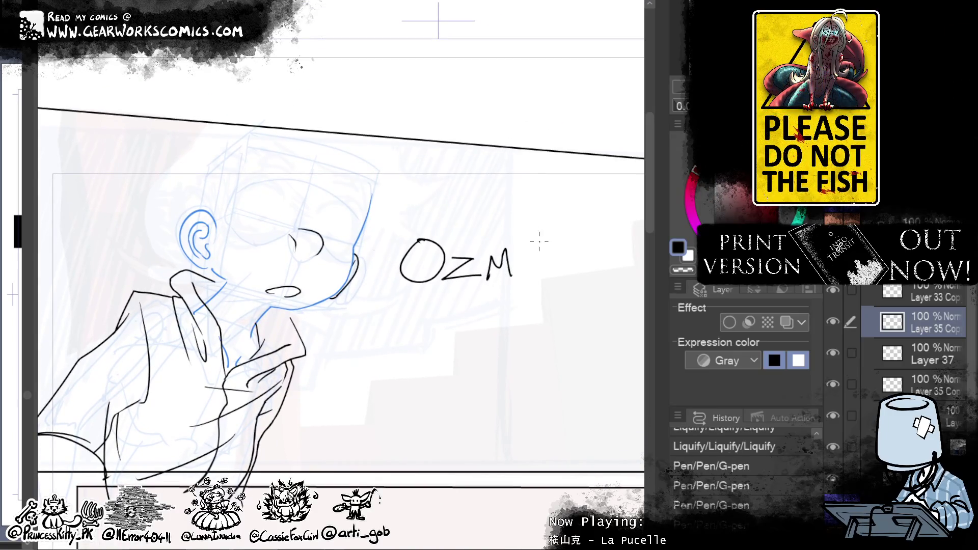
{"action": "mouse_move", "coordinate": [515, 277]}
{"action": "left_mouse_down"}
{"action": "mouse_move", "coordinate": [533, 276]}
{"action": "mouse_move", "coordinate": [531, 264]}
{"action": "left_mouse_up"}
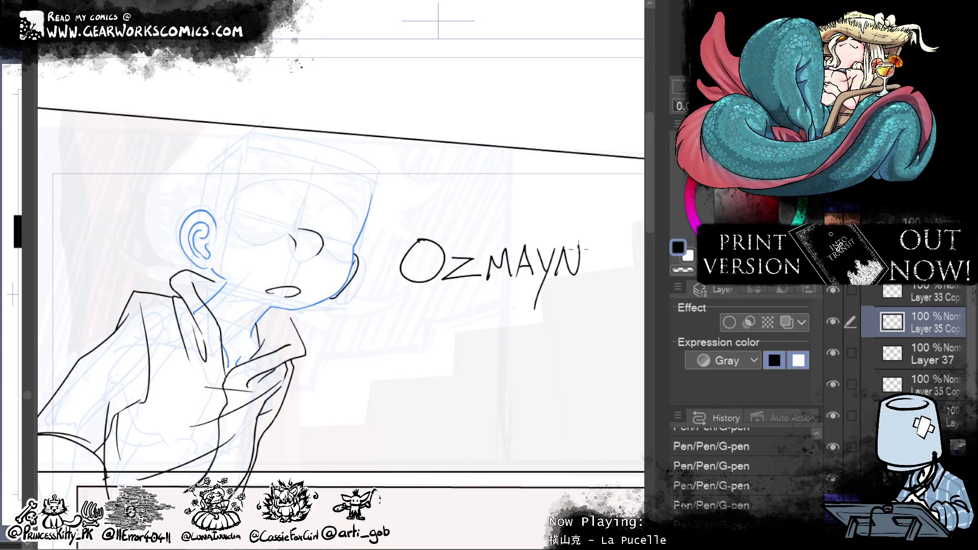
{"action": "left_click_drag", "start_coordinate": [586, 249], "coordinate": [487, 278]}
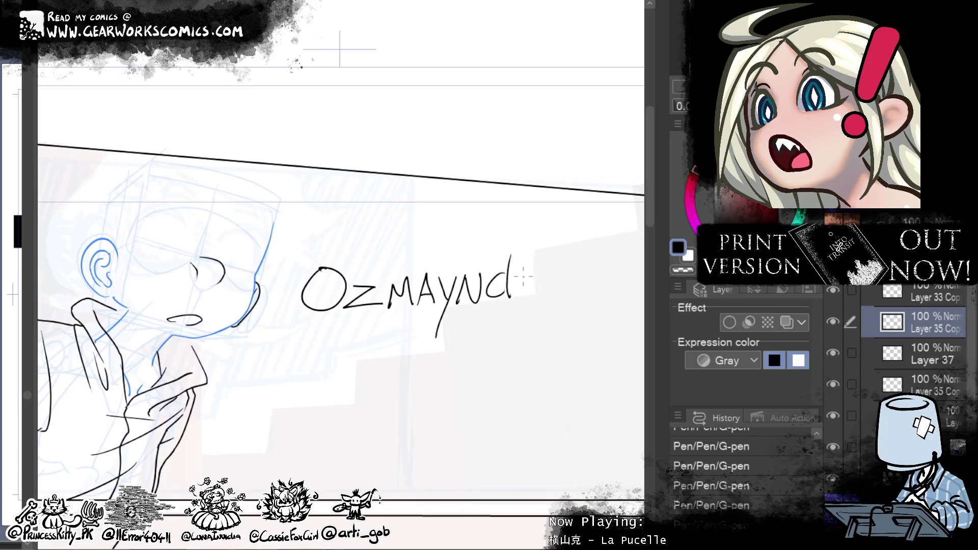
{"action": "left_click_drag", "start_coordinate": [521, 285], "coordinate": [567, 295]}
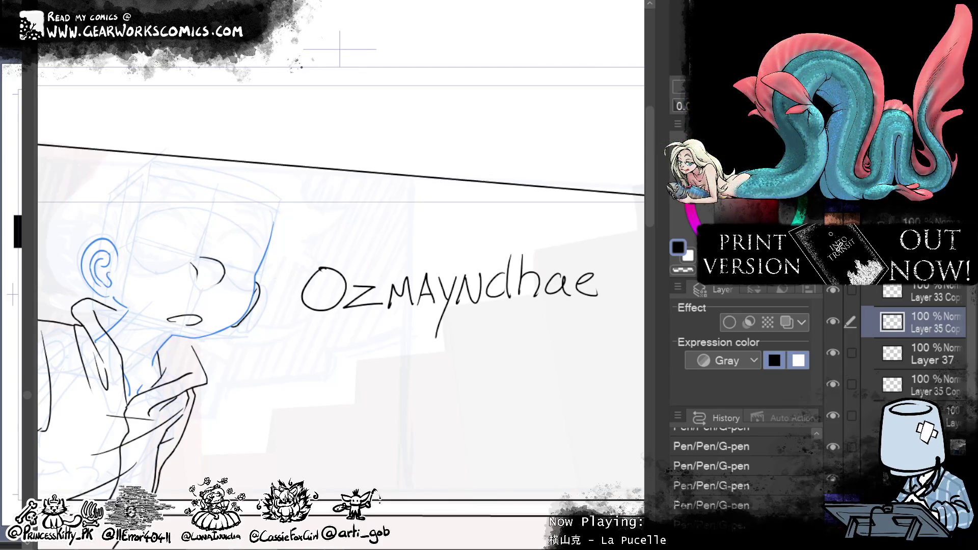
Step: Shift the lettering's O left, add a dot between z and M, and select the whole lettering
{"action": "left_click_drag", "start_coordinate": [351, 291], "coordinate": [350, 288]}
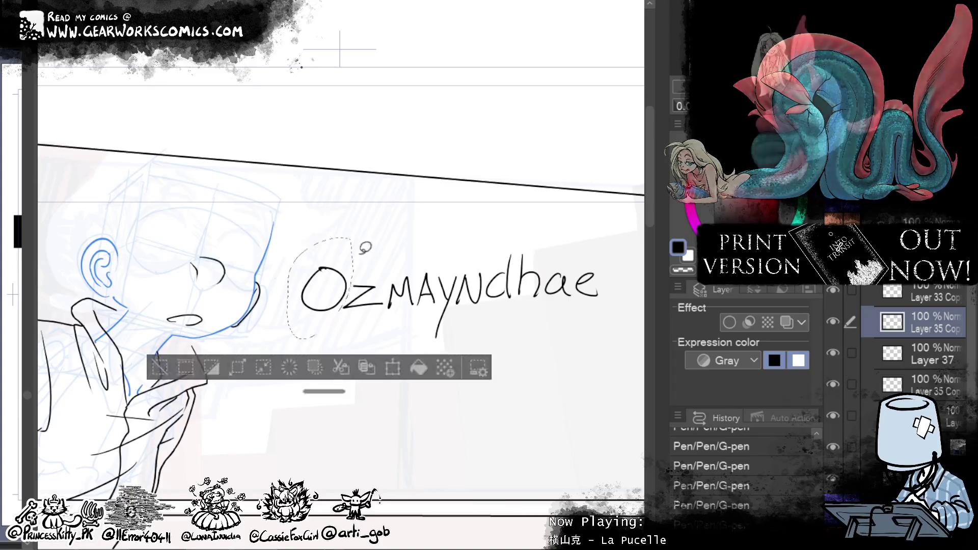
{"action": "left_click", "coordinate": [423, 376]}
{"action": "left_click_drag", "start_coordinate": [327, 330], "coordinate": [315, 328]}
{"action": "left_click", "coordinate": [248, 371]}
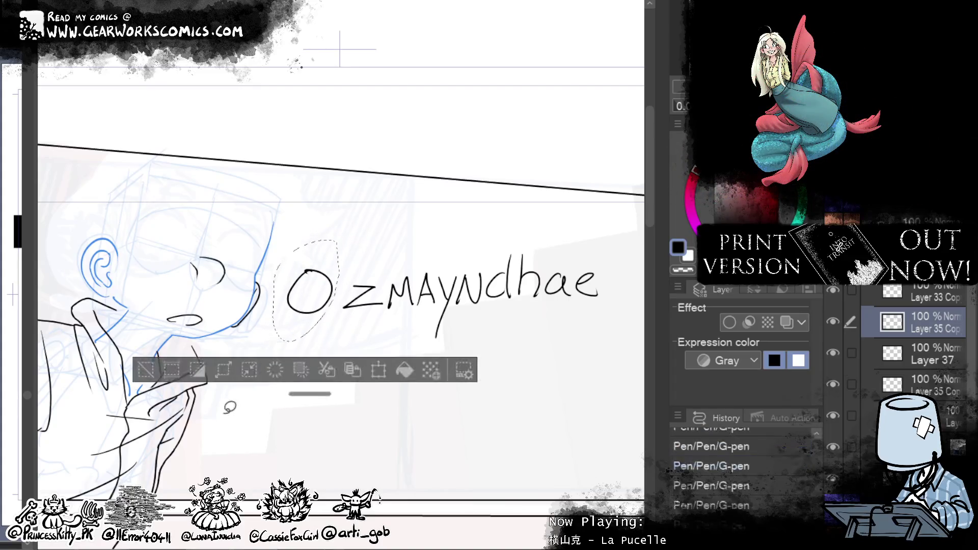
{"action": "left_click", "coordinate": [145, 370]}
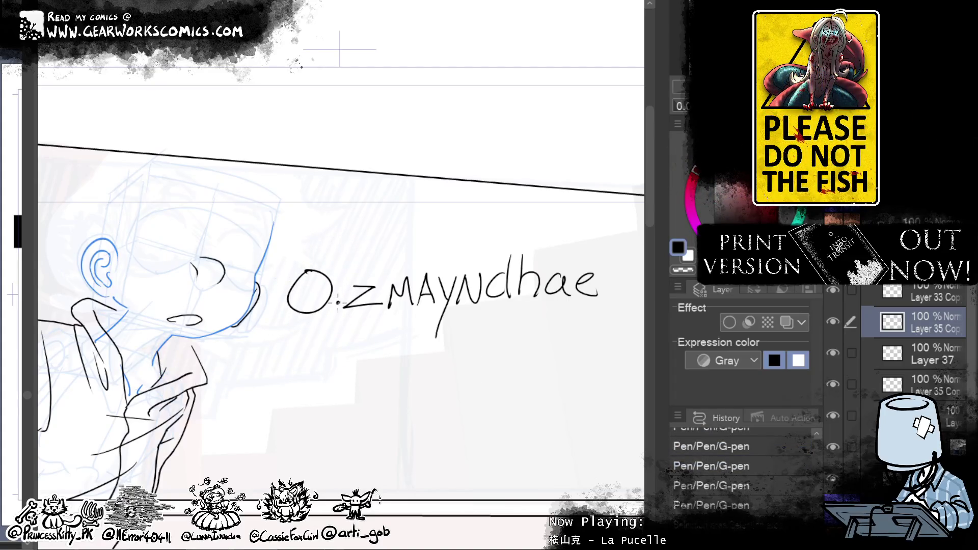
{"action": "left_click", "coordinate": [385, 302]}
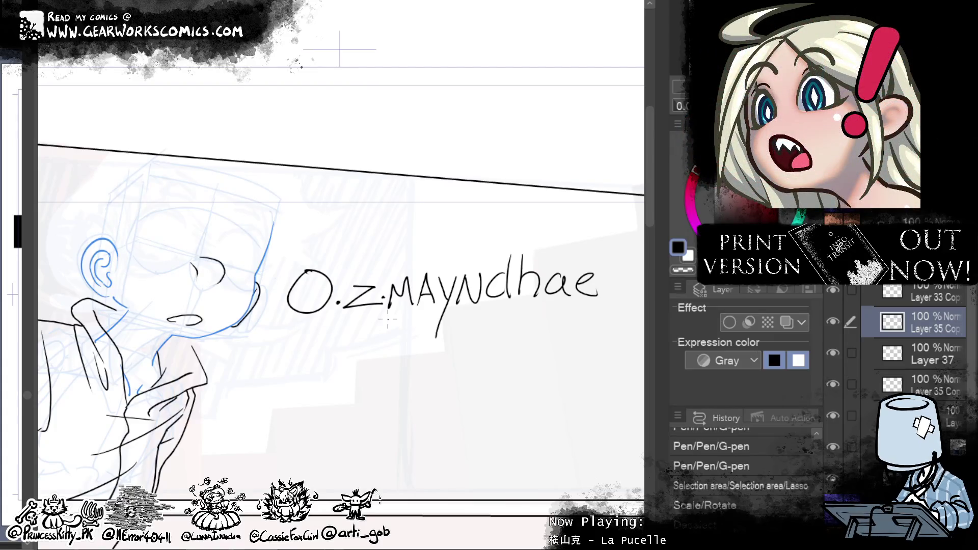
{"action": "mouse_move", "coordinate": [294, 242]}
{"action": "left_mouse_down"}
{"action": "mouse_move", "coordinate": [615, 285]}
{"action": "mouse_move", "coordinate": [578, 224]}
{"action": "left_mouse_up"}
{"action": "key", "text": "ctrl+y"}
{"action": "key", "text": "ctrl+y"}
Step: Undo the lettering with Ctrl+Z, then Liquify the jaw-to-neck contour
{"action": "left_click_drag", "start_coordinate": [295, 439], "coordinate": [600, 297]}
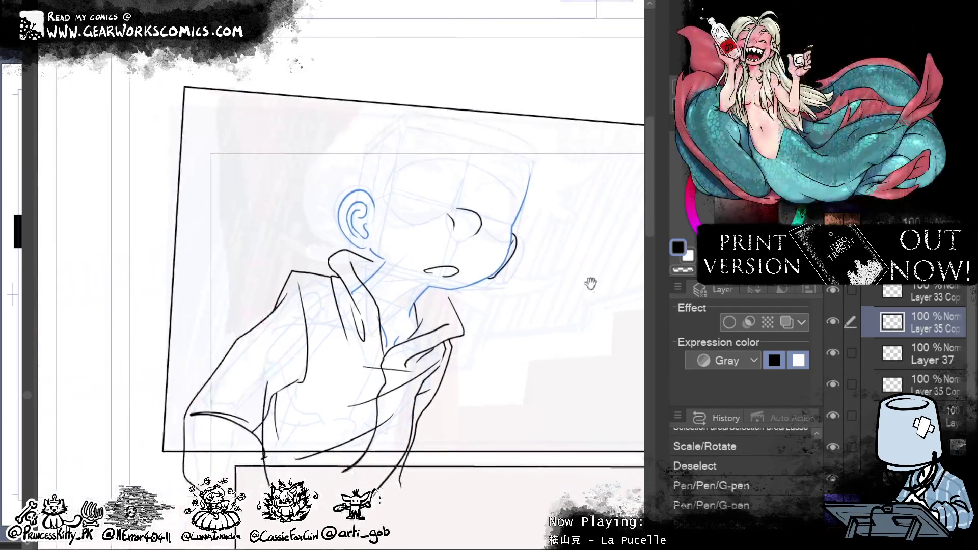
{"action": "left_click_drag", "start_coordinate": [554, 416], "coordinate": [636, 375]}
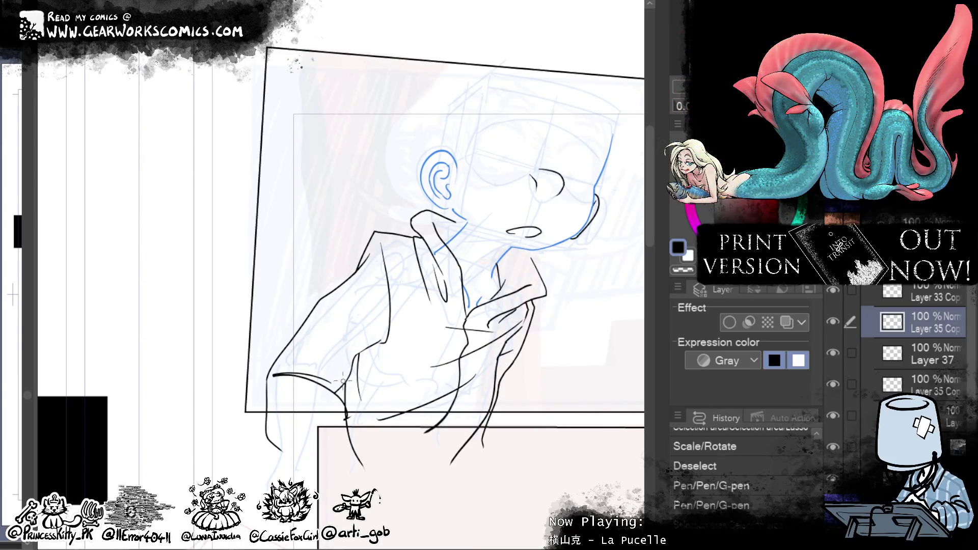
{"action": "mouse_move", "coordinate": [601, 379]}
{"action": "left_mouse_down"}
{"action": "mouse_move", "coordinate": [439, 509]}
{"action": "mouse_move", "coordinate": [458, 542]}
{"action": "mouse_move", "coordinate": [460, 491]}
{"action": "mouse_move", "coordinate": [479, 442]}
{"action": "left_mouse_up"}
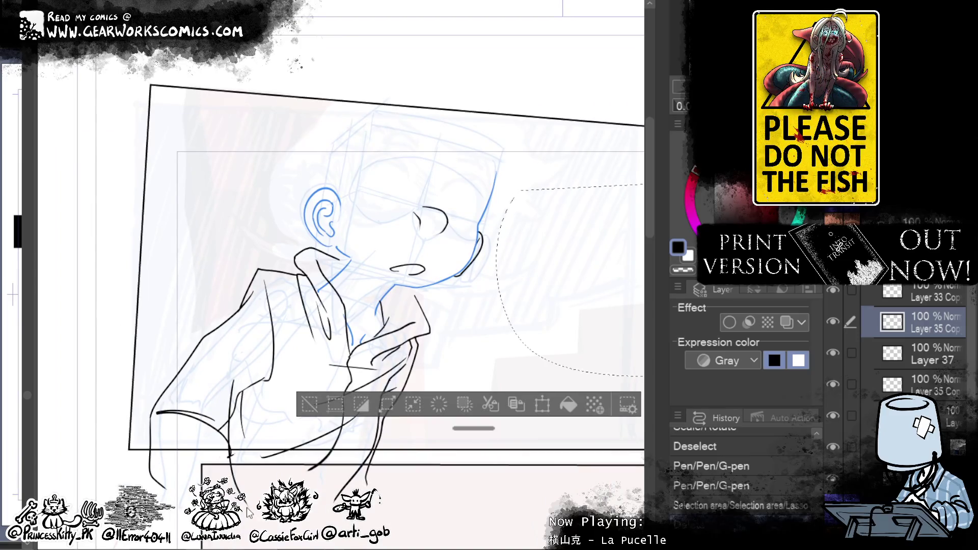
{"action": "key", "text": "ctrl+z"}
{"action": "key", "text": "ctrl+z"}
{"action": "key", "text": "ctrl+z"}
{"action": "key", "text": "ctrl+z"}
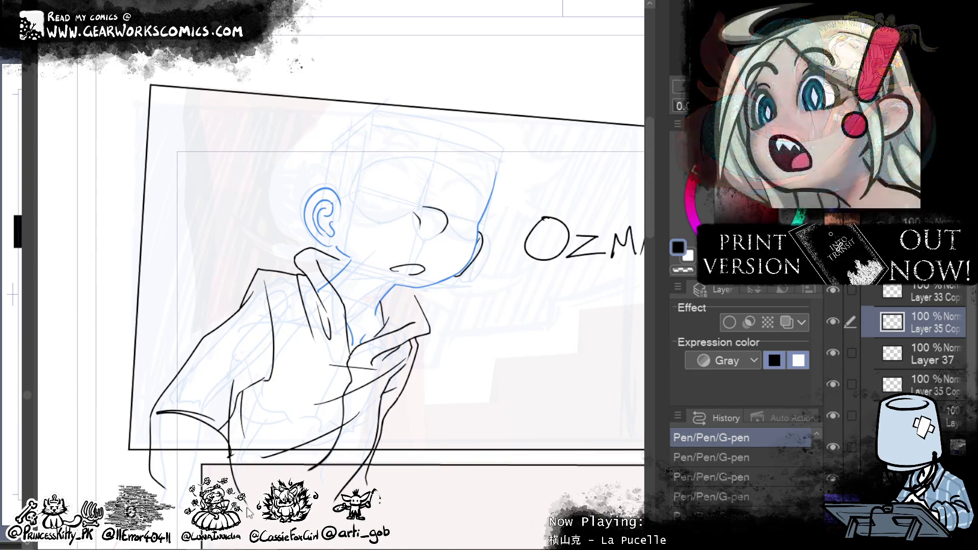
{"action": "key", "text": "ctrl+z"}
{"action": "left_click_drag", "start_coordinate": [501, 306], "coordinate": [473, 306]}
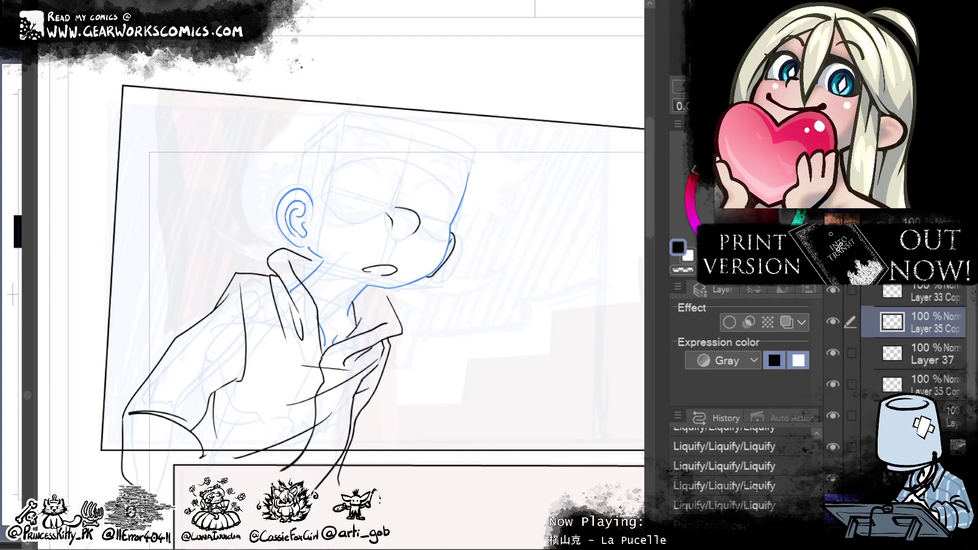
{"action": "mouse_move", "coordinate": [509, 355]}
{"action": "left_mouse_down"}
{"action": "mouse_move", "coordinate": [445, 408]}
{"action": "mouse_move", "coordinate": [530, 415]}
{"action": "mouse_move", "coordinate": [526, 451]}
{"action": "mouse_move", "coordinate": [515, 454]}
{"action": "mouse_move", "coordinate": [567, 278]}
{"action": "mouse_move", "coordinate": [659, 248]}
{"action": "mouse_move", "coordinate": [588, 253]}
{"action": "left_mouse_up"}
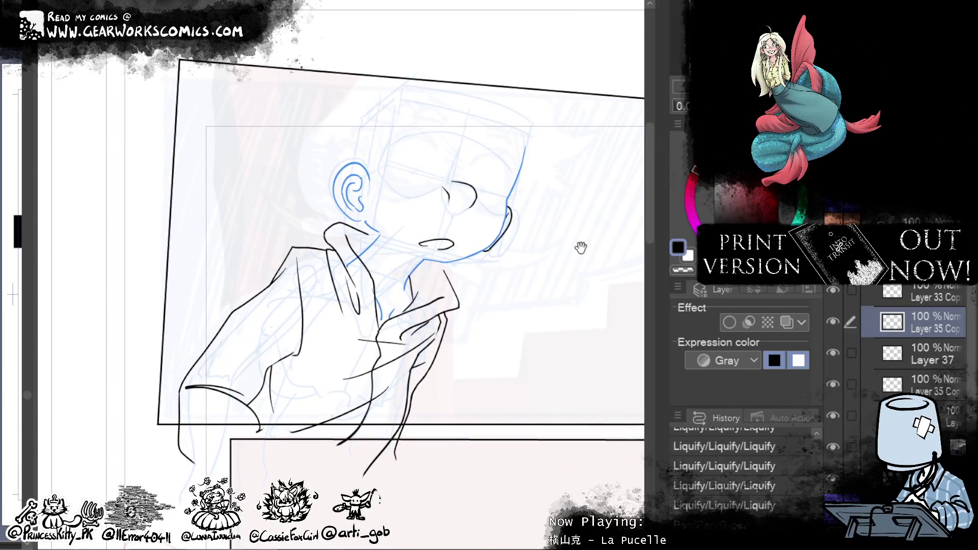
Step: Add short ink strokes near the hand and a vertical line on the lower sleeve, tidying marks
{"action": "left_click_drag", "start_coordinate": [484, 412], "coordinate": [490, 371]}
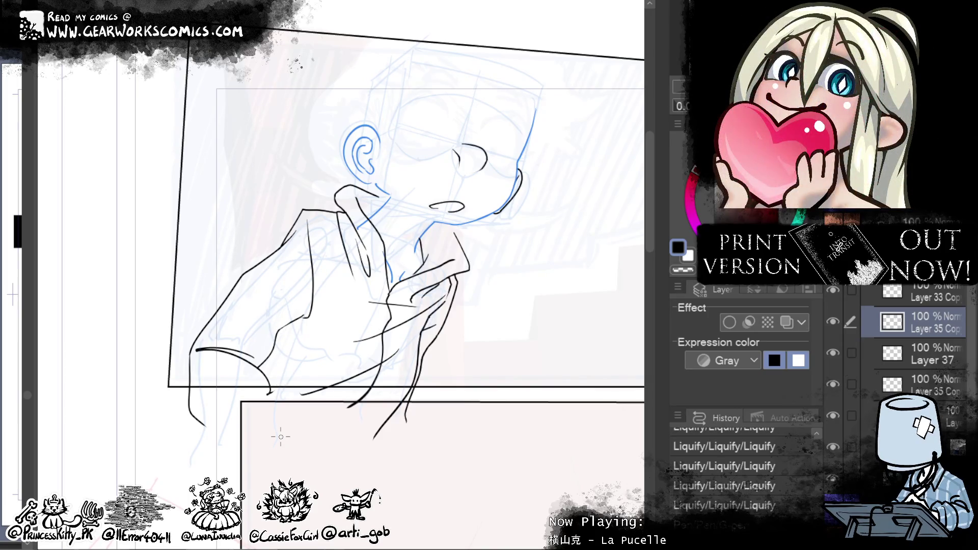
{"action": "left_click_drag", "start_coordinate": [279, 330], "coordinate": [285, 314]}
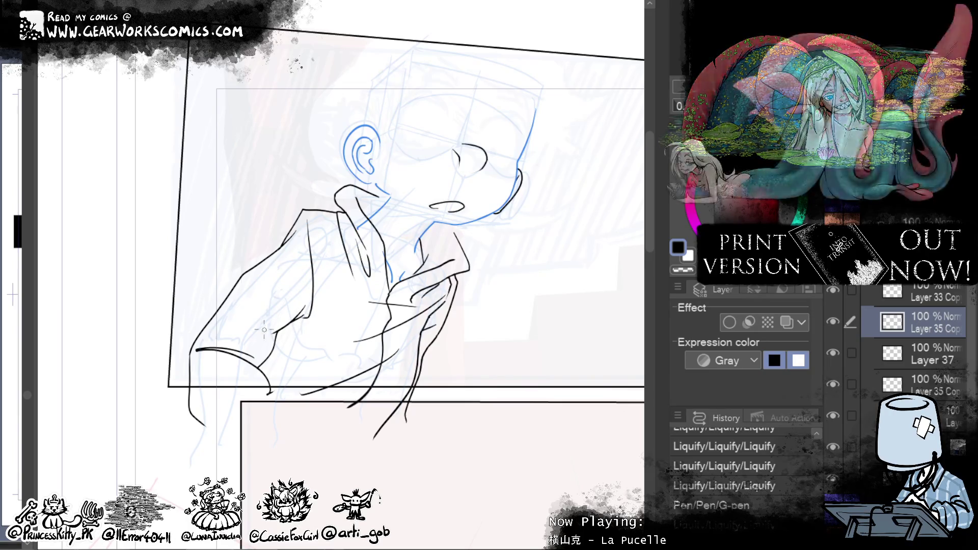
{"action": "left_click_drag", "start_coordinate": [278, 325], "coordinate": [288, 319]}
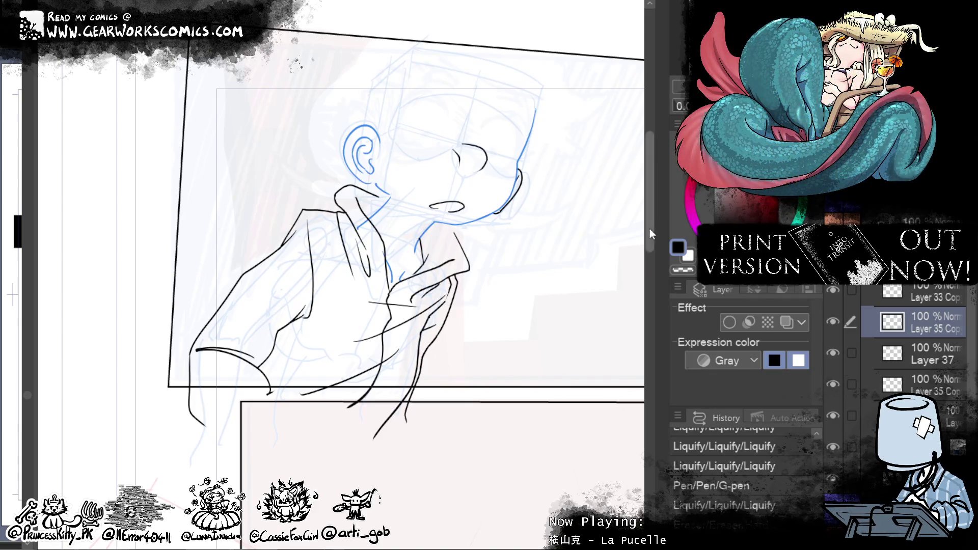
{"action": "mouse_move", "coordinate": [514, 394]}
{"action": "left_mouse_down"}
{"action": "mouse_move", "coordinate": [537, 449]}
{"action": "mouse_move", "coordinate": [525, 449]}
{"action": "left_mouse_up"}
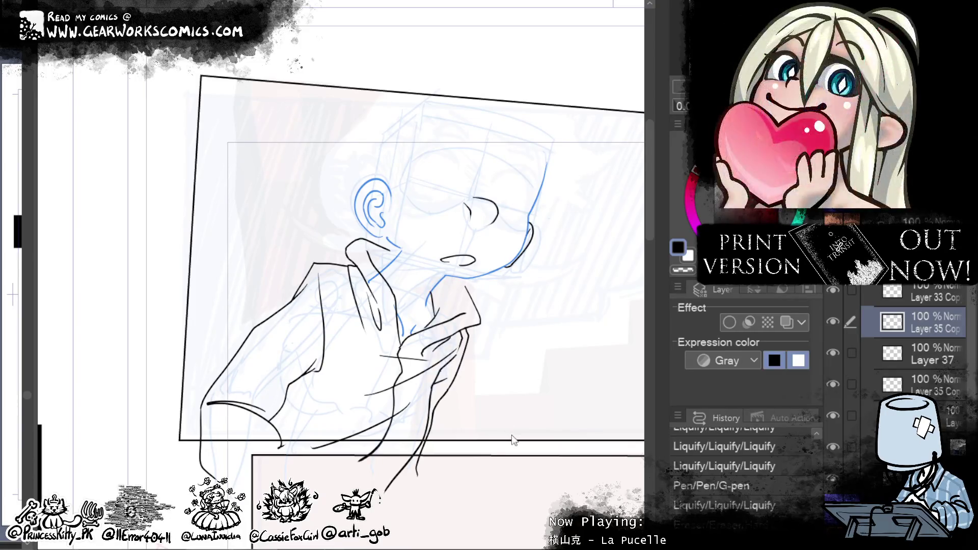
{"action": "mouse_move", "coordinate": [508, 436]}
{"action": "left_mouse_down"}
{"action": "mouse_move", "coordinate": [535, 280]}
{"action": "mouse_move", "coordinate": [506, 298]}
{"action": "left_mouse_up"}
{"action": "left_click_drag", "start_coordinate": [295, 425], "coordinate": [288, 381]}
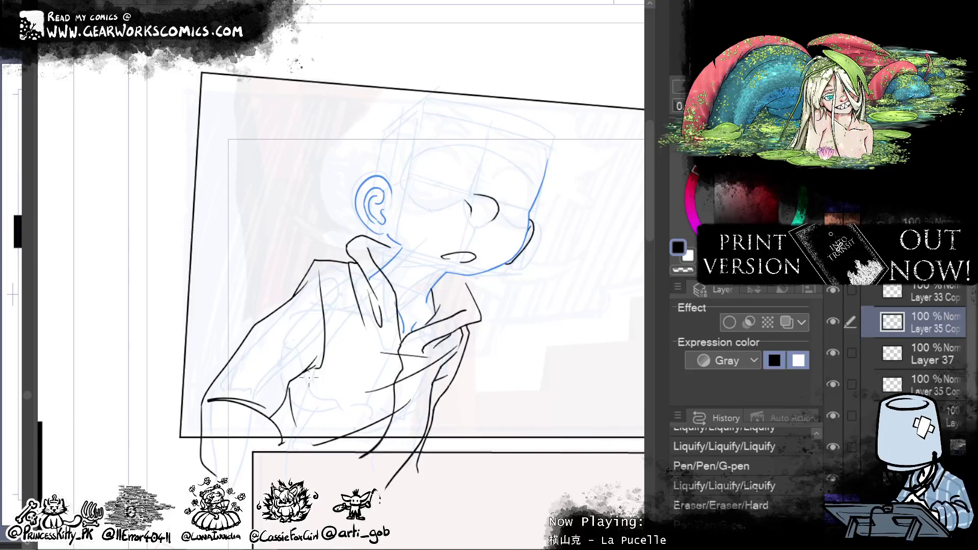
{"action": "left_click_drag", "start_coordinate": [275, 428], "coordinate": [290, 451]}
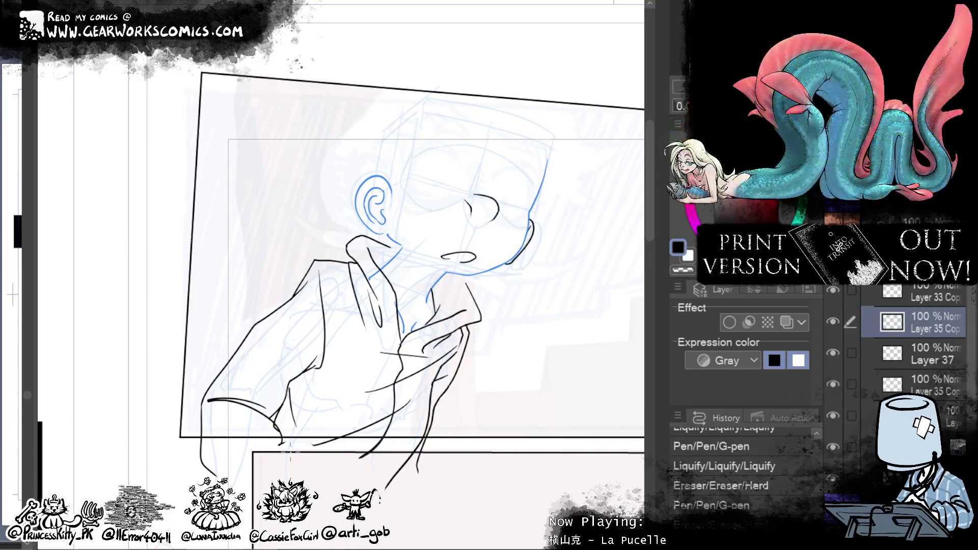
{"action": "mouse_move", "coordinate": [536, 288]}
{"action": "left_mouse_down"}
{"action": "mouse_move", "coordinate": [506, 343]}
{"action": "mouse_move", "coordinate": [497, 405]}
{"action": "left_mouse_up"}
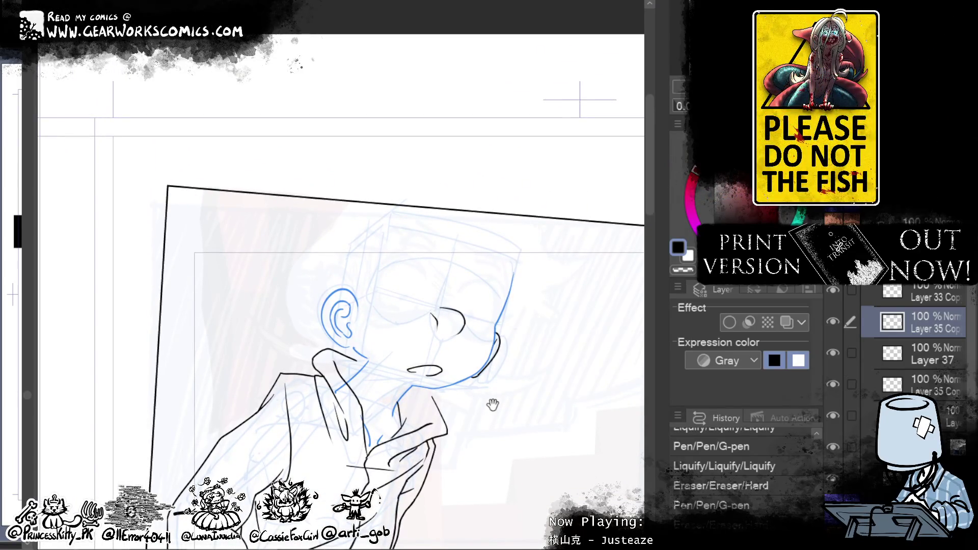
{"action": "mouse_move", "coordinate": [492, 405]}
{"action": "left_mouse_down"}
{"action": "mouse_move", "coordinate": [559, 334]}
{"action": "mouse_move", "coordinate": [562, 279]}
{"action": "left_mouse_up"}
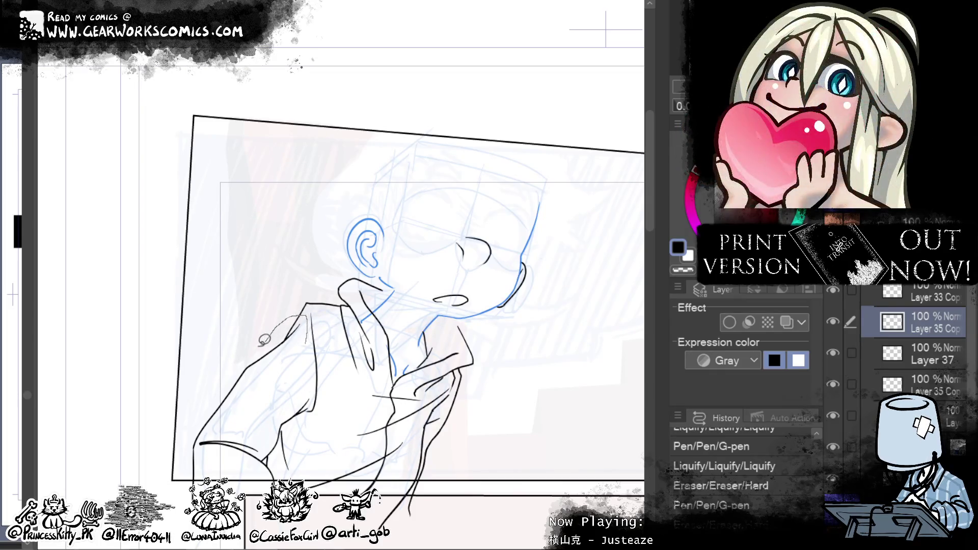
Step: Lasso the raised arm's sleeve, bulge its outline outward with Liquify, and deselect
{"action": "left_click_drag", "start_coordinate": [224, 417], "coordinate": [227, 420]}
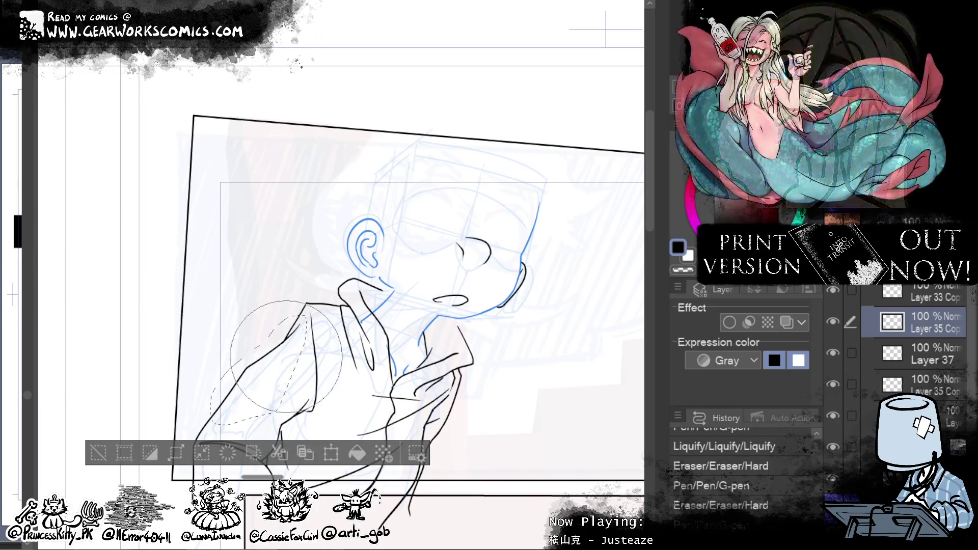
{"action": "mouse_move", "coordinate": [294, 355]}
{"action": "left_mouse_down"}
{"action": "mouse_move", "coordinate": [285, 351]}
{"action": "mouse_move", "coordinate": [313, 362]}
{"action": "mouse_move", "coordinate": [308, 354]}
{"action": "left_mouse_up"}
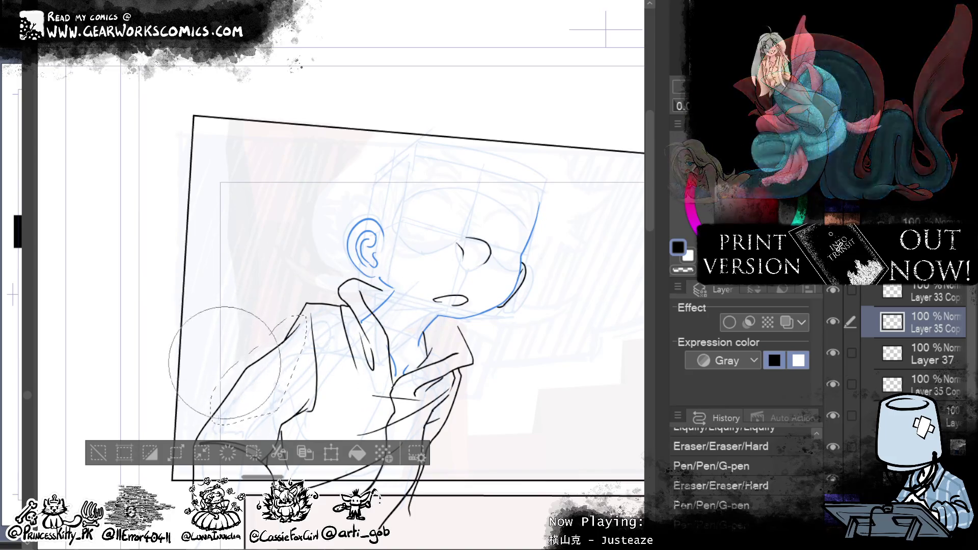
{"action": "left_click", "coordinate": [117, 457]}
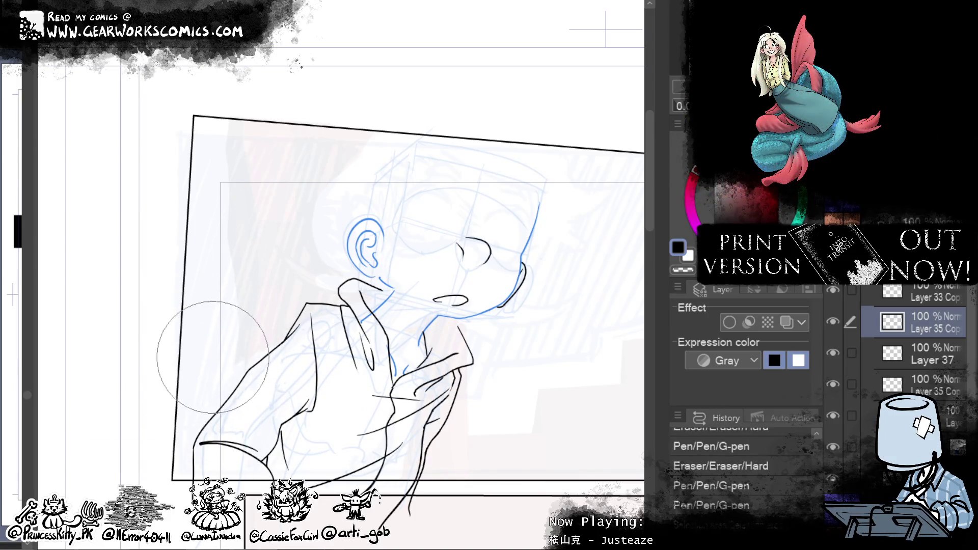
Step: Add a G-pen stroke and pan down to the lower panel edge and the bottom of the figure
{"action": "left_click_drag", "start_coordinate": [239, 488], "coordinate": [267, 468]}
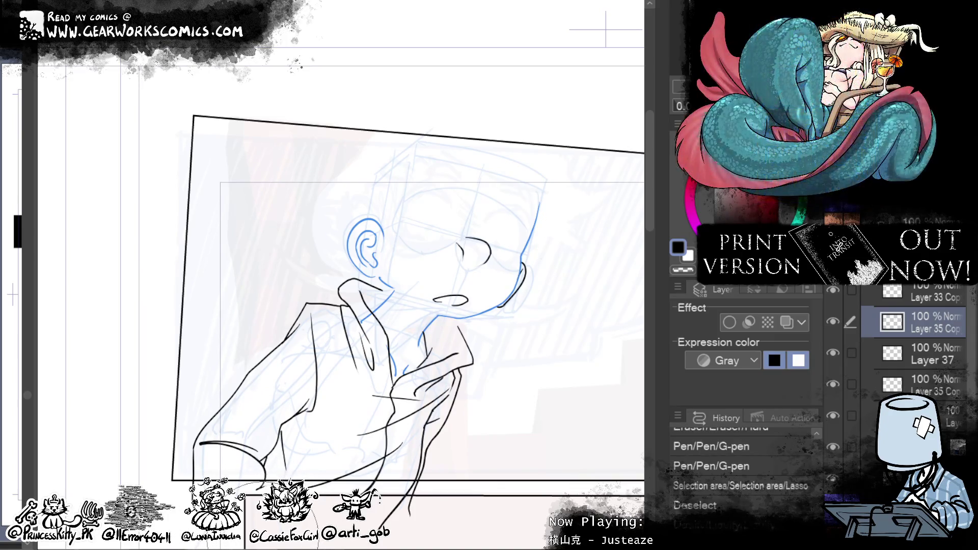
{"action": "mouse_move", "coordinate": [542, 388]}
{"action": "left_mouse_down"}
{"action": "mouse_move", "coordinate": [527, 415]}
{"action": "mouse_move", "coordinate": [524, 341]}
{"action": "left_mouse_up"}
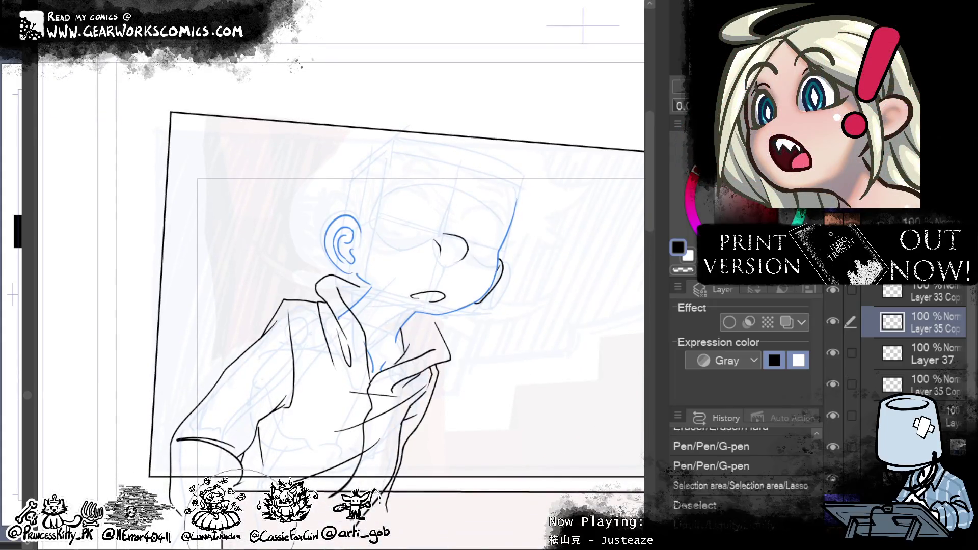
{"action": "mouse_move", "coordinate": [585, 315]}
{"action": "left_mouse_down"}
{"action": "mouse_move", "coordinate": [561, 406]}
{"action": "mouse_move", "coordinate": [563, 386]}
{"action": "left_mouse_up"}
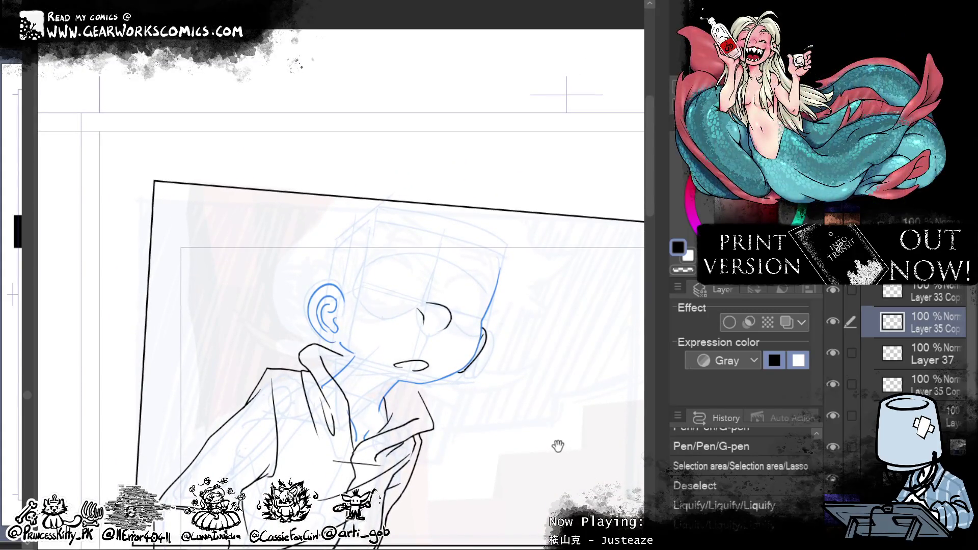
{"action": "left_click_drag", "start_coordinate": [557, 444], "coordinate": [526, 371]}
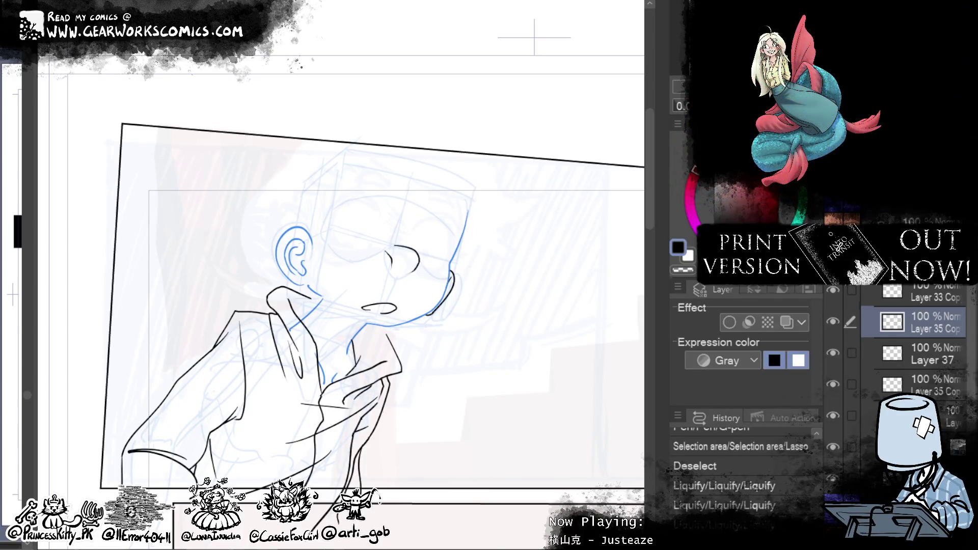
{"action": "left_click_drag", "start_coordinate": [369, 541], "coordinate": [454, 443]}
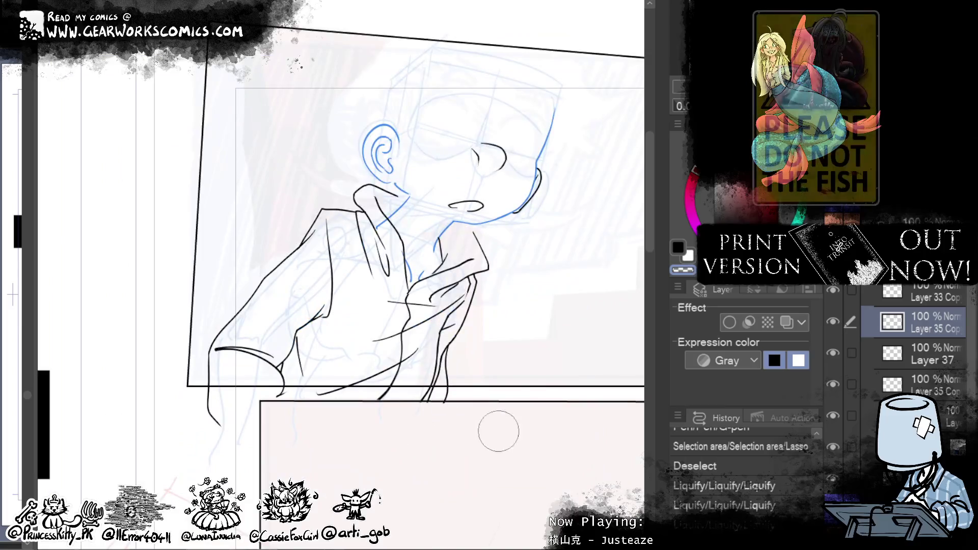
Step: Push the ink line ends at the bottom of the figure into place with Liquify
{"action": "left_click_drag", "start_coordinate": [251, 439], "coordinate": [170, 485]}
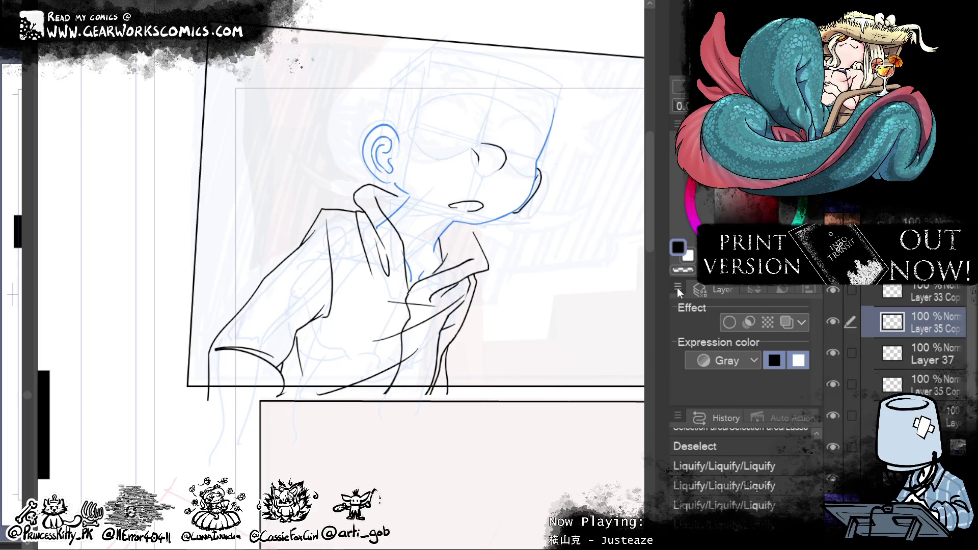
{"action": "mouse_move", "coordinate": [484, 406]}
{"action": "left_mouse_down"}
{"action": "mouse_move", "coordinate": [371, 343]}
{"action": "mouse_move", "coordinate": [349, 401]}
{"action": "mouse_move", "coordinate": [322, 407]}
{"action": "left_mouse_up"}
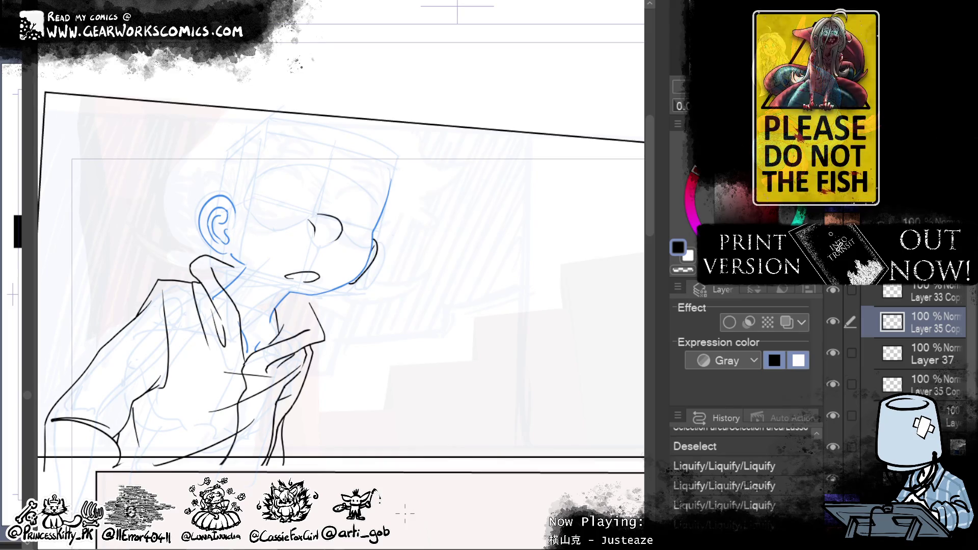
{"action": "left_click_drag", "start_coordinate": [433, 388], "coordinate": [533, 378]}
{"action": "mouse_move", "coordinate": [305, 459]}
{"action": "left_mouse_down"}
{"action": "mouse_move", "coordinate": [285, 479]}
{"action": "mouse_move", "coordinate": [341, 502]}
{"action": "mouse_move", "coordinate": [305, 473]}
{"action": "mouse_move", "coordinate": [285, 481]}
{"action": "mouse_move", "coordinate": [305, 481]}
{"action": "left_mouse_up"}
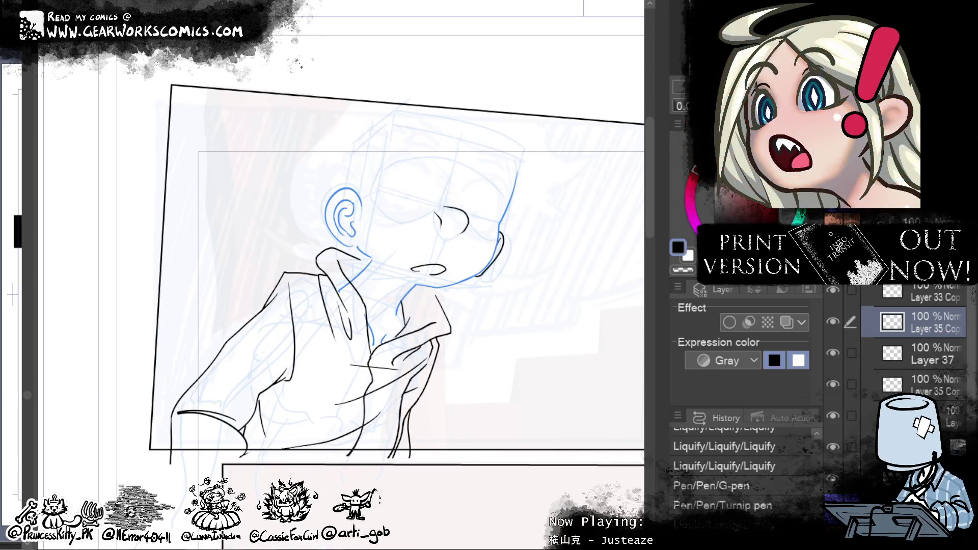
Step: Zoom in slightly on the character and select the blue pencil sketch layer
{"action": "left_click_drag", "start_coordinate": [580, 295], "coordinate": [563, 292]}
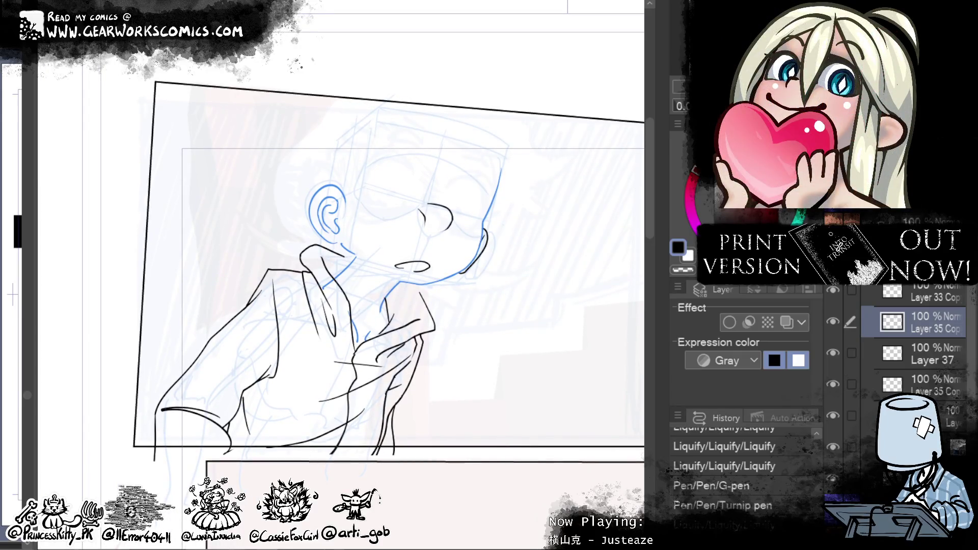
{"action": "left_click_drag", "start_coordinate": [525, 343], "coordinate": [522, 343]}
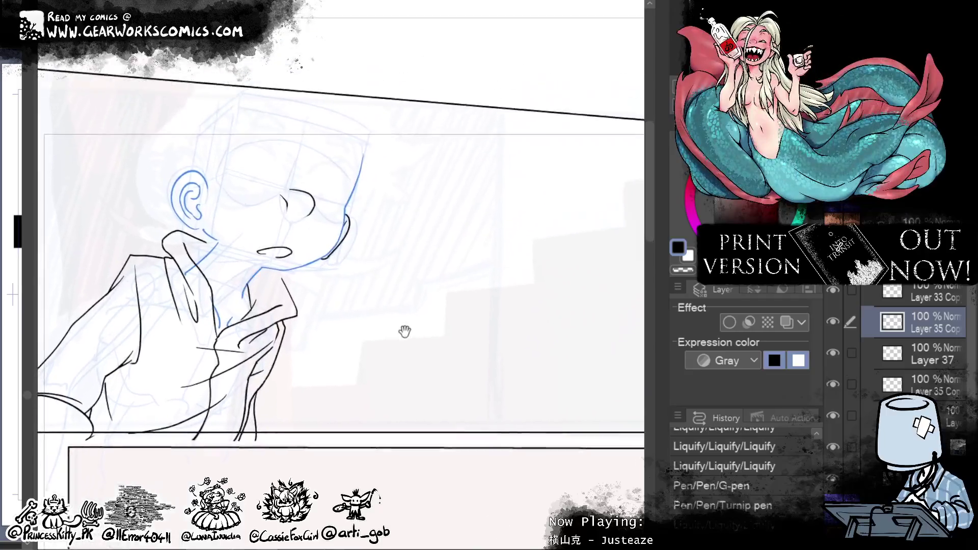
{"action": "mouse_move", "coordinate": [404, 332]}
{"action": "left_mouse_down"}
{"action": "mouse_move", "coordinate": [559, 323]}
{"action": "mouse_move", "coordinate": [563, 384]}
{"action": "mouse_move", "coordinate": [608, 391]}
{"action": "left_mouse_up"}
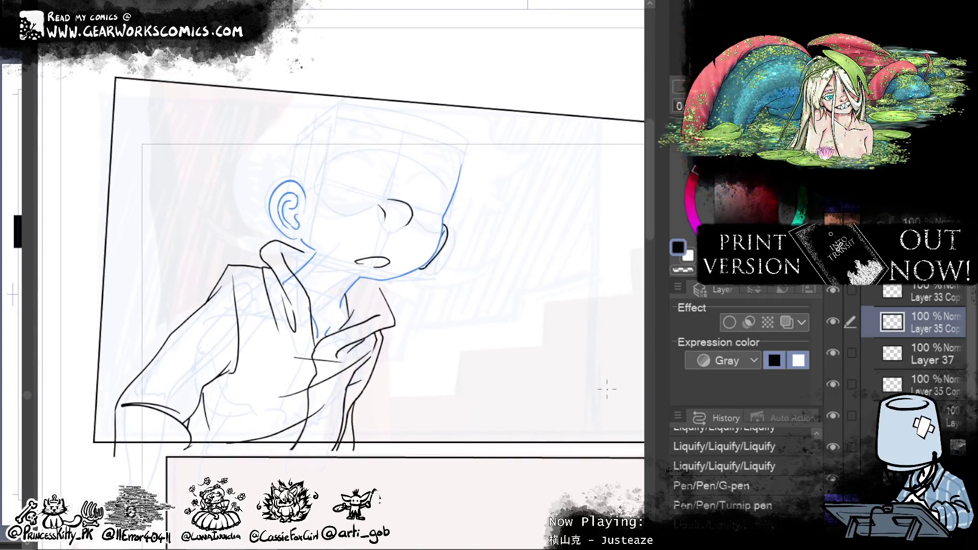
{"action": "left_click", "coordinate": [294, 286], "text": "ctrl+shift"}
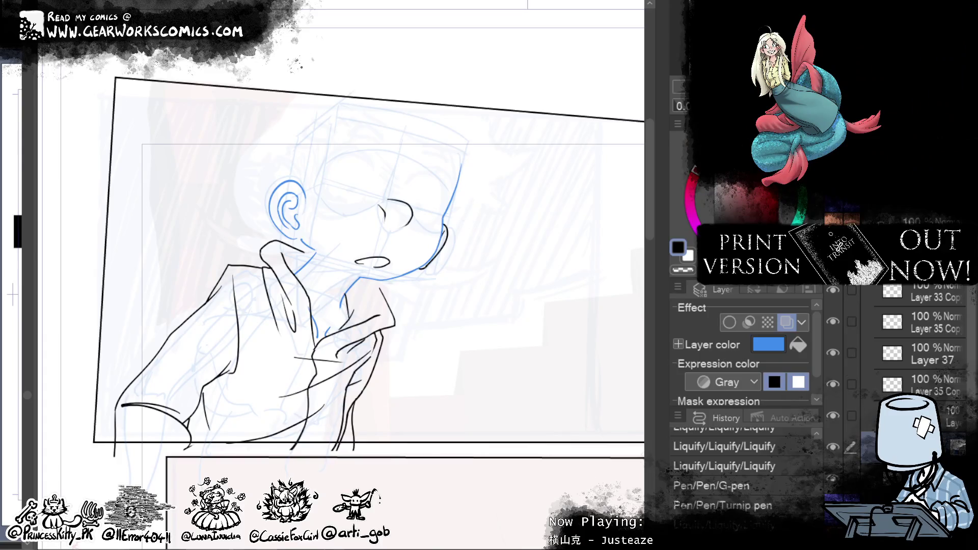
{"action": "scroll", "coordinate": [523, 390], "scroll_direction": "down", "scroll_amount": 2}
{"action": "left_click_drag", "start_coordinate": [523, 390], "coordinate": [522, 80]}
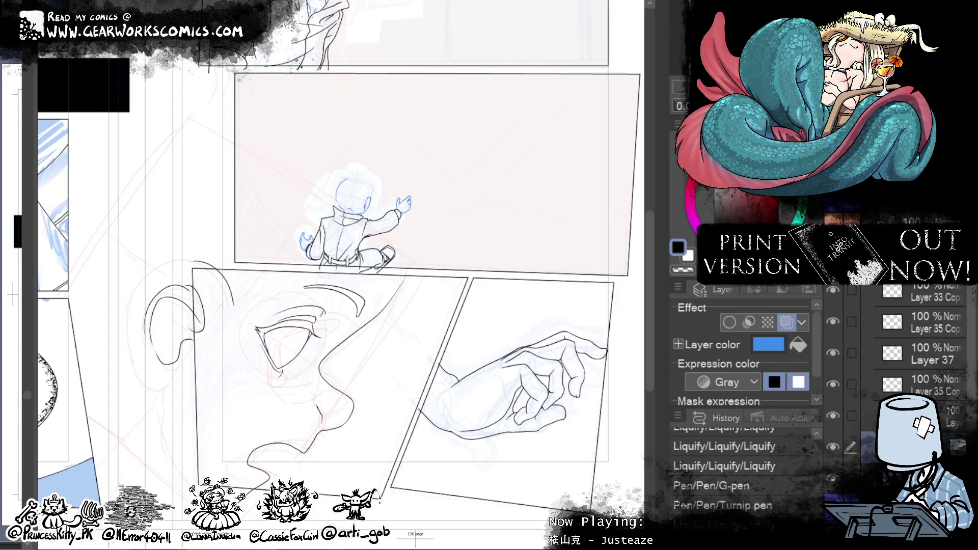
{"action": "scroll", "coordinate": [513, 236], "scroll_direction": "up", "scroll_amount": 3}
{"action": "scroll", "coordinate": [498, 249], "scroll_direction": "up", "scroll_amount": 3}
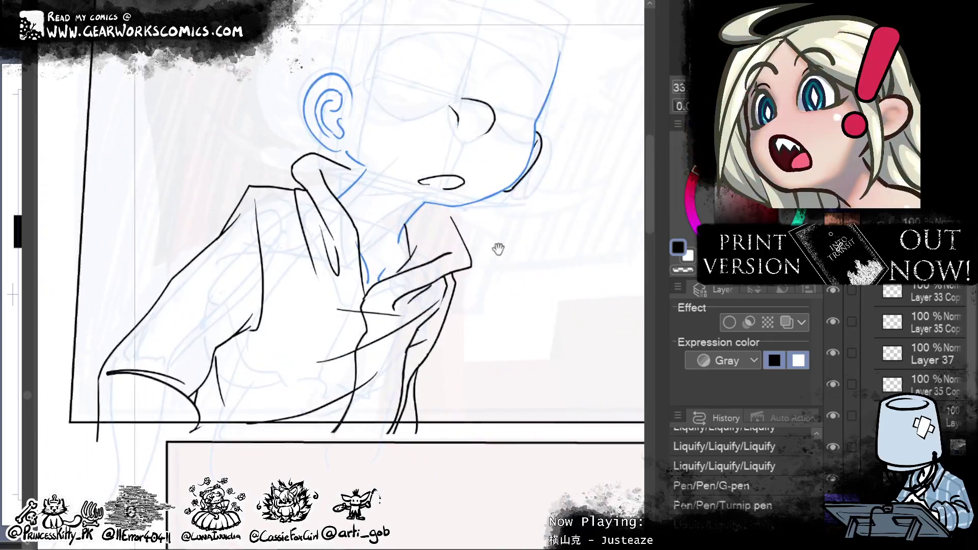
Step: Ink the boy's left eye outline, redrawing its right side rounder
{"action": "left_click_drag", "start_coordinate": [498, 249], "coordinate": [427, 366]}
{"action": "left_click_drag", "start_coordinate": [326, 211], "coordinate": [385, 220]}
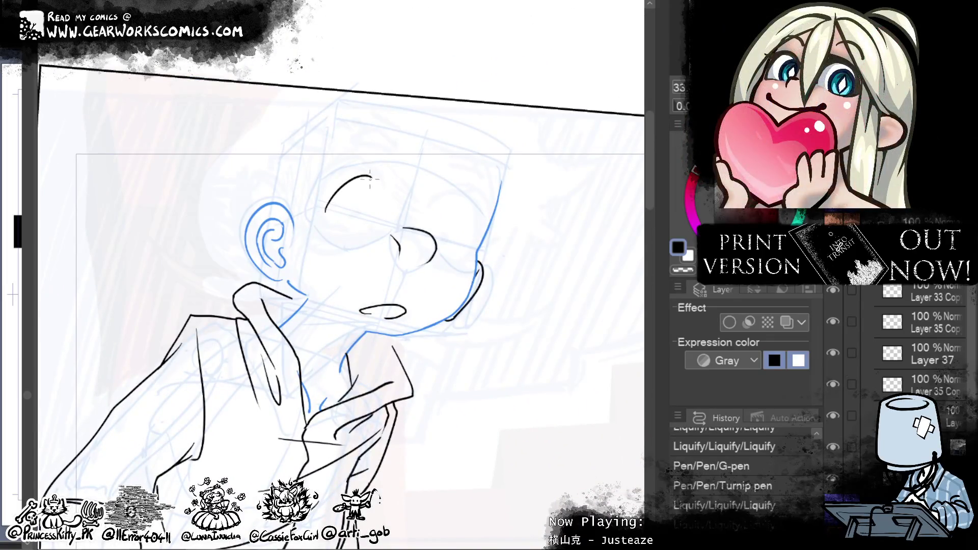
{"action": "key", "text": "ctrl+z"}
{"action": "mouse_move", "coordinate": [371, 176]}
{"action": "left_mouse_down"}
{"action": "mouse_move", "coordinate": [388, 203]}
{"action": "mouse_move", "coordinate": [385, 220]}
{"action": "left_mouse_up"}
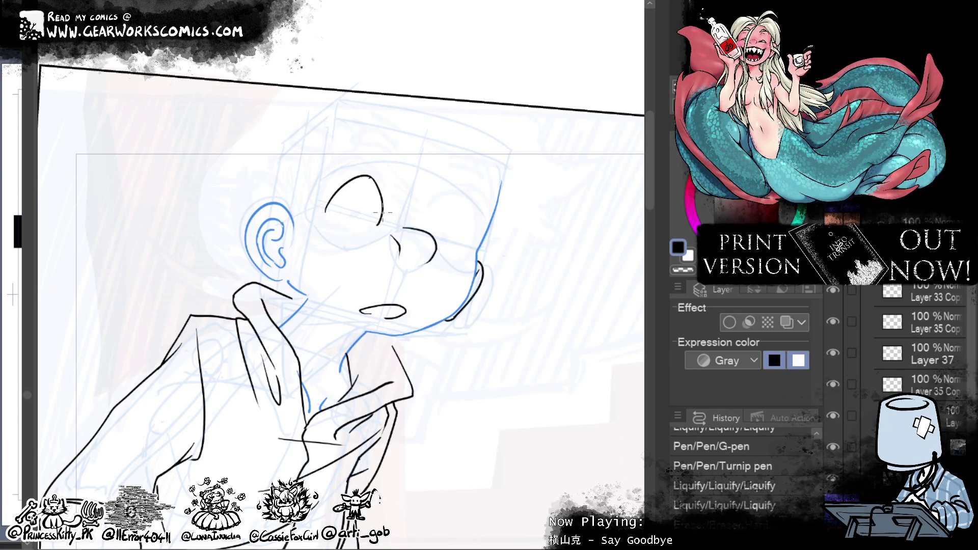
{"action": "left_click", "coordinate": [330, 209]}
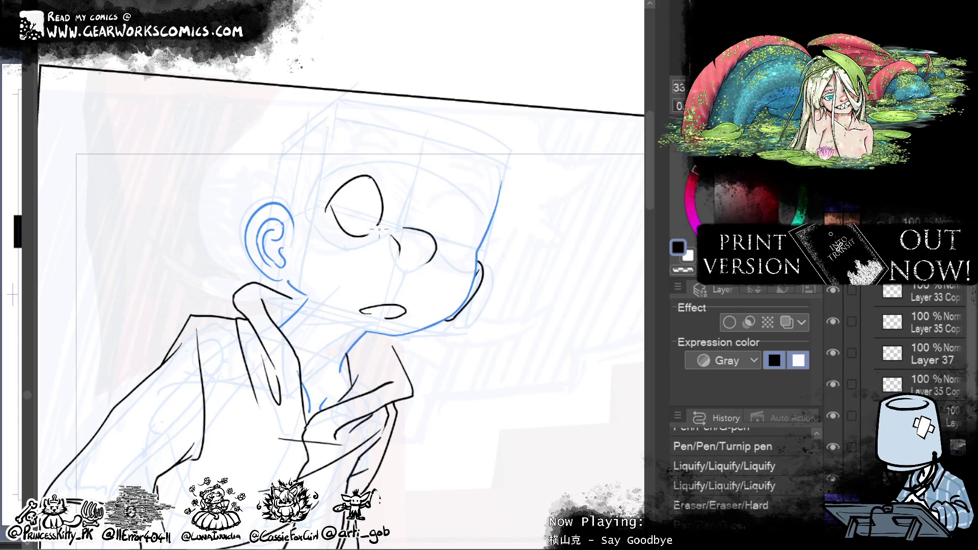
{"action": "left_click", "coordinate": [375, 229]}
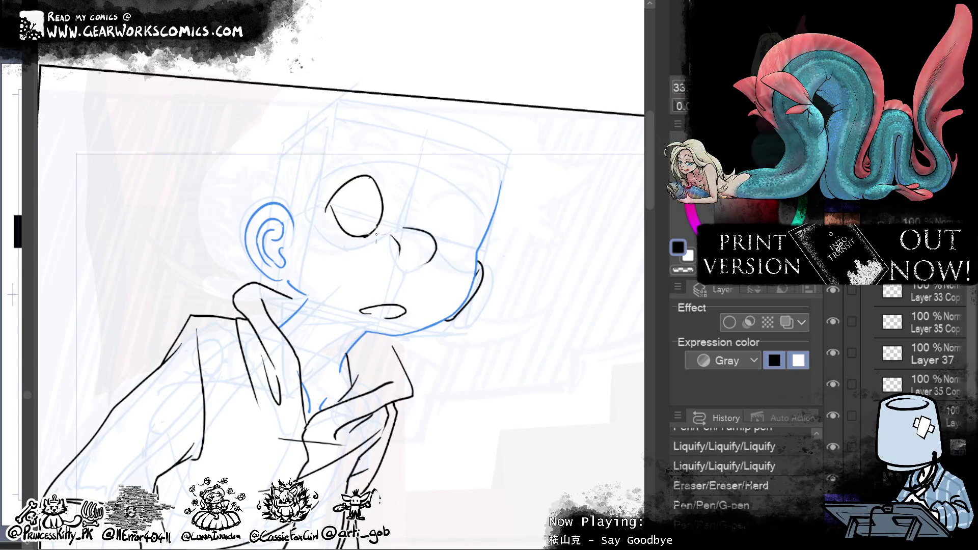
Step: Ink the right eye's round outline with a small pupil mark
{"action": "left_click", "coordinate": [450, 253]}
{"action": "mouse_move", "coordinate": [450, 216]}
{"action": "left_mouse_down"}
{"action": "mouse_move", "coordinate": [448, 254]}
{"action": "mouse_move", "coordinate": [474, 233]}
{"action": "left_mouse_up"}
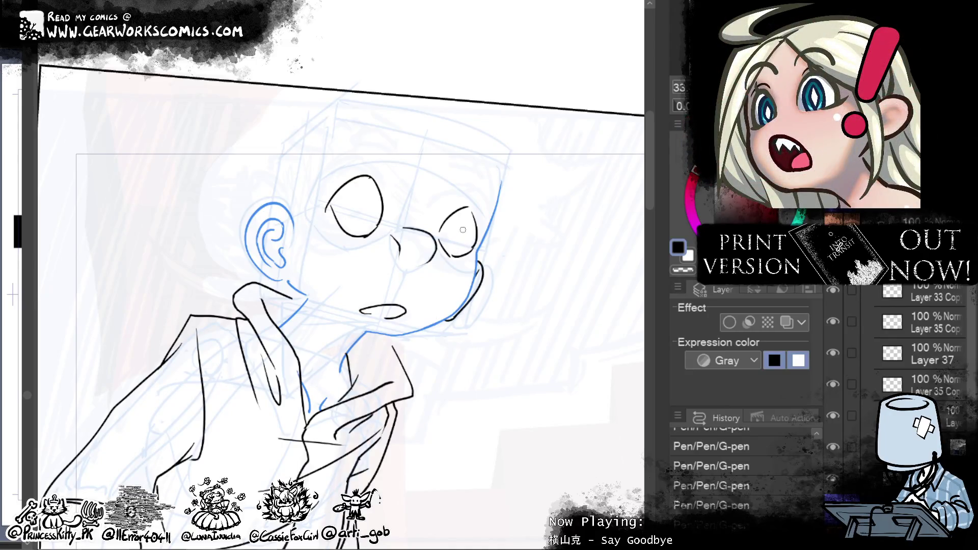
{"action": "scroll", "coordinate": [465, 236], "scroll_direction": "down", "scroll_amount": 10}
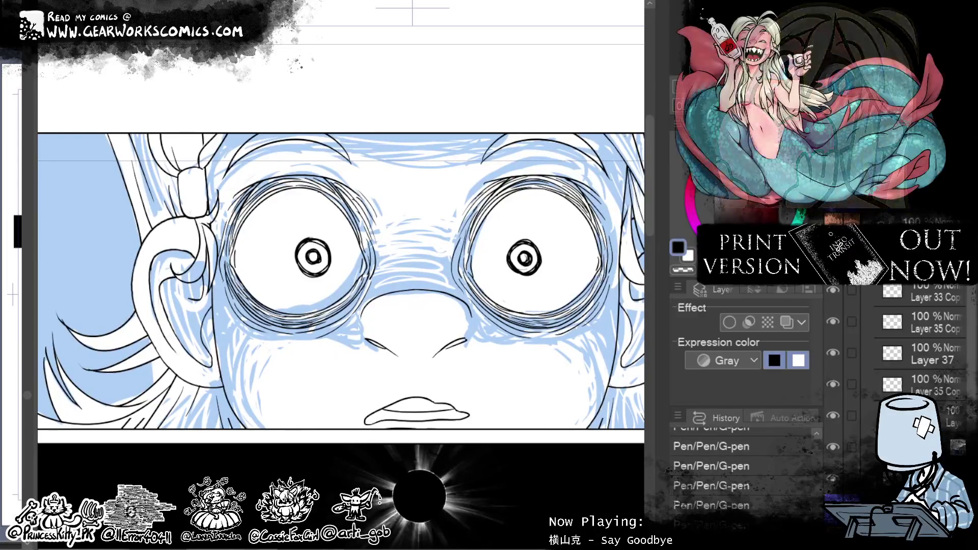
Step: Zoom in on the close-up's eyes, restore the ring strokes, and apply a black 8.0 border effect
{"action": "key", "text": "ctrl+plus"}
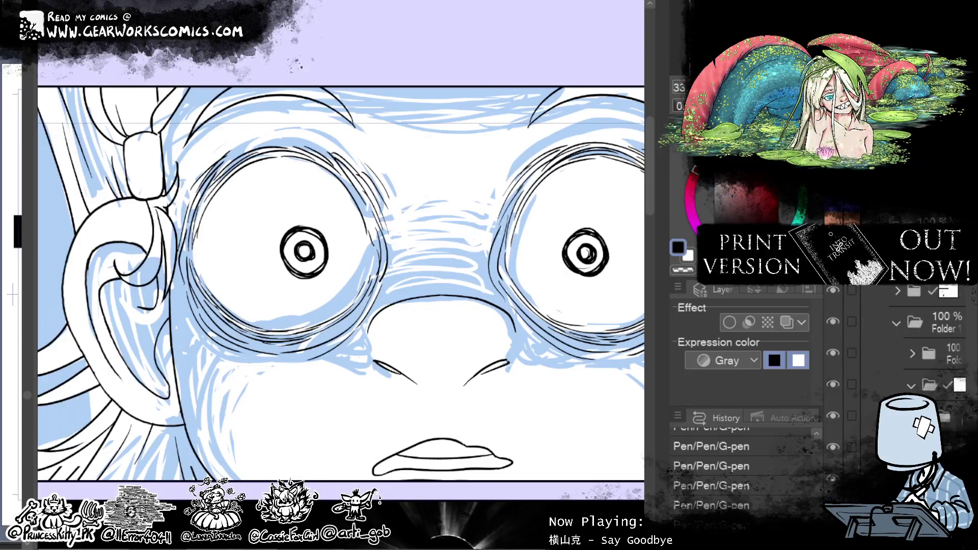
{"action": "key", "text": "ctrl+y"}
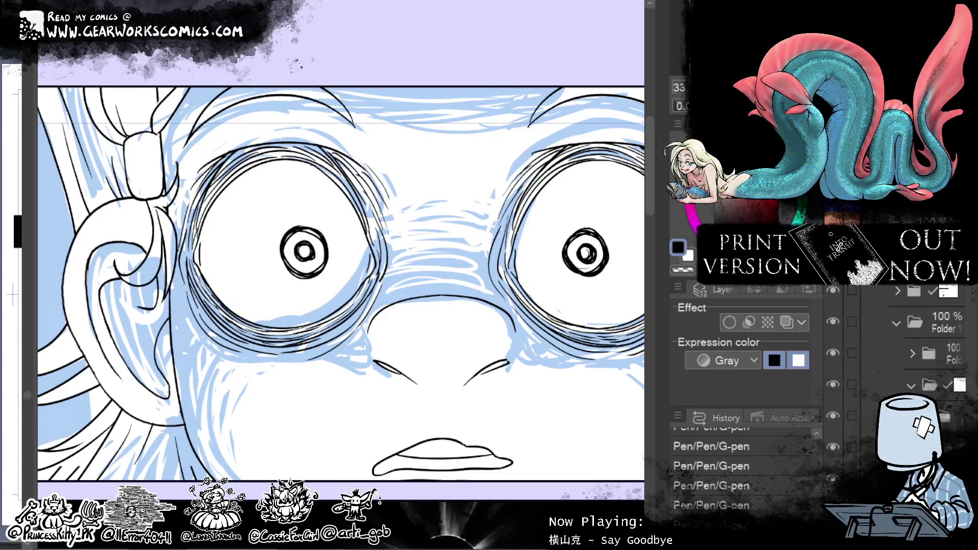
{"action": "left_click", "coordinate": [730, 320]}
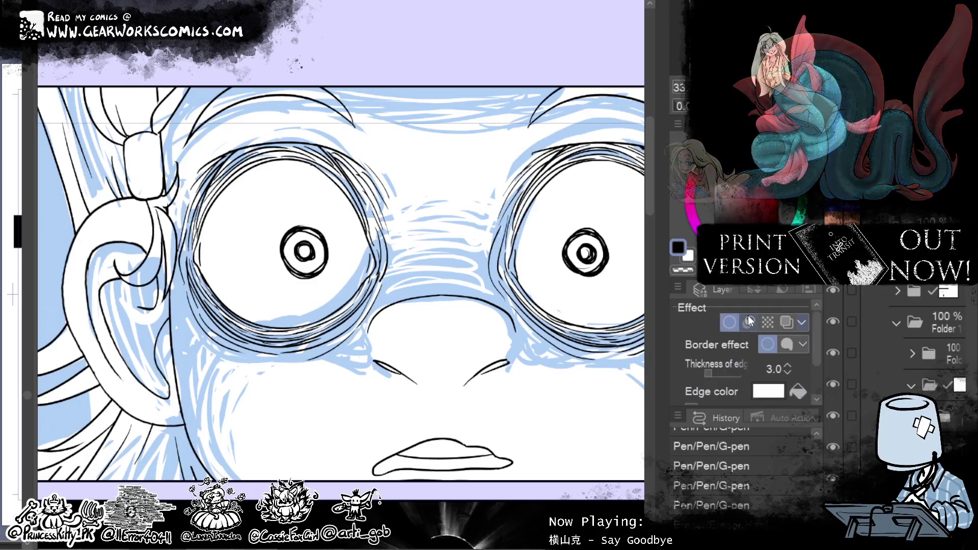
{"action": "left_click", "coordinate": [773, 391]}
{"action": "key", "text": "Escape"}
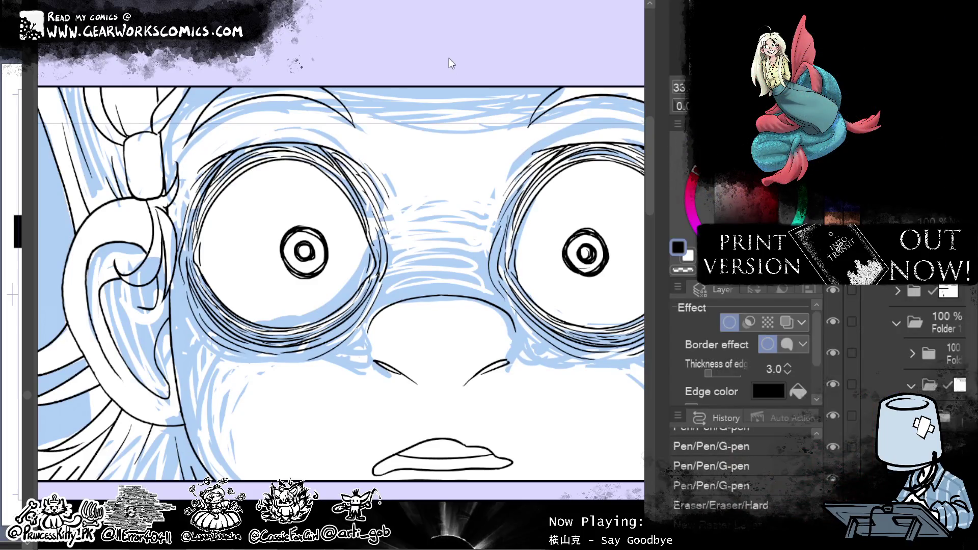
{"action": "left_click", "coordinate": [786, 365]}
{"action": "left_click", "coordinate": [786, 365]}
{"action": "left_click", "coordinate": [787, 365]}
{"action": "left_click", "coordinate": [786, 364]}
{"action": "left_click", "coordinate": [786, 364]}
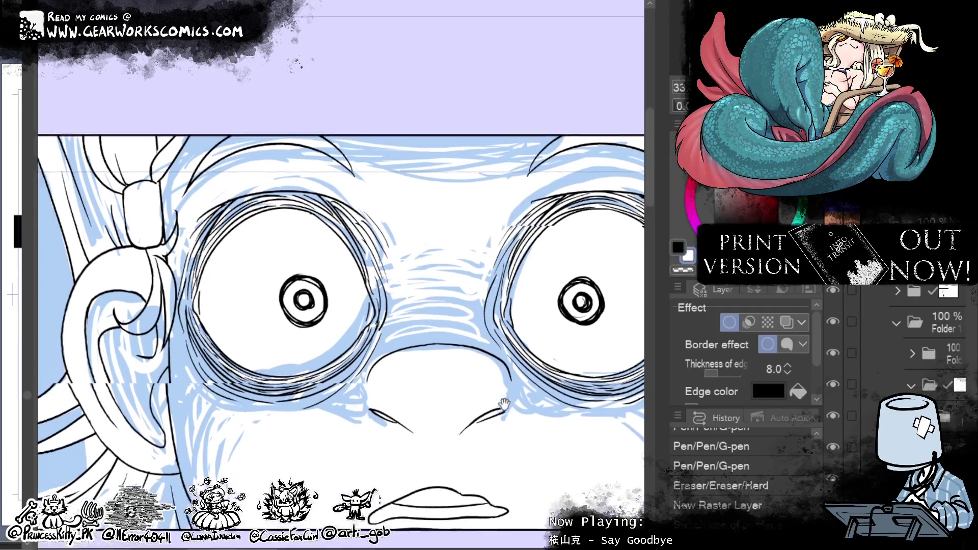
Step: Ink extra strokes along the left eye's inner rim, undoing a trial erase
{"action": "left_click_drag", "start_coordinate": [474, 326], "coordinate": [507, 380]}
{"action": "mouse_move", "coordinate": [230, 301]}
{"action": "left_mouse_down"}
{"action": "mouse_move", "coordinate": [244, 253]}
{"action": "mouse_move", "coordinate": [287, 229]}
{"action": "left_mouse_up"}
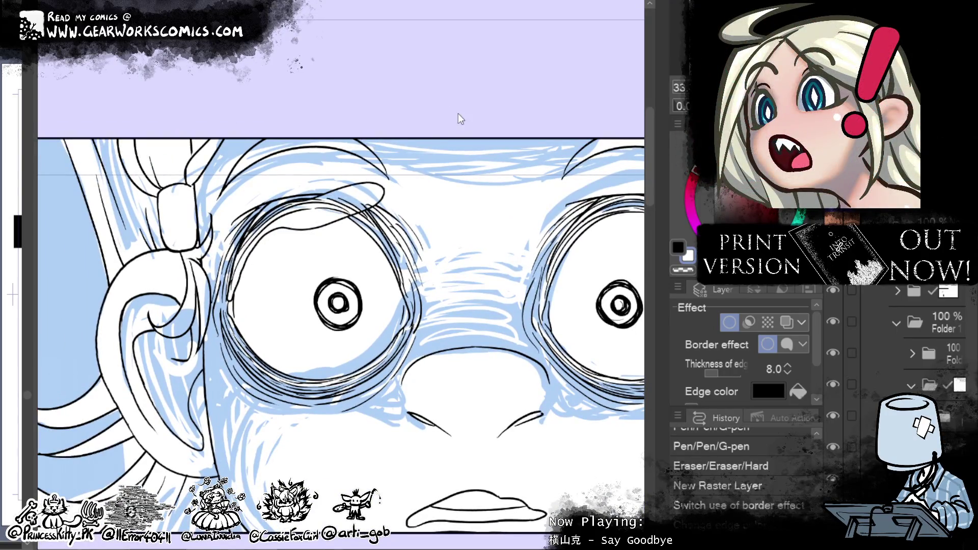
{"action": "left_click_drag", "start_coordinate": [214, 298], "coordinate": [240, 270]}
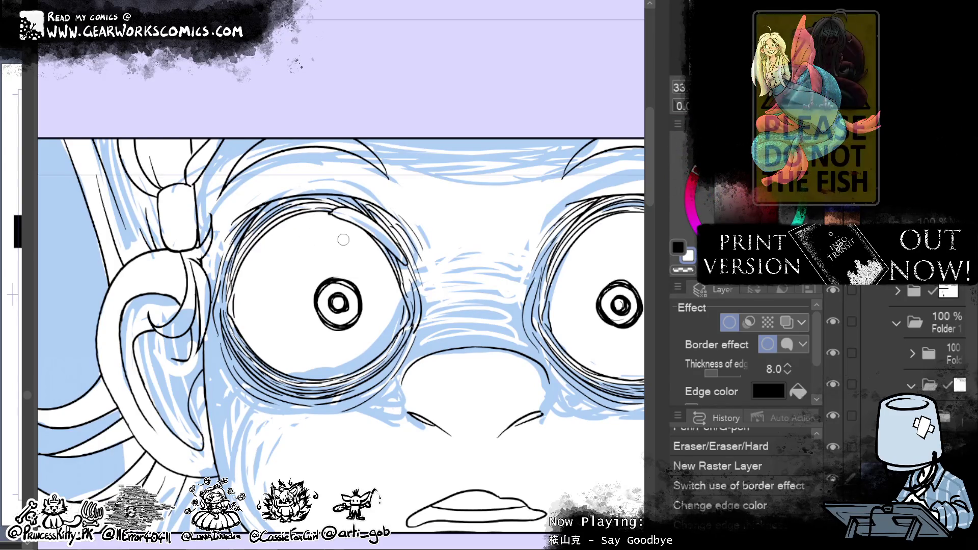
{"action": "left_click_drag", "start_coordinate": [288, 225], "coordinate": [418, 252]}
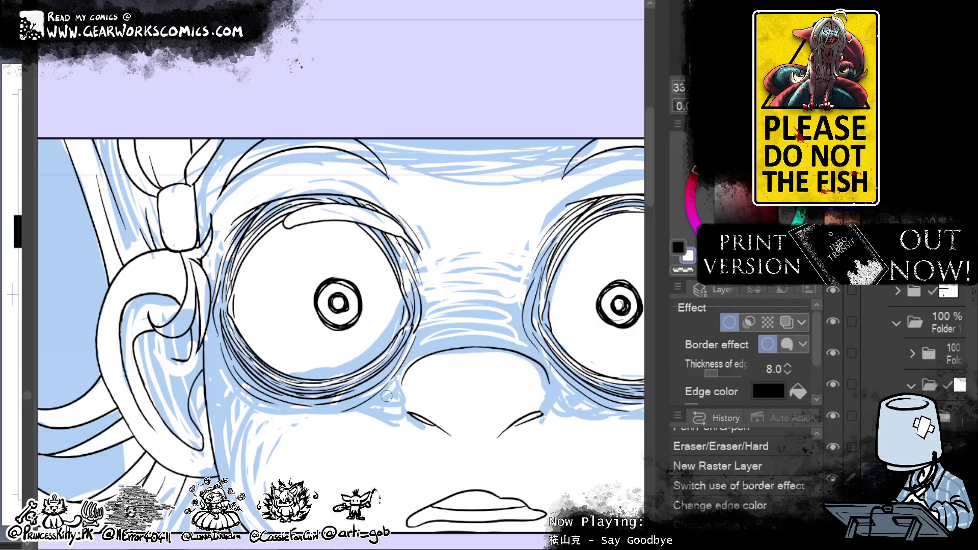
{"action": "key", "text": "ctrl+z"}
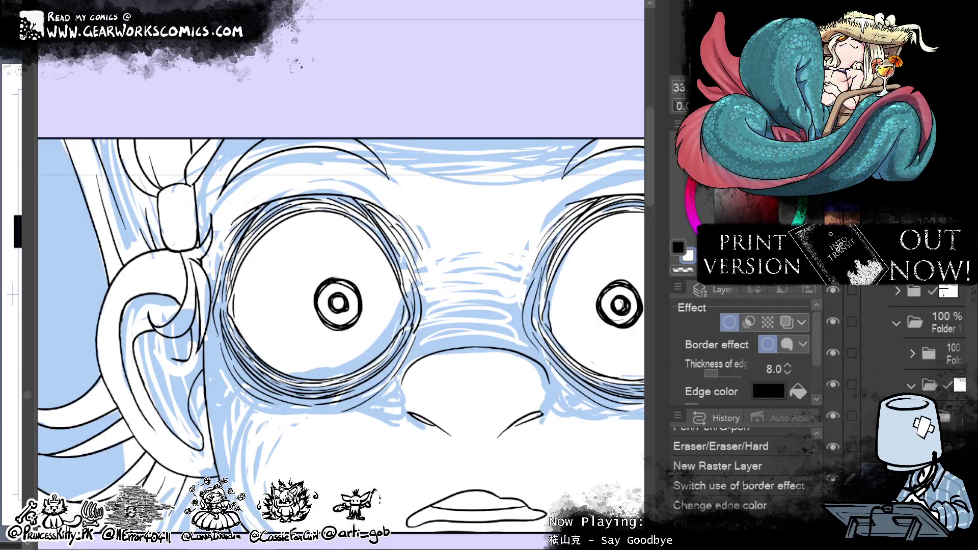
Step: Ink arcs along the left eye's upper-left and upper-right rim after retrying the upper arc
{"action": "mouse_move", "coordinate": [407, 243]}
{"action": "left_mouse_down"}
{"action": "mouse_move", "coordinate": [315, 215]}
{"action": "mouse_move", "coordinate": [271, 236]}
{"action": "left_mouse_up"}
{"action": "key", "text": "ctrl+z"}
{"action": "left_click_drag", "start_coordinate": [390, 230], "coordinate": [277, 217]}
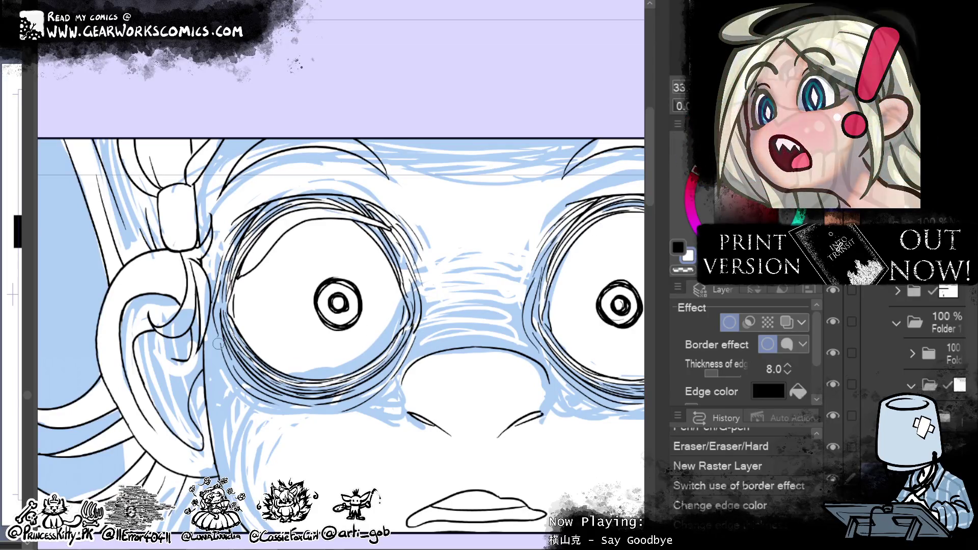
{"action": "key", "text": "ctrl+z"}
{"action": "left_click_drag", "start_coordinate": [361, 211], "coordinate": [225, 313]}
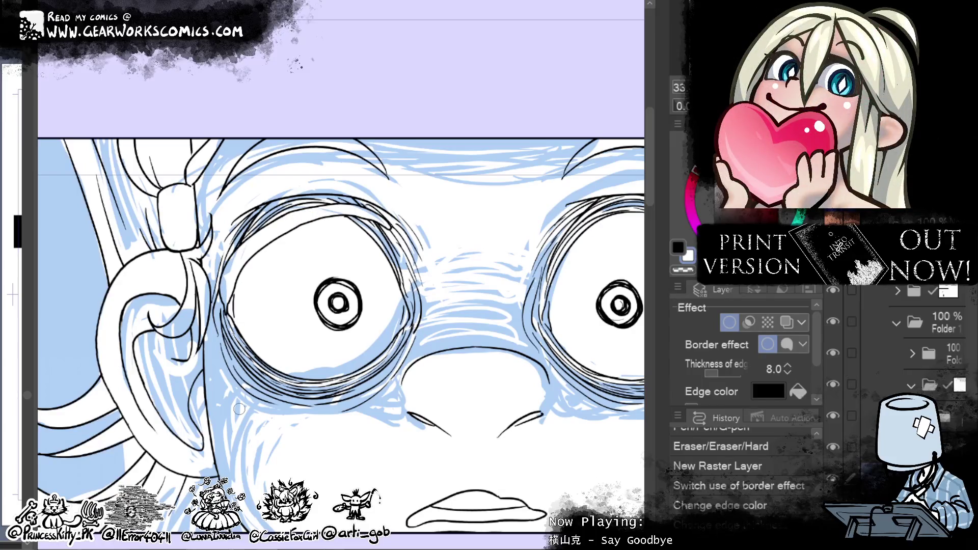
{"action": "left_click_drag", "start_coordinate": [239, 409], "coordinate": [95, 330]}
{"action": "mouse_move", "coordinate": [153, 126]}
{"action": "left_mouse_down"}
{"action": "mouse_move", "coordinate": [186, 129]}
{"action": "mouse_move", "coordinate": [248, 192]}
{"action": "left_mouse_up"}
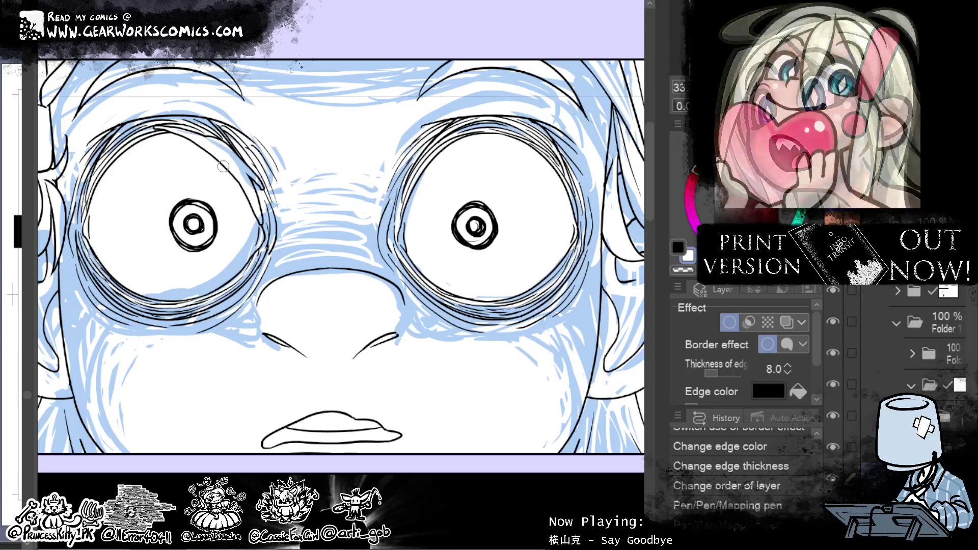
Step: Hide the blue pencil sketch layer and pick another ink layer
{"action": "left_click_drag", "start_coordinate": [496, 256], "coordinate": [554, 330]}
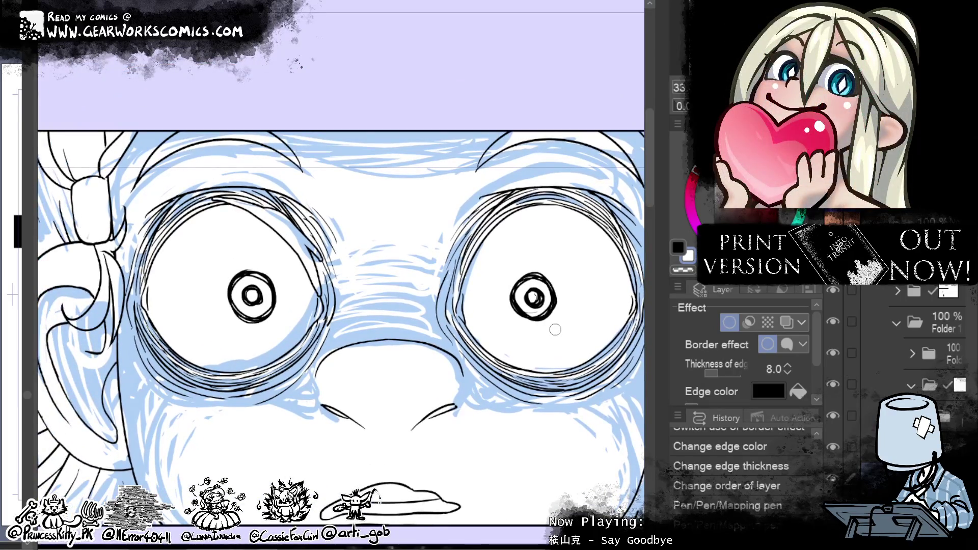
{"action": "left_click", "coordinate": [833, 509]}
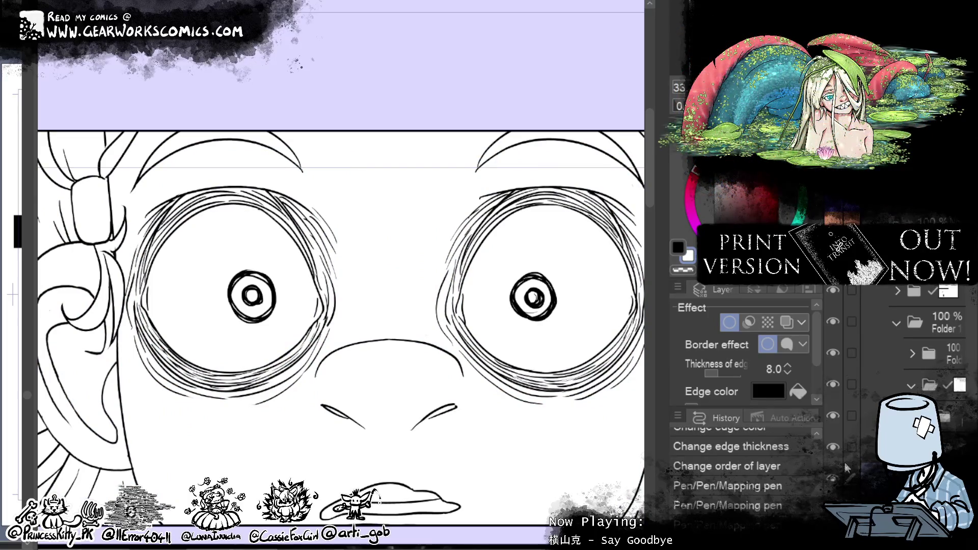
{"action": "left_click", "coordinate": [741, 319]}
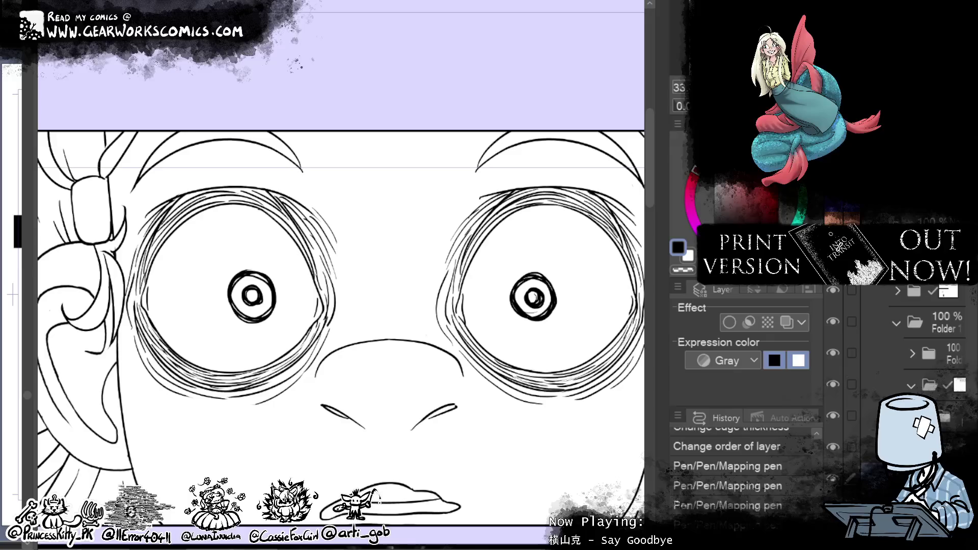
Step: Widen the side panels and toggle the eyebrow, eye and pupil layers to identify each
{"action": "scroll", "coordinate": [958, 356], "scroll_direction": "down", "scroll_amount": 5}
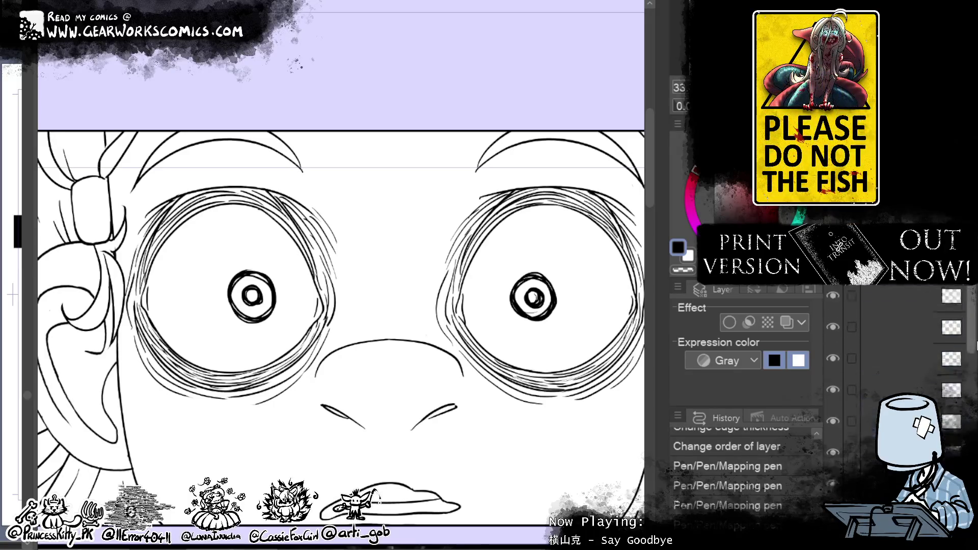
{"action": "left_click_drag", "start_coordinate": [824, 362], "coordinate": [746, 364]}
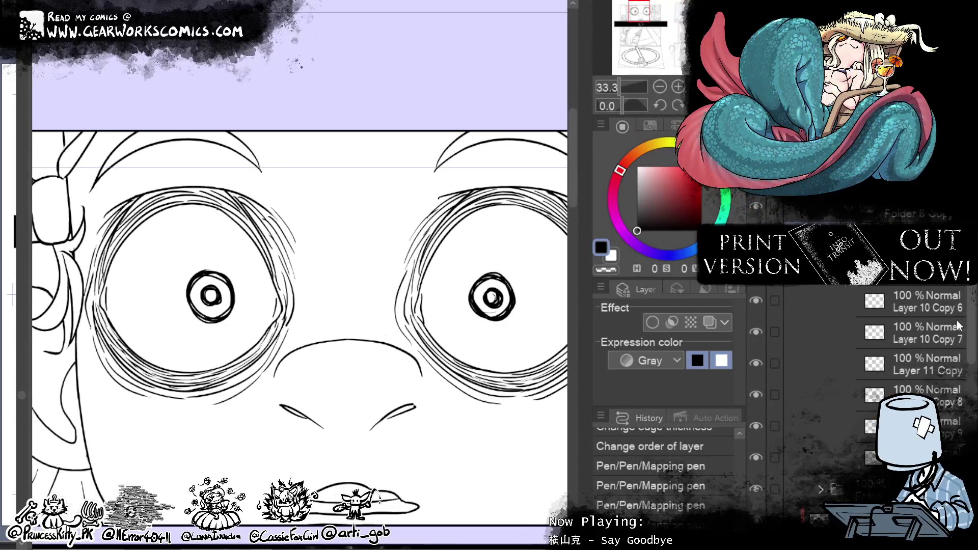
{"action": "left_click", "coordinate": [757, 207]}
{"action": "left_click", "coordinate": [758, 207]}
{"action": "left_click", "coordinate": [761, 209]}
{"action": "left_click", "coordinate": [761, 209]}
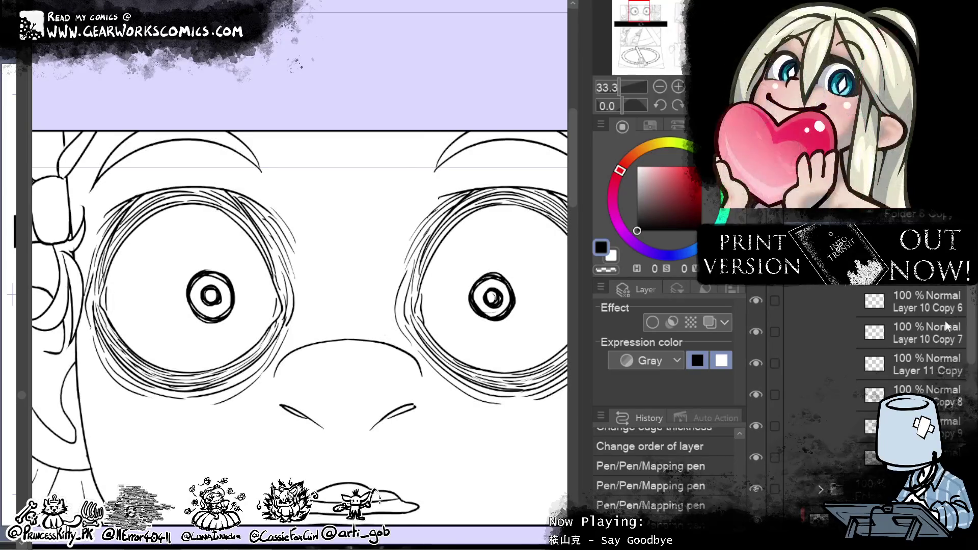
{"action": "mouse_move", "coordinate": [744, 292]}
{"action": "left_mouse_down"}
{"action": "mouse_move", "coordinate": [643, 316]}
{"action": "mouse_move", "coordinate": [822, 316]}
{"action": "left_mouse_up"}
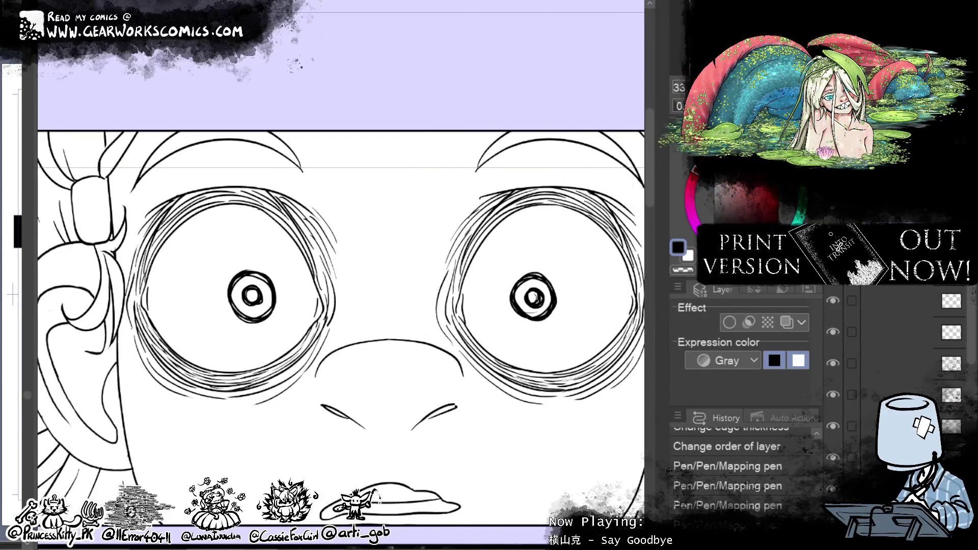
{"action": "left_click_drag", "start_coordinate": [508, 419], "coordinate": [410, 477]}
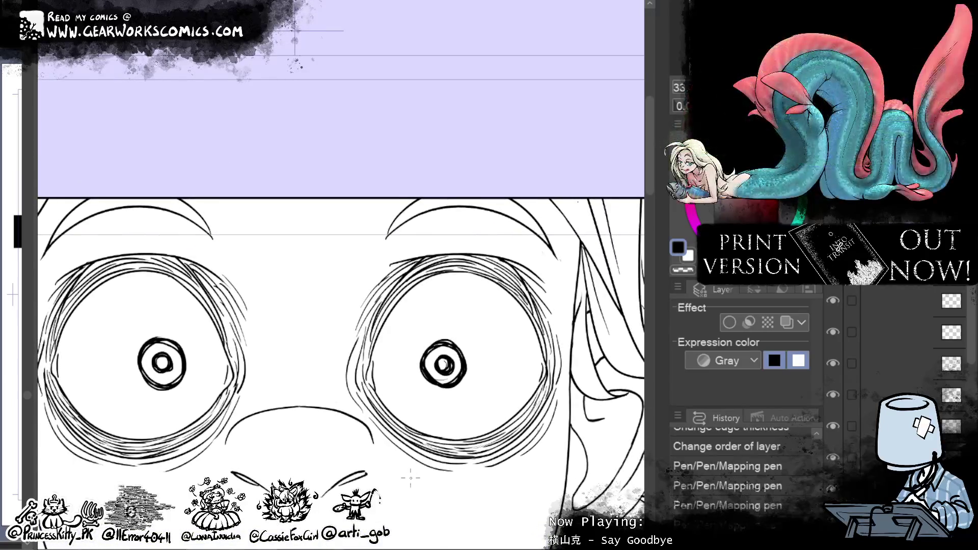
{"action": "left_click", "coordinate": [832, 301]}
{"action": "left_click", "coordinate": [832, 302]}
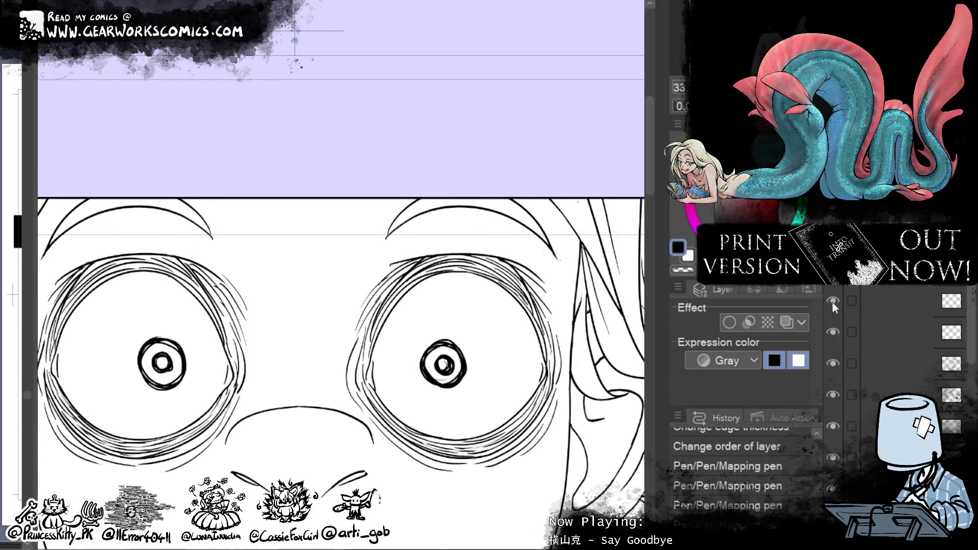
Step: Delete the extra eye-ring layer and pan to frame the close-up's left eye and ear
{"action": "left_click", "coordinate": [847, 301]}
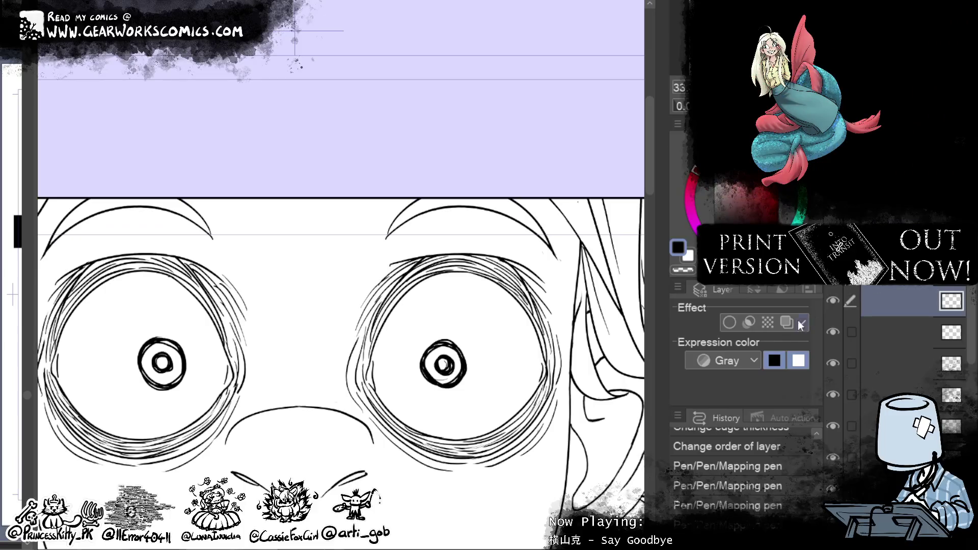
{"action": "left_click", "coordinate": [796, 322]}
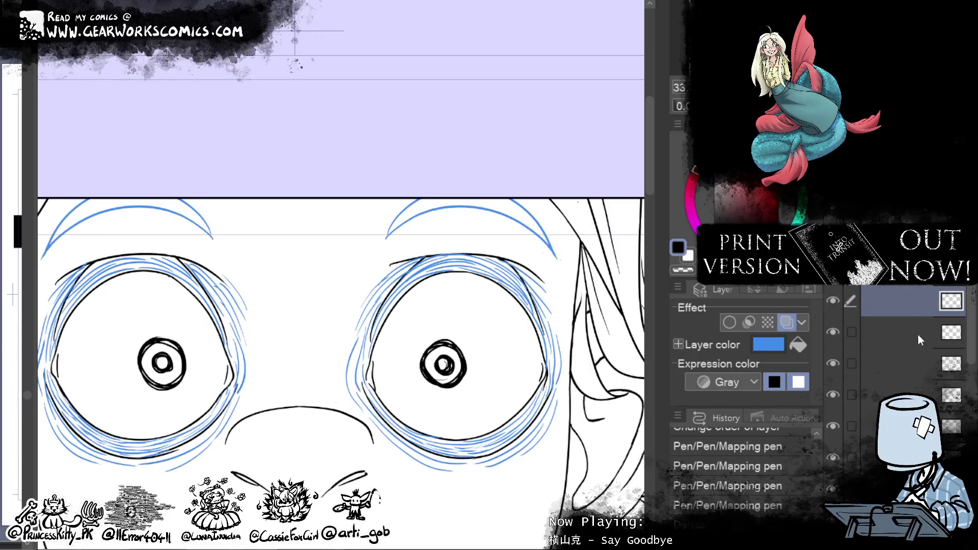
{"action": "key", "text": "Delete"}
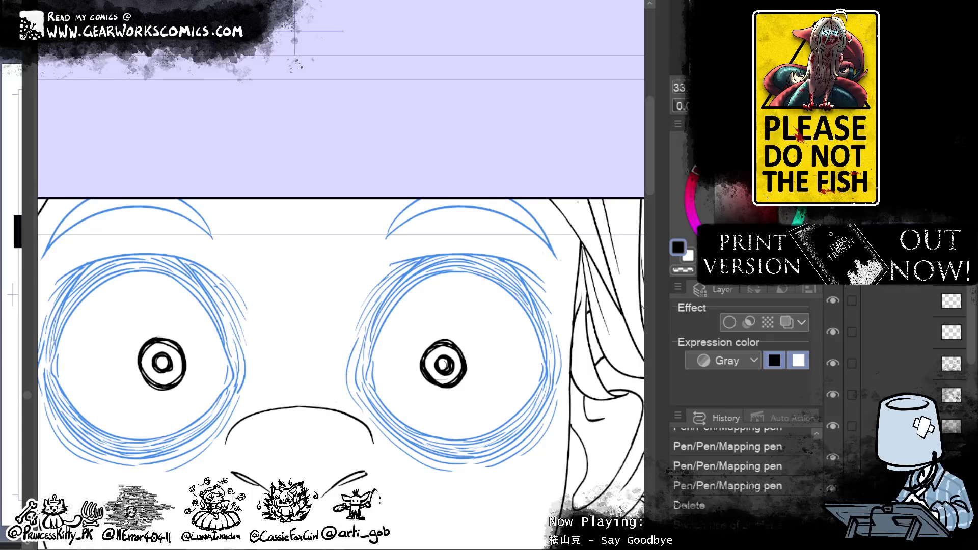
{"action": "left_click_drag", "start_coordinate": [491, 458], "coordinate": [509, 392]}
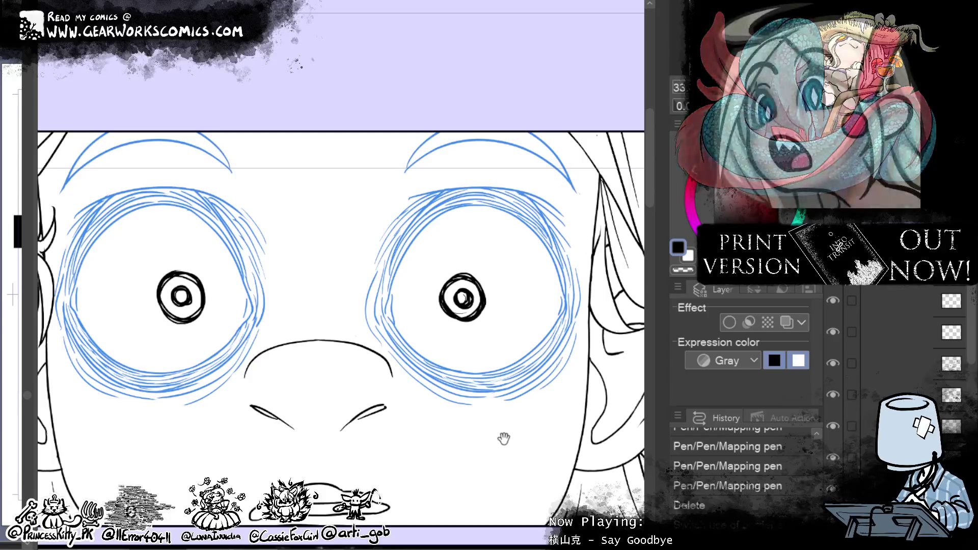
{"action": "mouse_move", "coordinate": [458, 419]}
{"action": "left_mouse_down"}
{"action": "mouse_move", "coordinate": [539, 406]}
{"action": "mouse_move", "coordinate": [548, 414]}
{"action": "mouse_move", "coordinate": [540, 417]}
{"action": "left_mouse_up"}
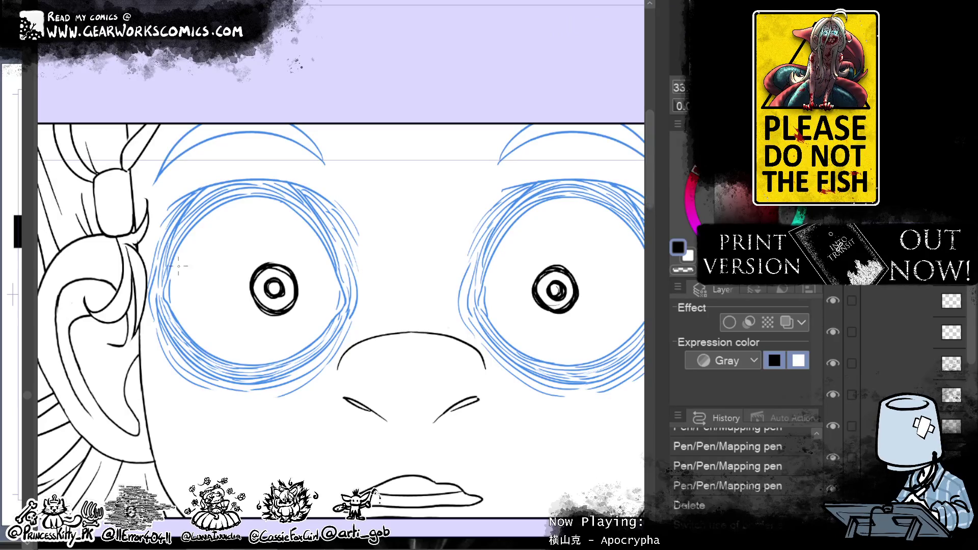
Step: Ink the left eye's upper rim, right edge and eyelid line, redrawing strokes as needed
{"action": "left_click_drag", "start_coordinate": [172, 286], "coordinate": [280, 209]}
{"action": "key", "text": "ctrl+z"}
{"action": "left_click_drag", "start_coordinate": [169, 284], "coordinate": [264, 192]}
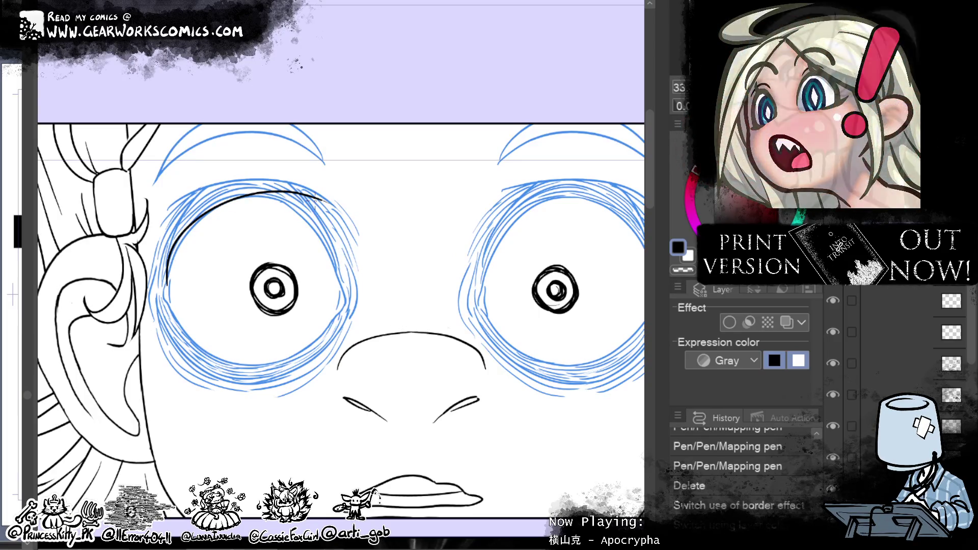
{"action": "left_click_drag", "start_coordinate": [326, 205], "coordinate": [348, 267]}
{"action": "key", "text": "ctrl+z"}
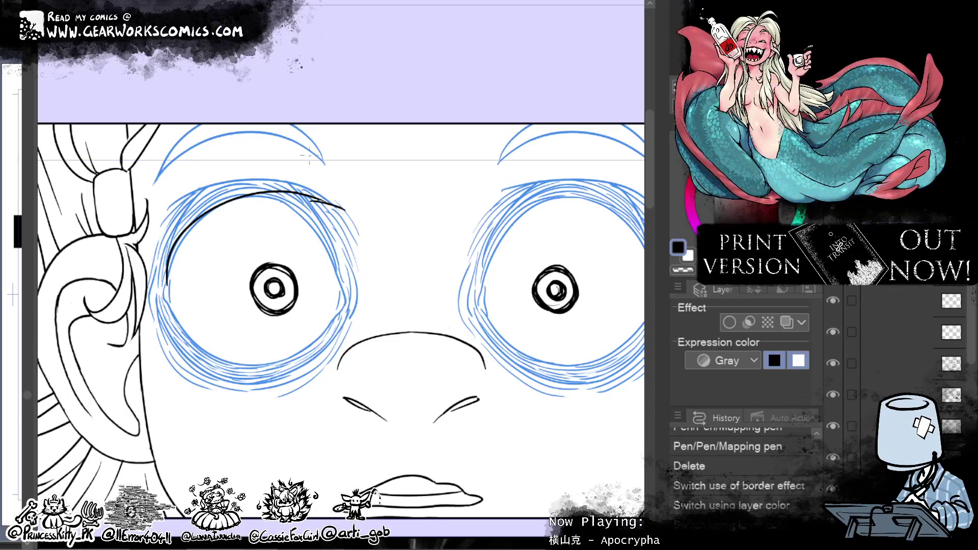
{"action": "left_click_drag", "start_coordinate": [336, 214], "coordinate": [351, 300]}
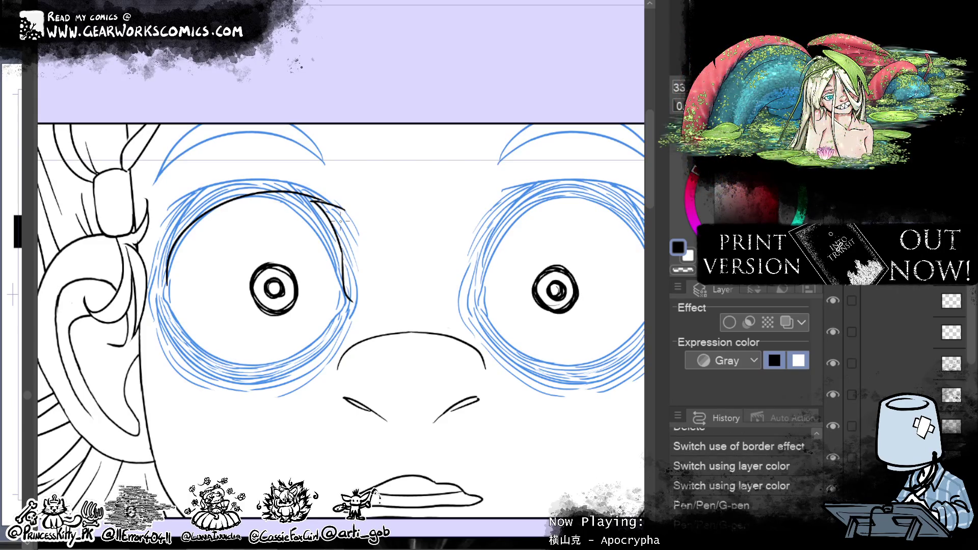
{"action": "mouse_move", "coordinate": [318, 205]}
{"action": "left_mouse_down"}
{"action": "mouse_move", "coordinate": [188, 252]}
{"action": "mouse_move", "coordinate": [257, 208]}
{"action": "mouse_move", "coordinate": [175, 242]}
{"action": "mouse_move", "coordinate": [206, 226]}
{"action": "mouse_move", "coordinate": [319, 203]}
{"action": "left_mouse_up"}
{"action": "key", "text": "ctrl+z"}
{"action": "key", "text": "ctrl+z"}
{"action": "key", "text": "ctrl+z"}
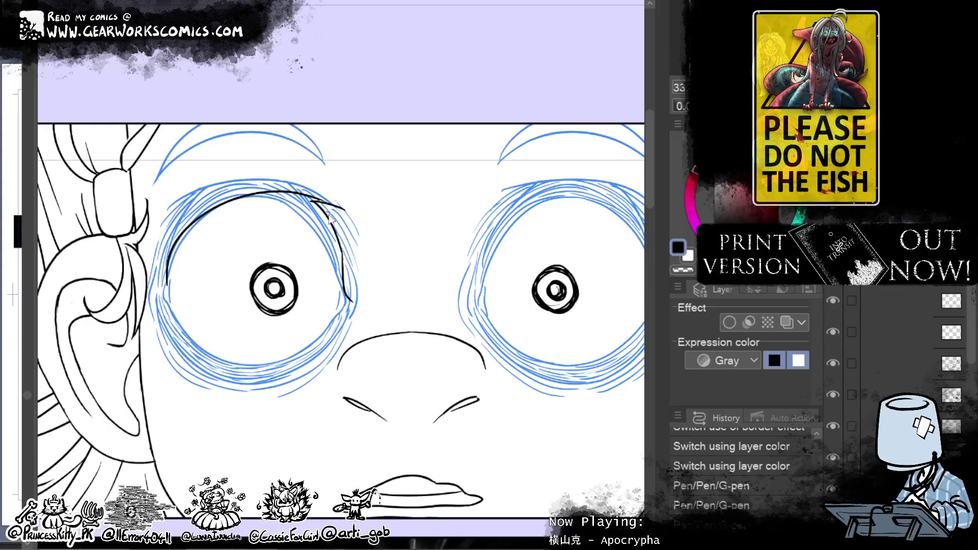
{"action": "left_click_drag", "start_coordinate": [294, 198], "coordinate": [163, 308]}
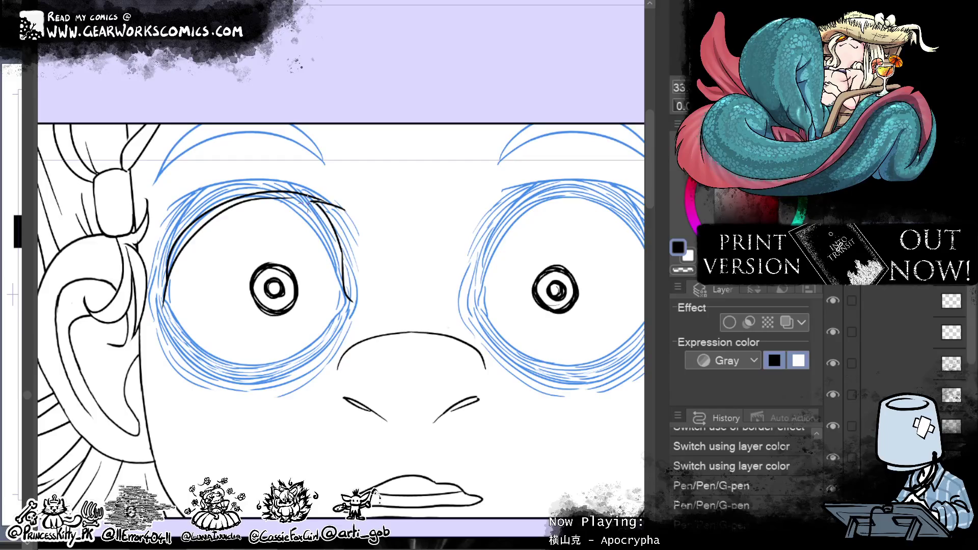
Step: Attempt the left eye's upper-right outline twice, undoing both strokes
{"action": "left_click_drag", "start_coordinate": [262, 198], "coordinate": [341, 266]}
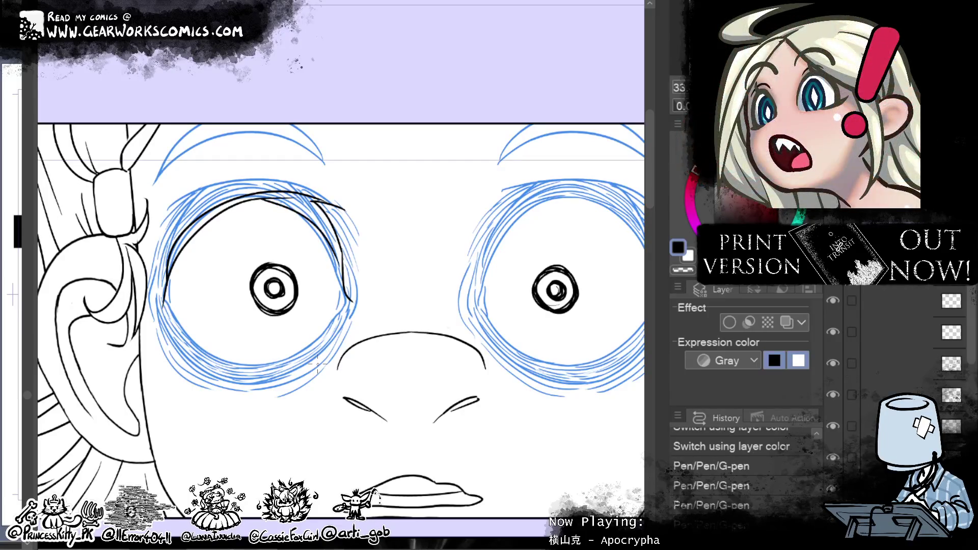
{"action": "key", "text": "ctrl+z"}
{"action": "mouse_move", "coordinate": [262, 200]}
{"action": "left_mouse_down"}
{"action": "mouse_move", "coordinate": [331, 228]}
{"action": "mouse_move", "coordinate": [315, 217]}
{"action": "mouse_move", "coordinate": [342, 303]}
{"action": "left_mouse_up"}
{"action": "key", "text": "ctrl+z"}
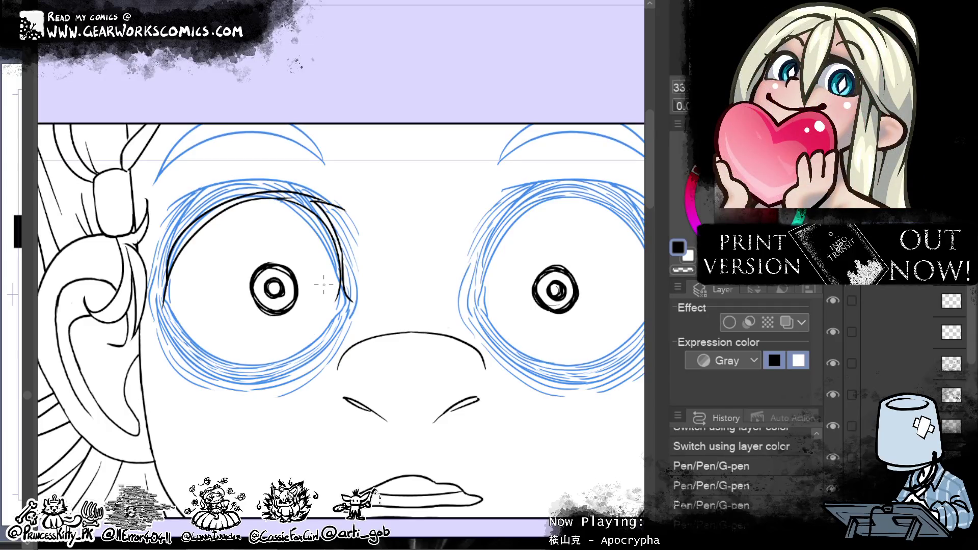
{"action": "left_click", "coordinate": [298, 437]}
{"action": "left_click", "coordinate": [365, 425]}
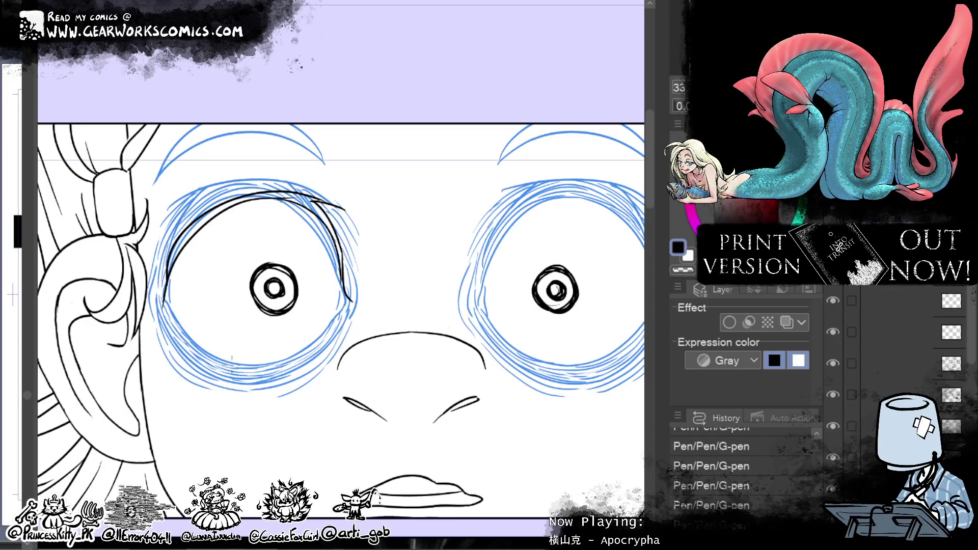
Step: Ink the left eye's lower-left rim and redo the undone pen, Liquify and eraser edits
{"action": "mouse_move", "coordinate": [239, 365]}
{"action": "left_mouse_down"}
{"action": "mouse_move", "coordinate": [167, 298]}
{"action": "mouse_move", "coordinate": [224, 356]}
{"action": "left_mouse_up"}
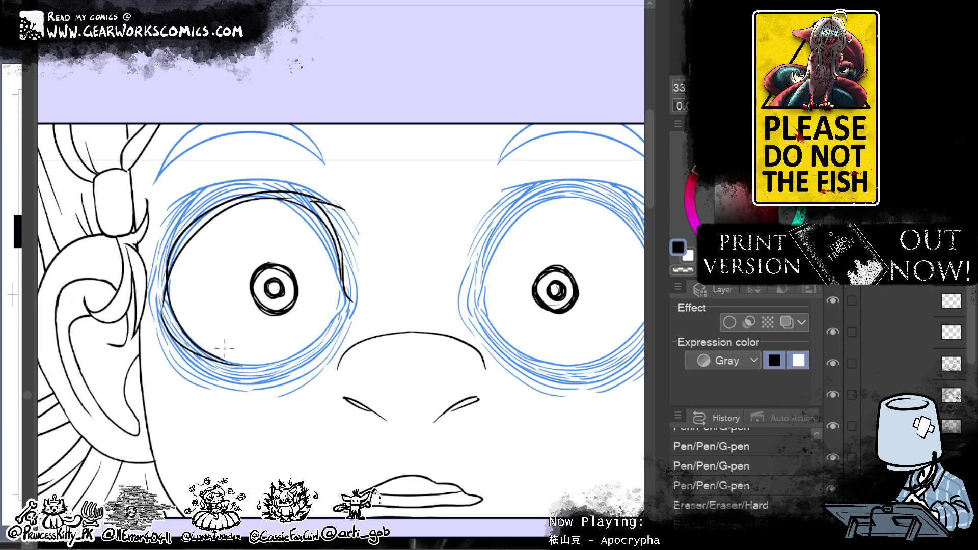
{"action": "key", "text": "ctrl+y"}
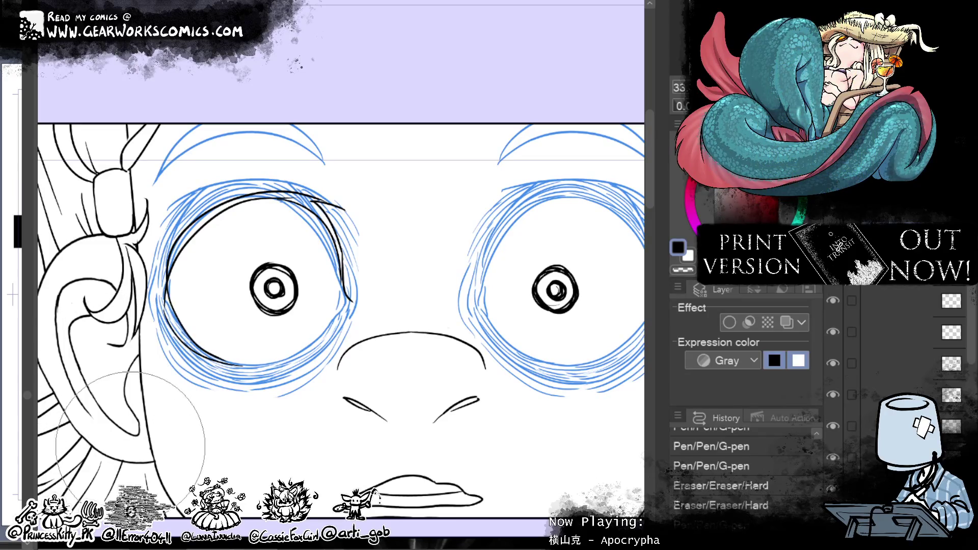
{"action": "key", "text": "ctrl+y"}
{"action": "key", "text": "p"}
{"action": "key", "text": "ctrl+y"}
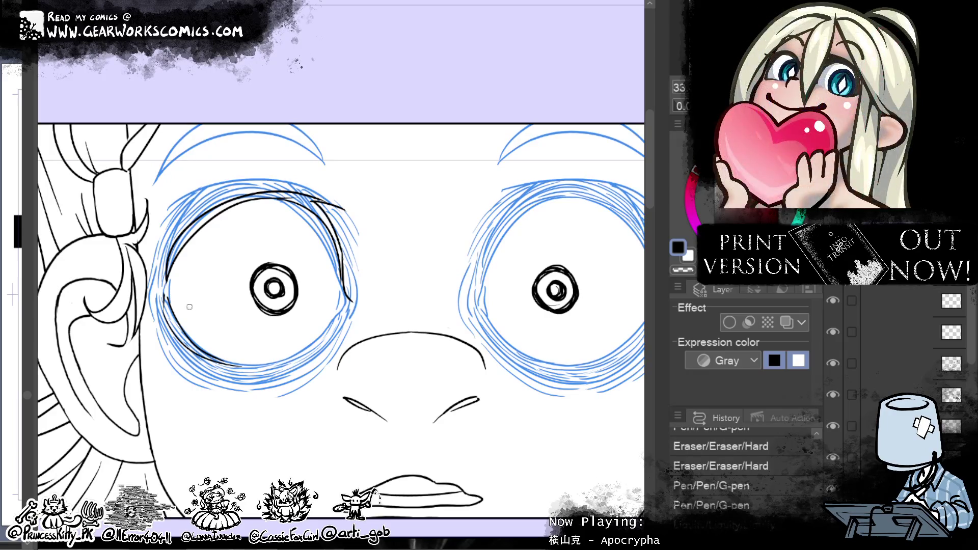
{"action": "key", "text": "ctrl+y"}
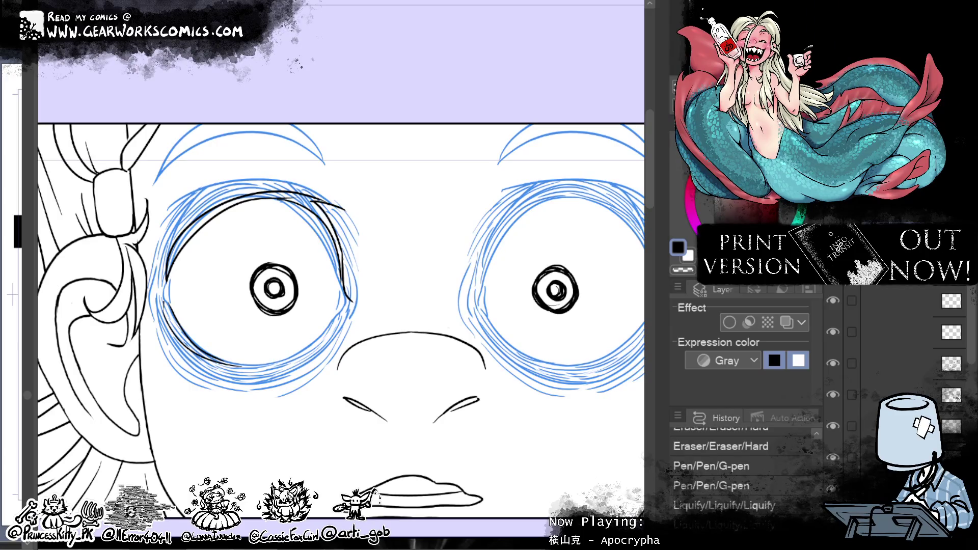
{"action": "key", "text": "ctrl+y"}
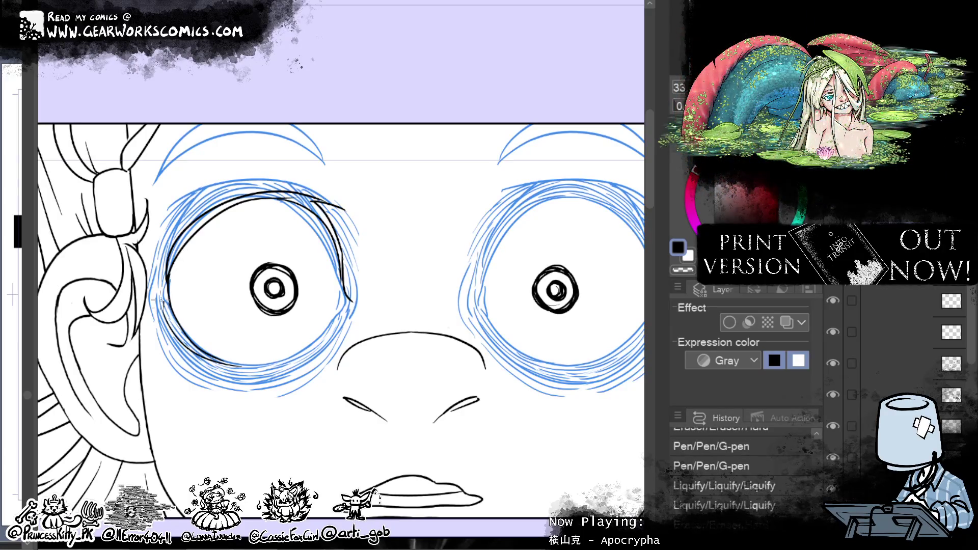
{"action": "key", "text": "ctrl+y"}
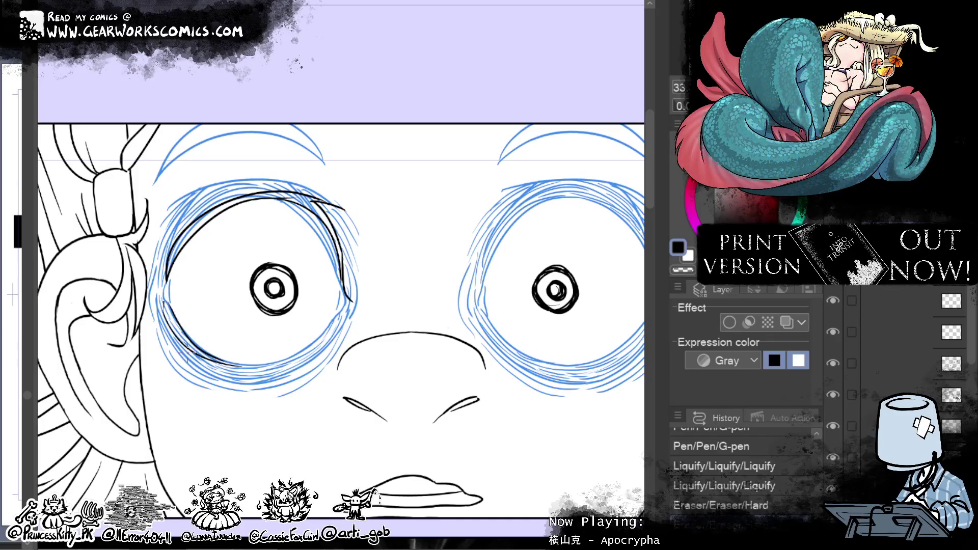
Step: Lasso the left eye's lower-left line and rotate it slightly into place
{"action": "mouse_move", "coordinate": [178, 288]}
{"action": "left_mouse_down"}
{"action": "mouse_move", "coordinate": [273, 389]}
{"action": "mouse_move", "coordinate": [232, 402]}
{"action": "left_mouse_up"}
{"action": "left_click", "coordinate": [284, 437]}
{"action": "mouse_move", "coordinate": [325, 374]}
{"action": "left_mouse_down"}
{"action": "mouse_move", "coordinate": [246, 399]}
{"action": "mouse_move", "coordinate": [251, 406]}
{"action": "left_mouse_up"}
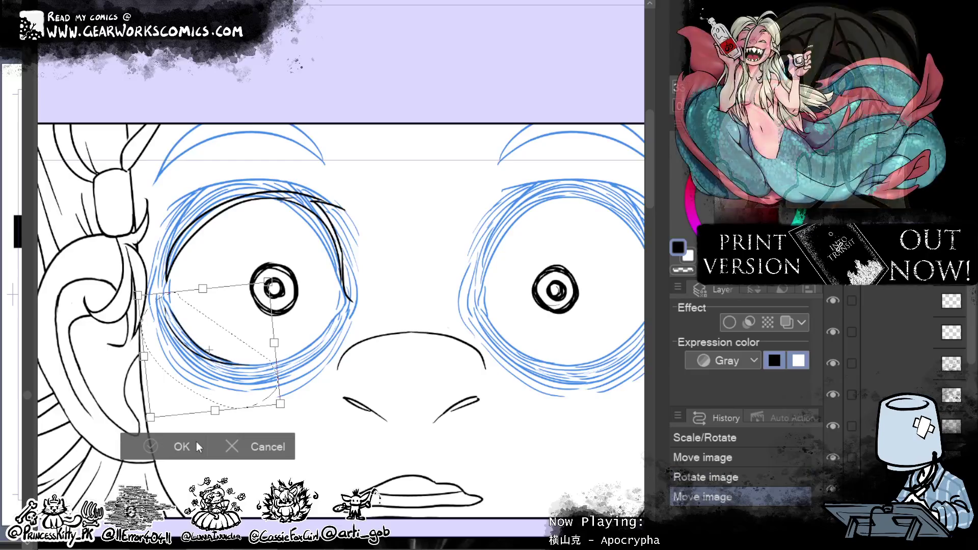
{"action": "left_click", "coordinate": [196, 447]}
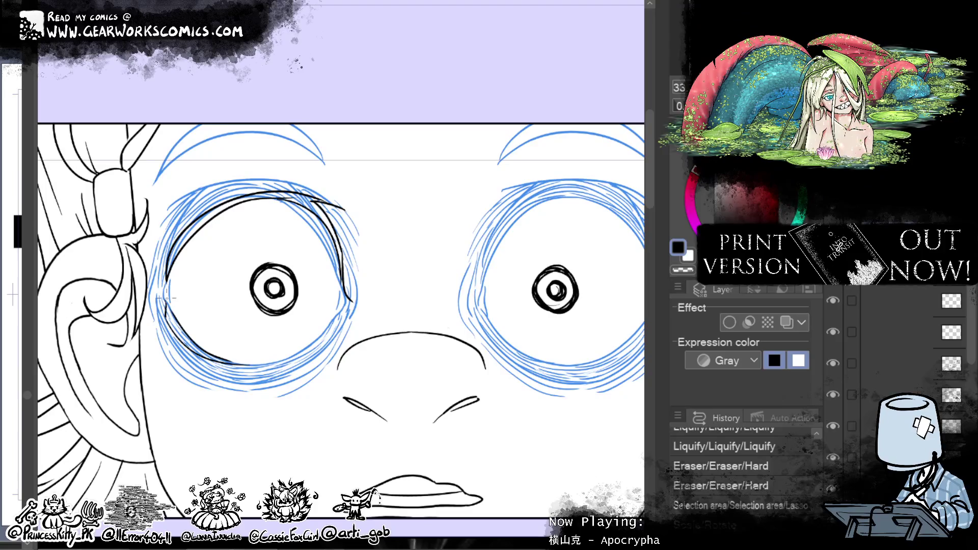
Step: Tidy the left eye's upper-right and right outline with eraser and Liquify, clearing marks near the nose
{"action": "key", "text": "ctrl+d"}
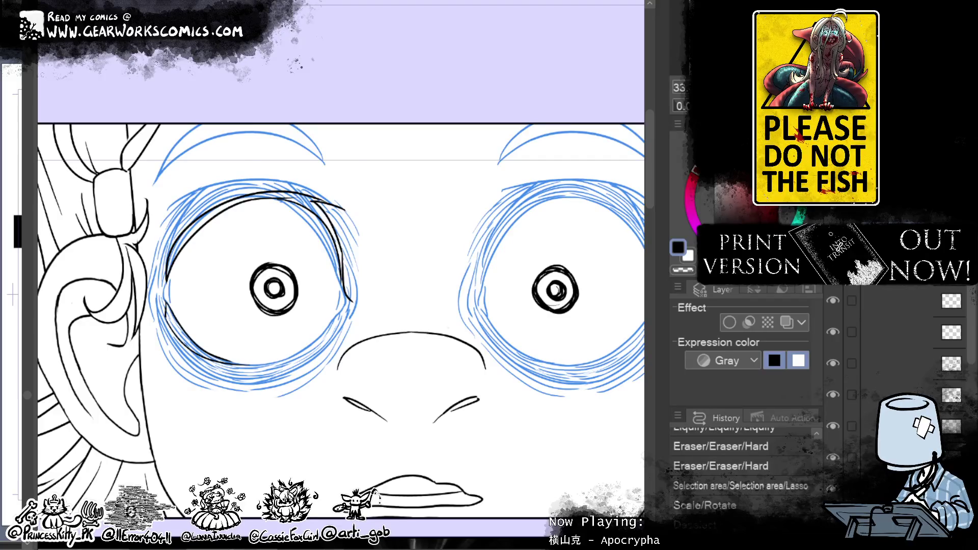
{"action": "left_click_drag", "start_coordinate": [392, 168], "coordinate": [234, 214]}
{"action": "mouse_move", "coordinate": [377, 218]}
{"action": "left_mouse_down"}
{"action": "mouse_move", "coordinate": [294, 218]}
{"action": "mouse_move", "coordinate": [331, 204]}
{"action": "mouse_move", "coordinate": [331, 244]}
{"action": "left_mouse_up"}
{"action": "left_click_drag", "start_coordinate": [360, 305], "coordinate": [306, 207]}
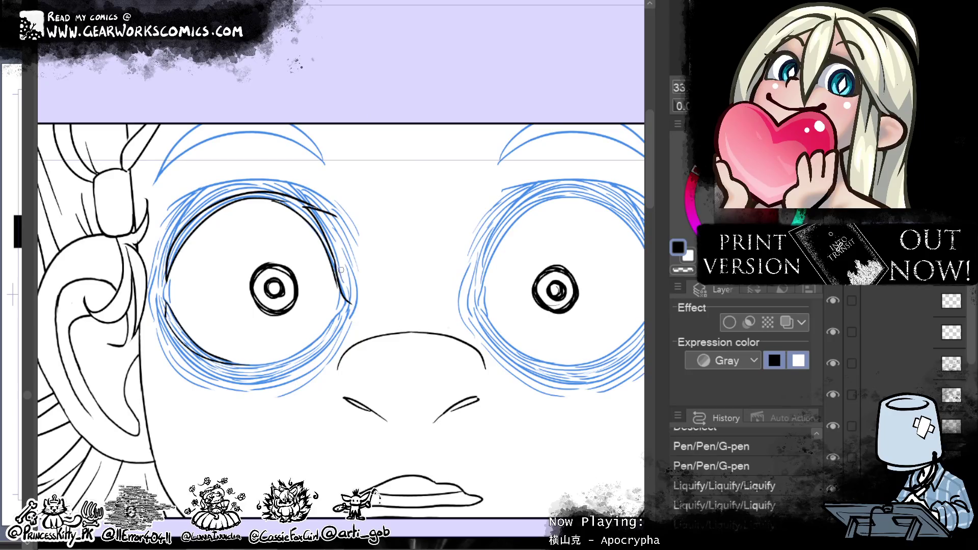
{"action": "left_click_drag", "start_coordinate": [342, 285], "coordinate": [349, 298]}
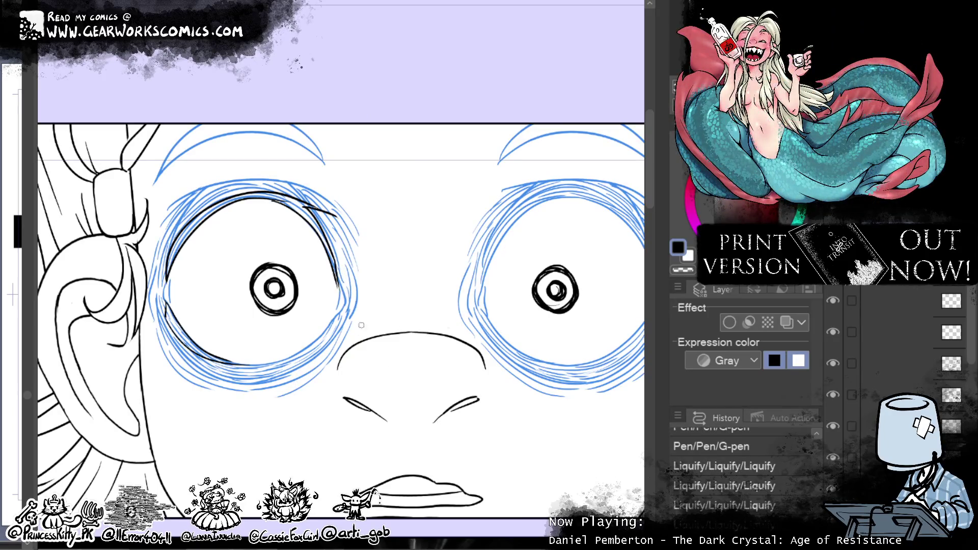
{"action": "key", "text": "e"}
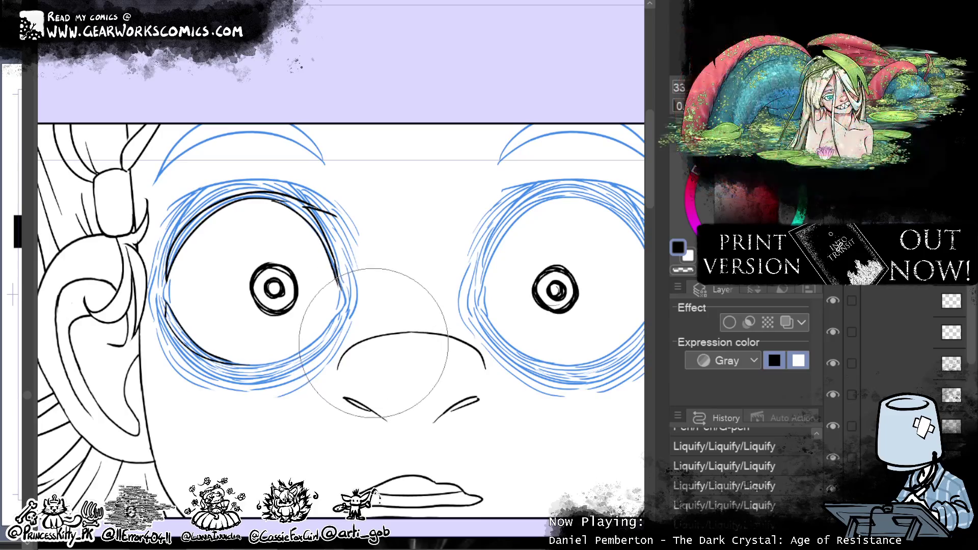
{"action": "left_click_drag", "start_coordinate": [360, 371], "coordinate": [360, 458]}
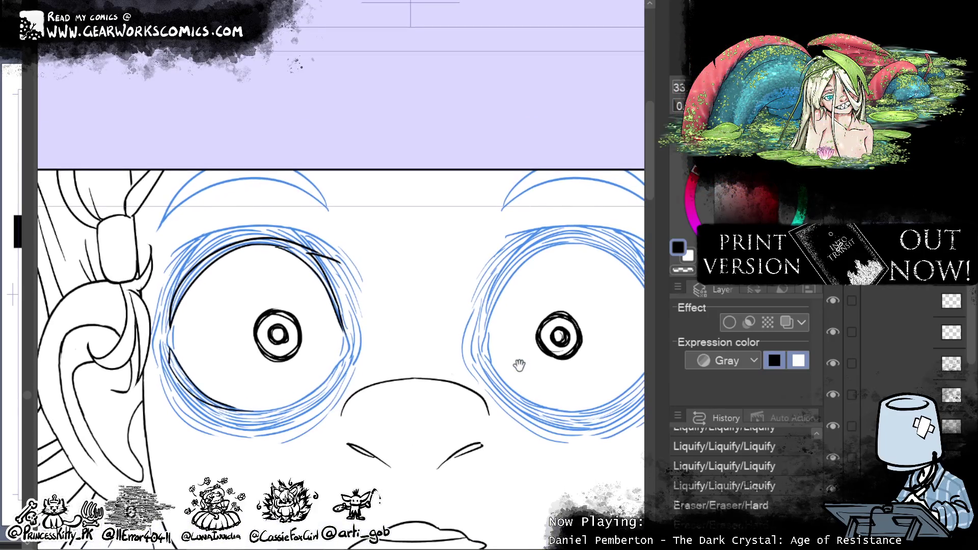
Step: Erase a bit of the left eye's outer line and adjust its end
{"action": "left_click_drag", "start_coordinate": [515, 349], "coordinate": [517, 277]}
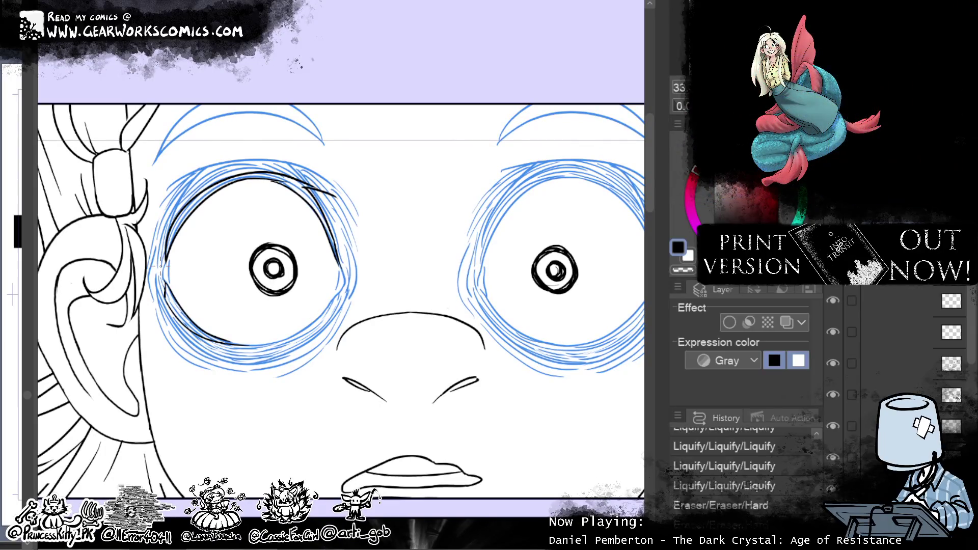
{"action": "left_click_drag", "start_coordinate": [159, 254], "coordinate": [162, 239]}
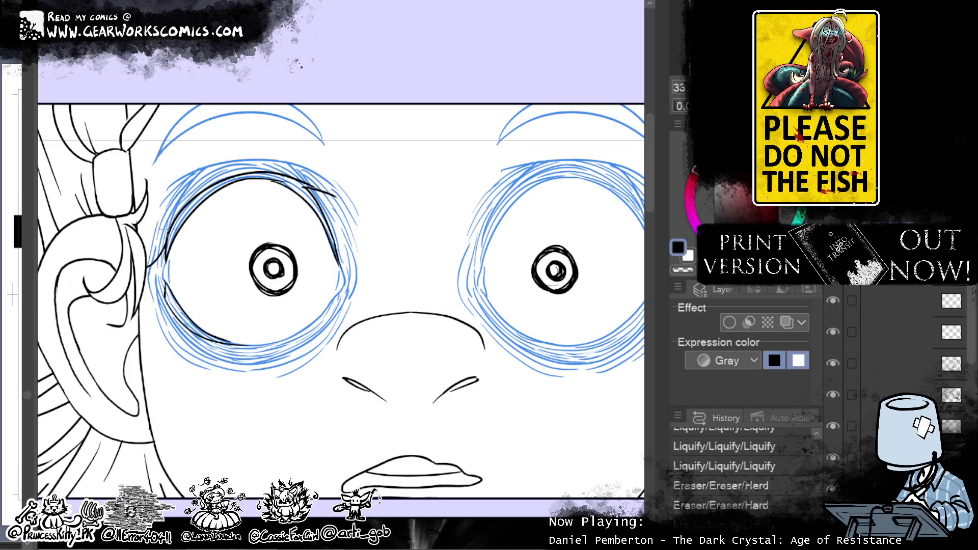
{"action": "left_click_drag", "start_coordinate": [174, 258], "coordinate": [162, 262]}
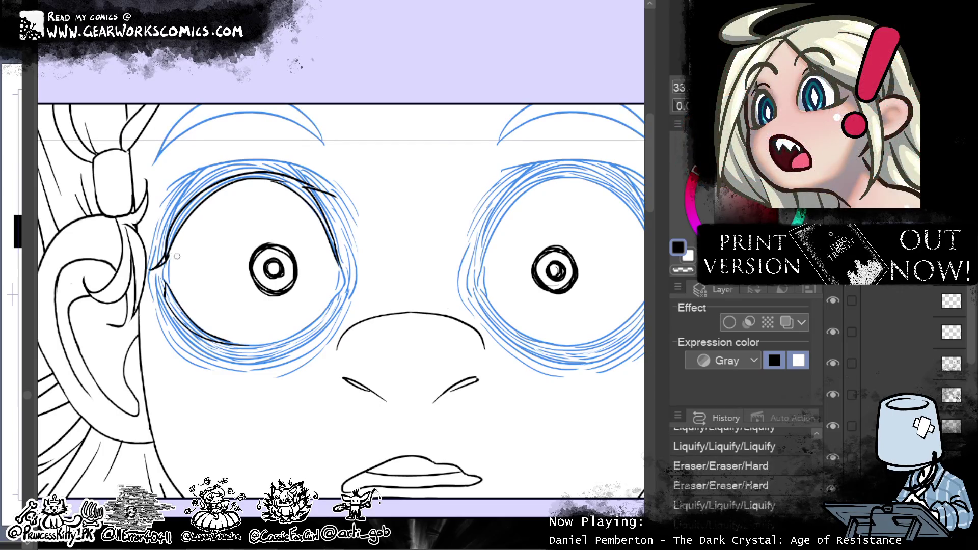
{"action": "left_click_drag", "start_coordinate": [173, 255], "coordinate": [164, 262]}
{"action": "key", "text": "p"}
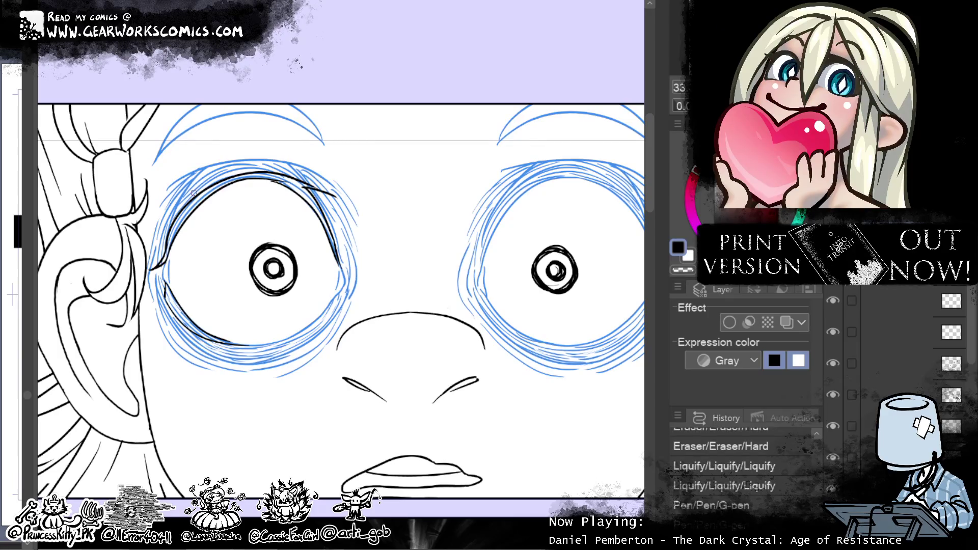
Step: Erase stray marks beside the left eye and add a short black stroke to its outline
{"action": "mouse_move", "coordinate": [475, 317]}
{"action": "left_mouse_down"}
{"action": "mouse_move", "coordinate": [520, 341]}
{"action": "mouse_move", "coordinate": [549, 340]}
{"action": "left_mouse_up"}
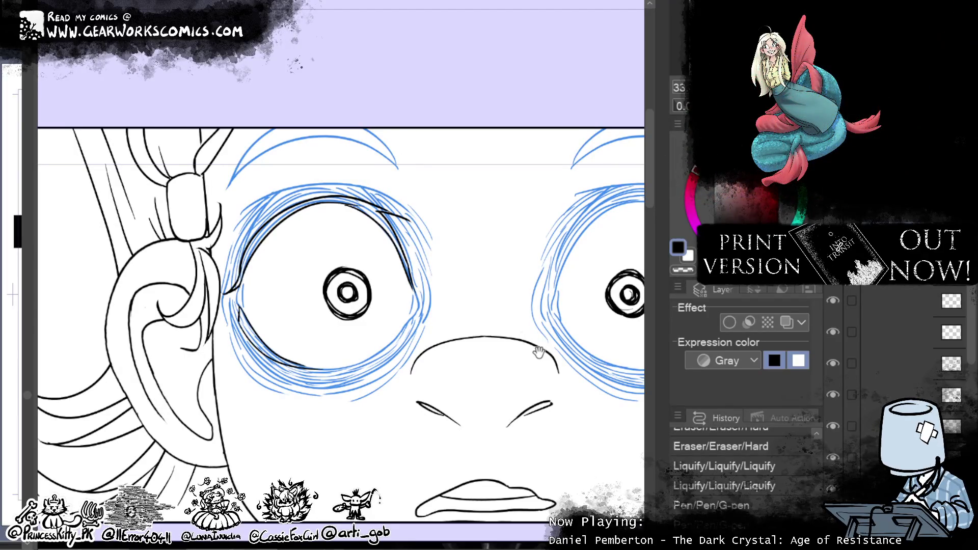
{"action": "left_click", "coordinate": [241, 266]}
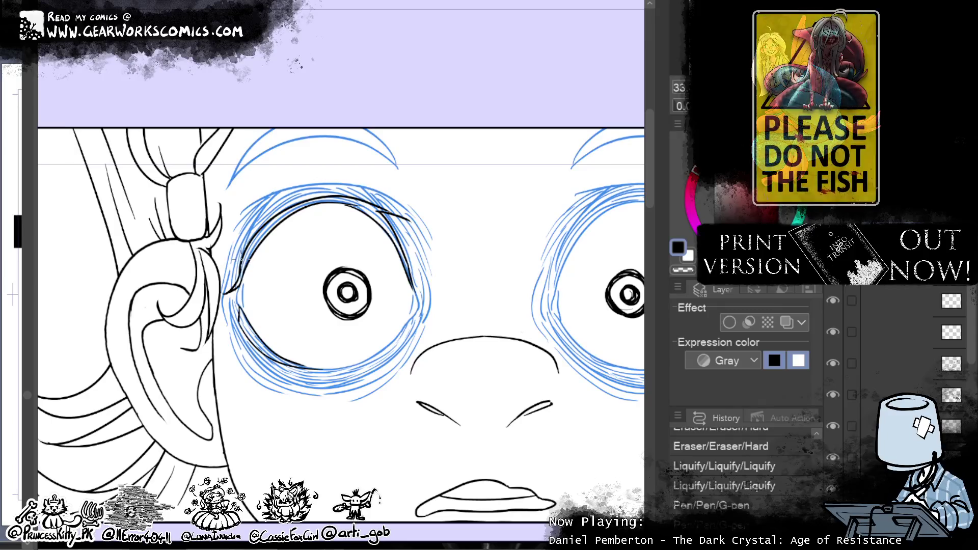
{"action": "left_click", "coordinate": [238, 282]}
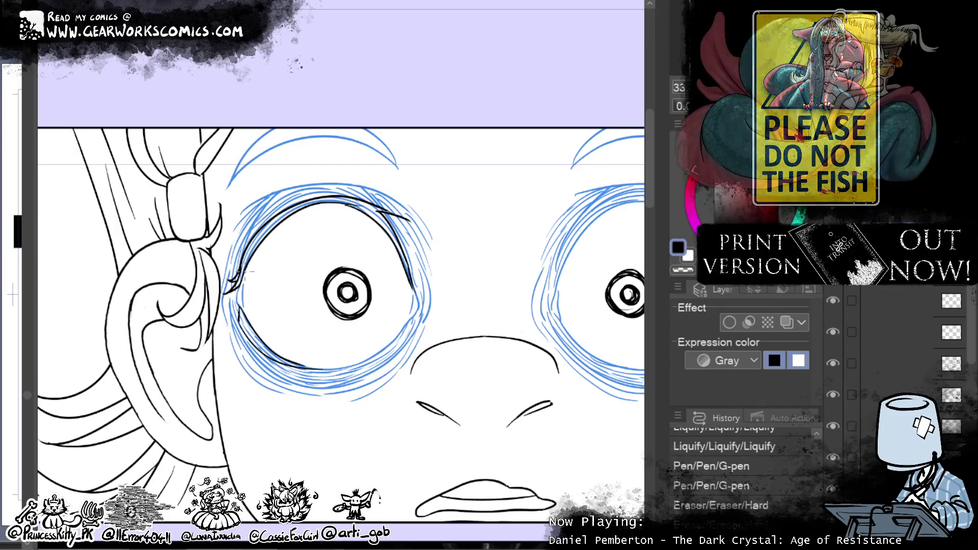
{"action": "left_click", "coordinate": [685, 271]}
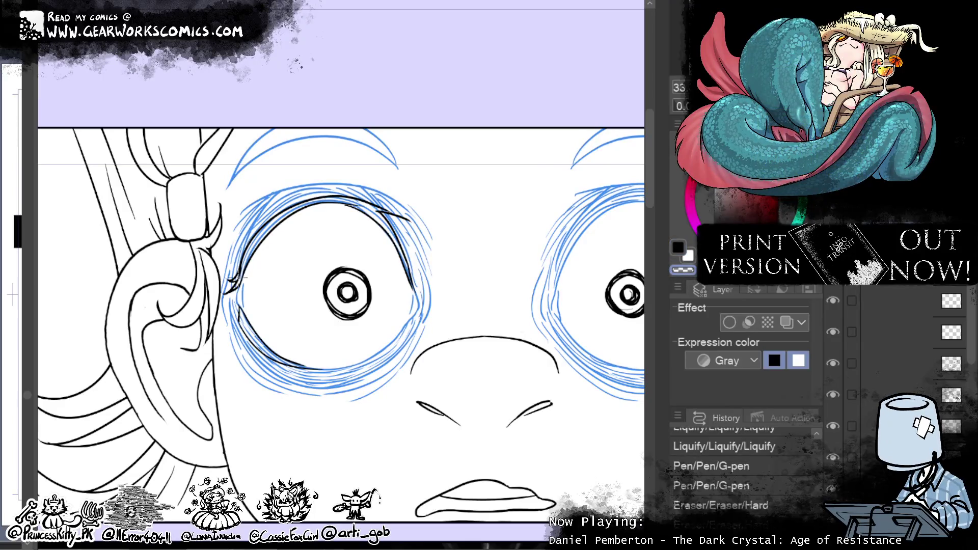
{"action": "left_click_drag", "start_coordinate": [256, 258], "coordinate": [248, 265]}
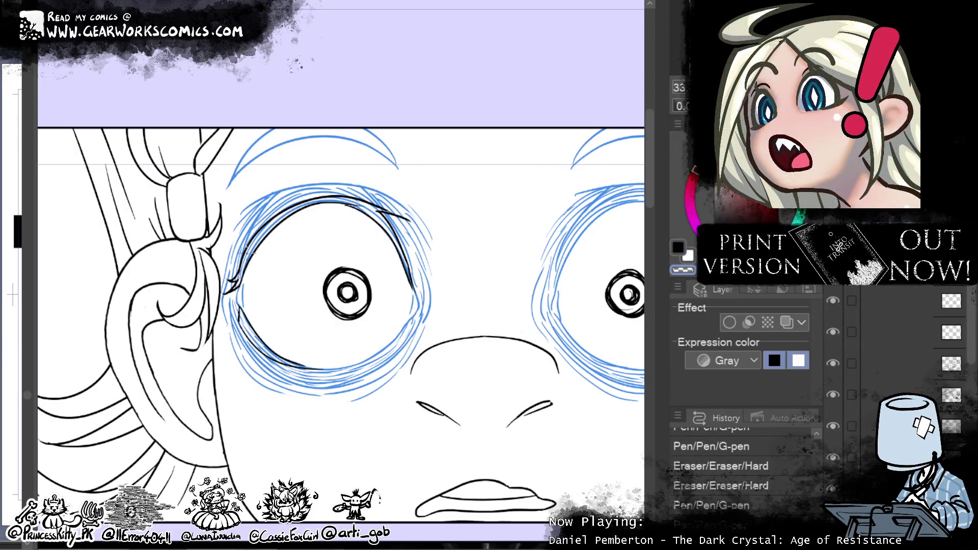
{"action": "left_click_drag", "start_coordinate": [563, 435], "coordinate": [475, 398]}
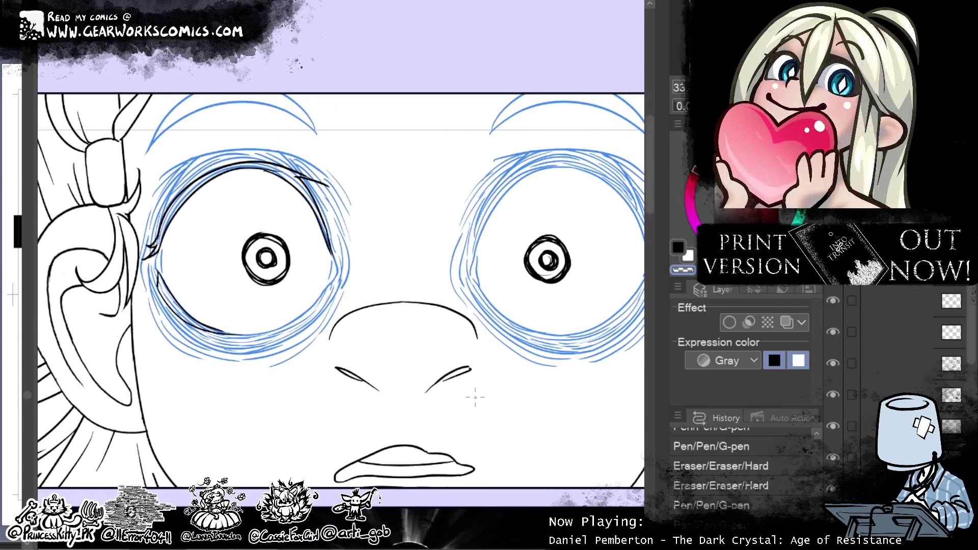
{"action": "left_click", "coordinate": [680, 249]}
{"action": "left_click_drag", "start_coordinate": [164, 291], "coordinate": [162, 265]}
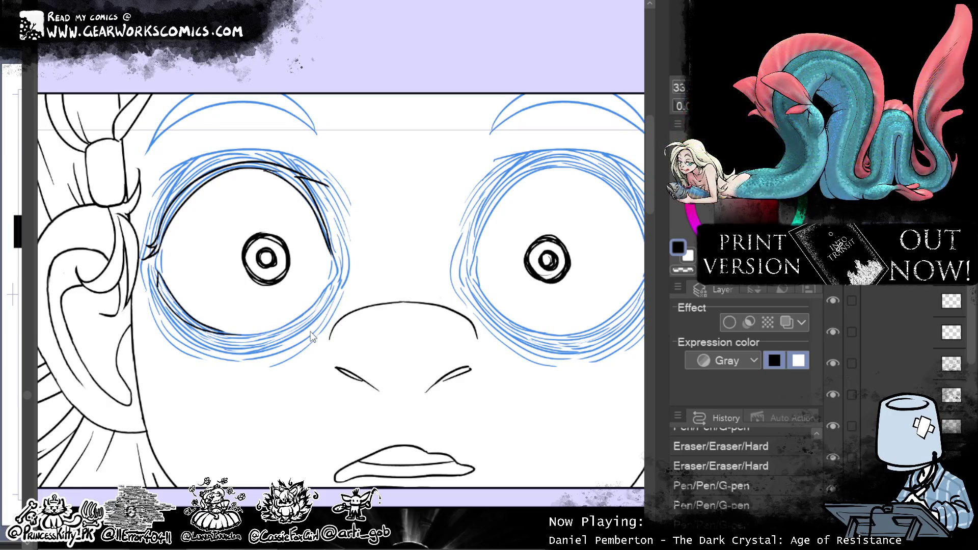
{"action": "scroll", "coordinate": [563, 411], "scroll_direction": "down", "scroll_amount": 2}
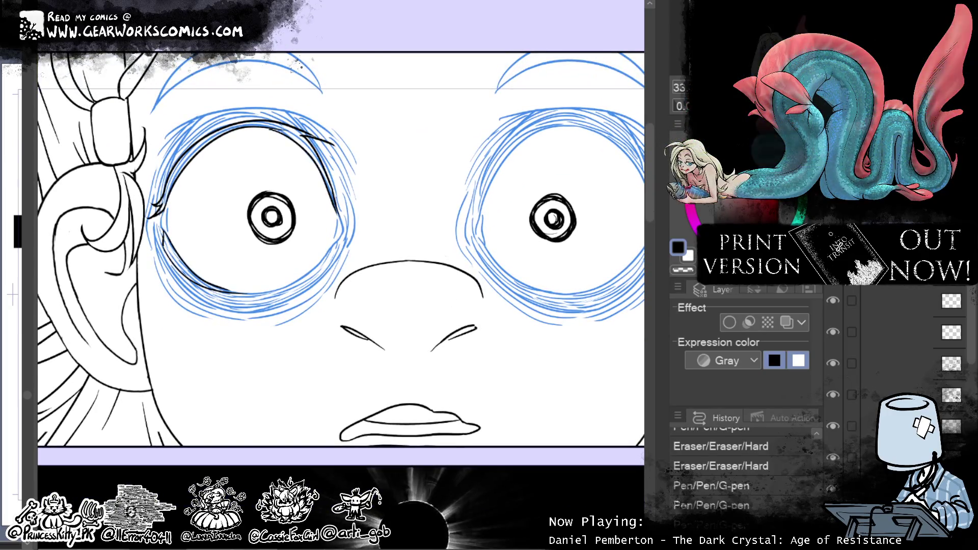
Step: Add a layer mask and erase the upper and lower eyelid sketch strokes
{"action": "key", "text": "alt+]"}
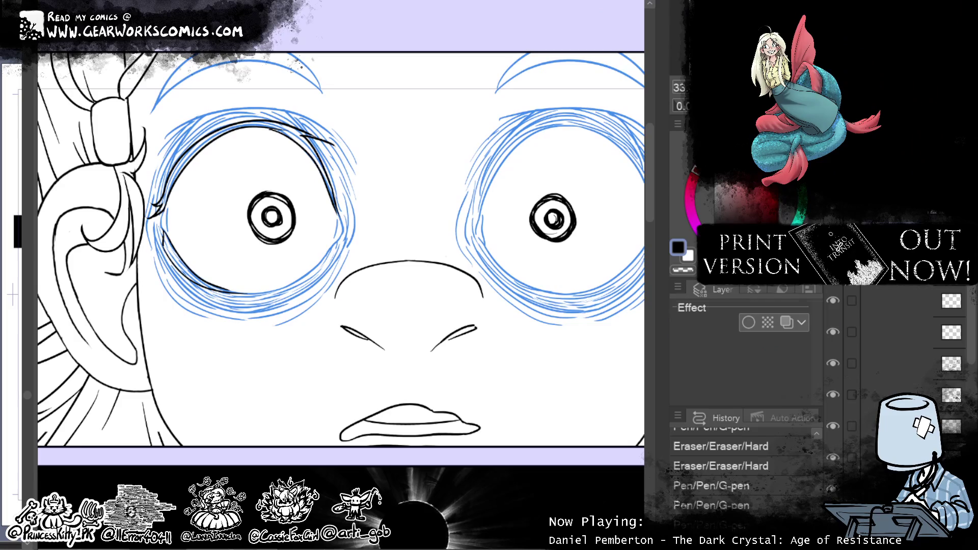
{"action": "left_click", "coordinate": [677, 287]}
{"action": "key", "text": "Escape"}
{"action": "left_click", "coordinate": [678, 286]}
{"action": "left_click", "coordinate": [723, 459]}
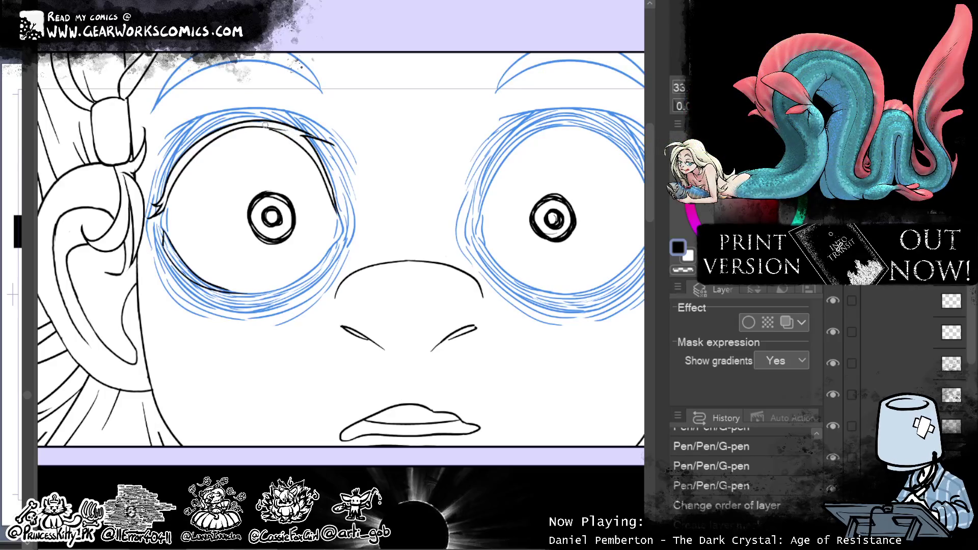
{"action": "left_click_drag", "start_coordinate": [268, 127], "coordinate": [312, 135]}
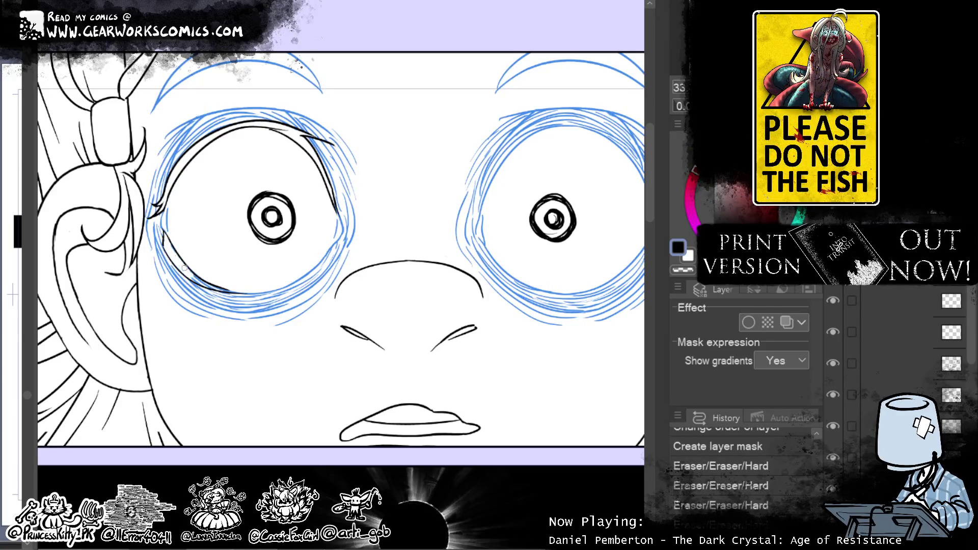
{"action": "left_click_drag", "start_coordinate": [206, 285], "coordinate": [237, 294]}
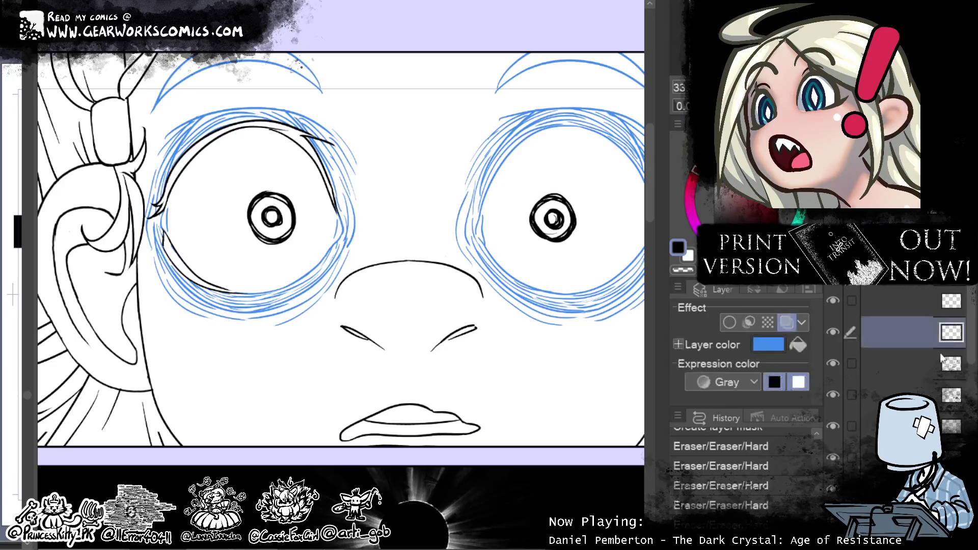
Step: Turn off layer colour on the mouth and eye layers so they show black
{"action": "left_click", "coordinate": [920, 355]}
{"action": "left_click", "coordinate": [786, 324]}
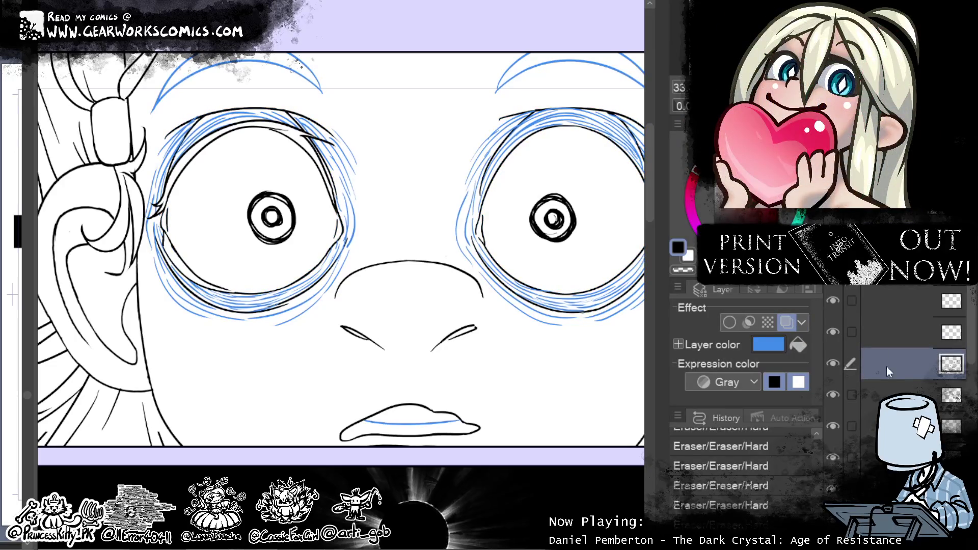
{"action": "left_click", "coordinate": [787, 323]}
{"action": "left_click", "coordinate": [901, 306]}
{"action": "left_click", "coordinate": [787, 323]}
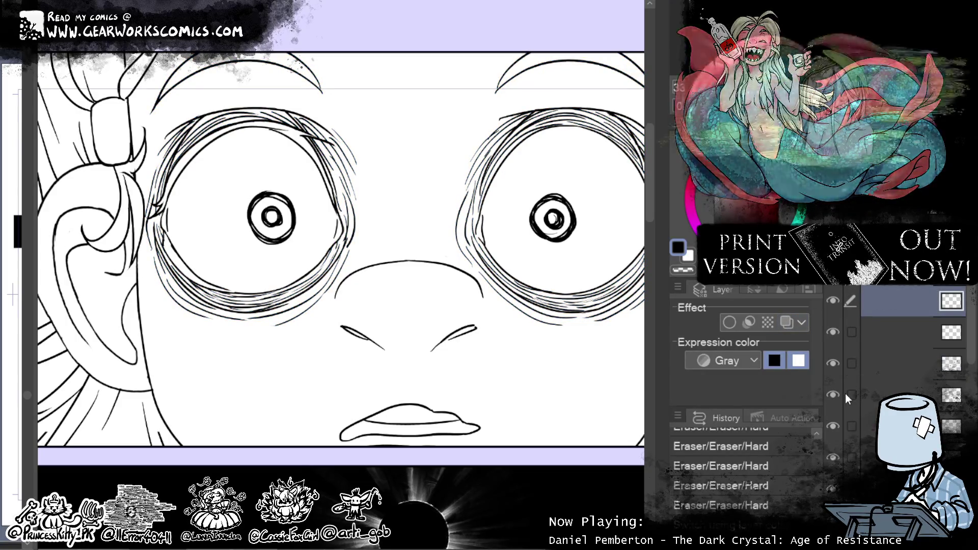
Step: Zoom out to the whole page and hide the second line layer
{"action": "key", "text": "ctrl+minus"}
{"action": "key", "text": "ctrl+minus"}
{"action": "left_click", "coordinate": [831, 299]}
{"action": "left_click", "coordinate": [832, 298]}
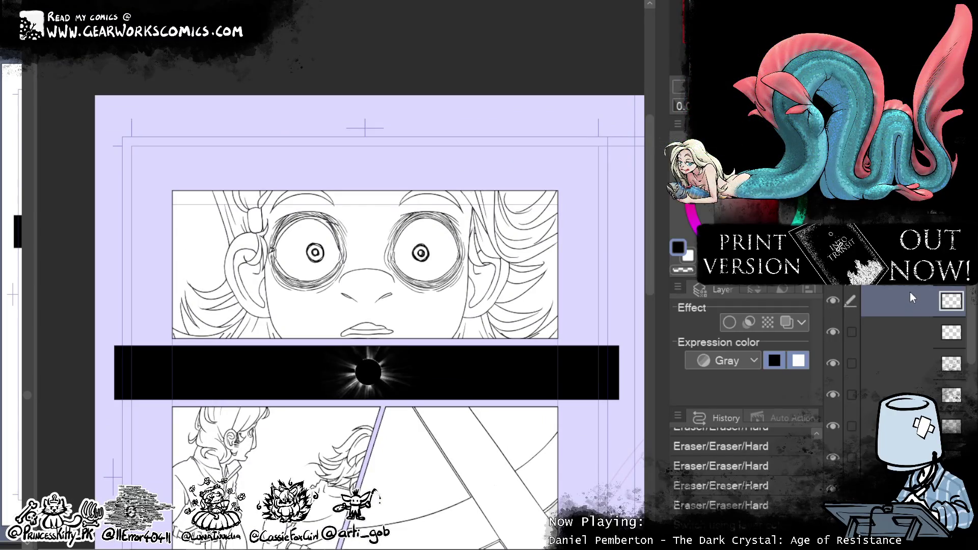
{"action": "left_click", "coordinate": [832, 331]}
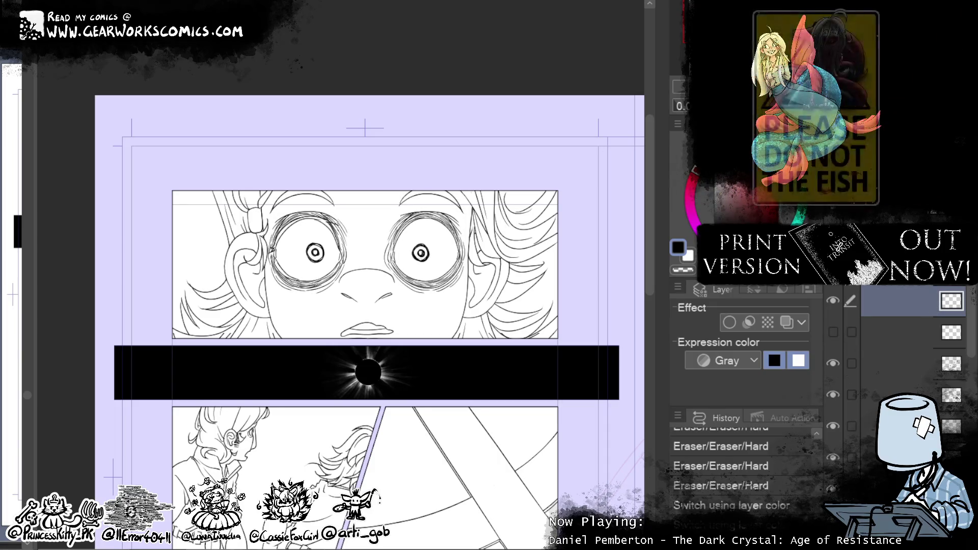
Step: Erase the sketch lines across both eyes and paste the copied lines as a new layer
{"action": "left_click_drag", "start_coordinate": [321, 261], "coordinate": [443, 264]}
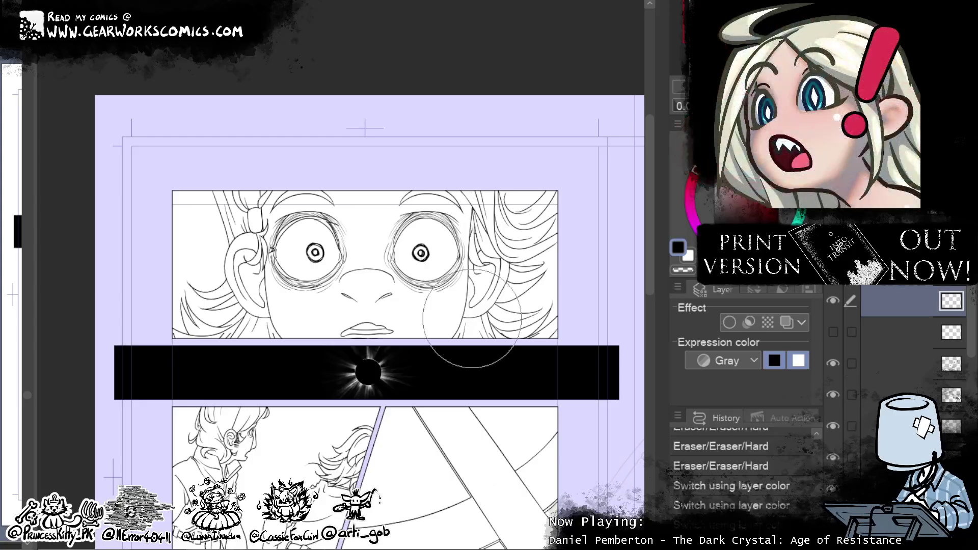
{"action": "key", "text": "ctrl+plus"}
{"action": "key", "text": "ctrl+plus"}
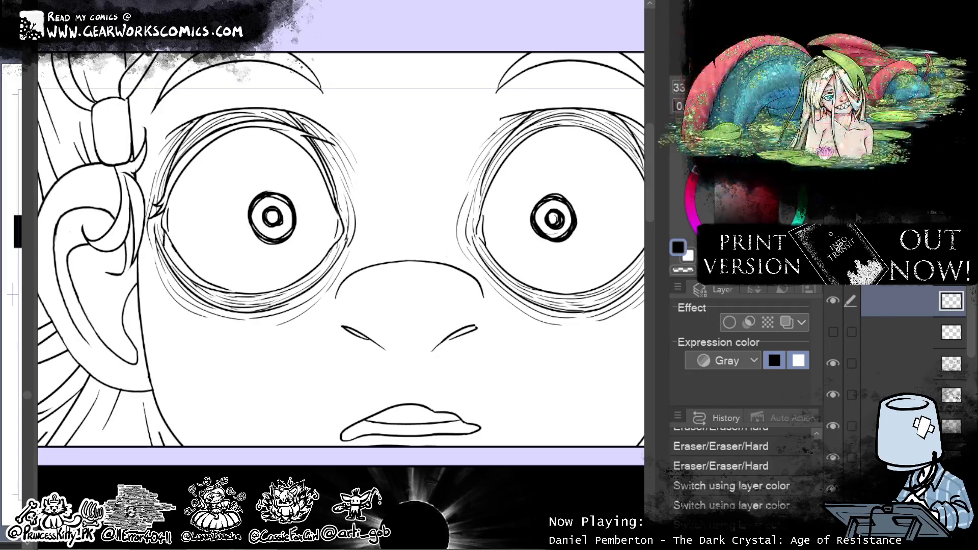
{"action": "key", "text": "ctrl+v"}
Step: Flip the pasted eye lines horizontally and check the second and third layers' visibility
{"action": "key", "text": "ctrl+t"}
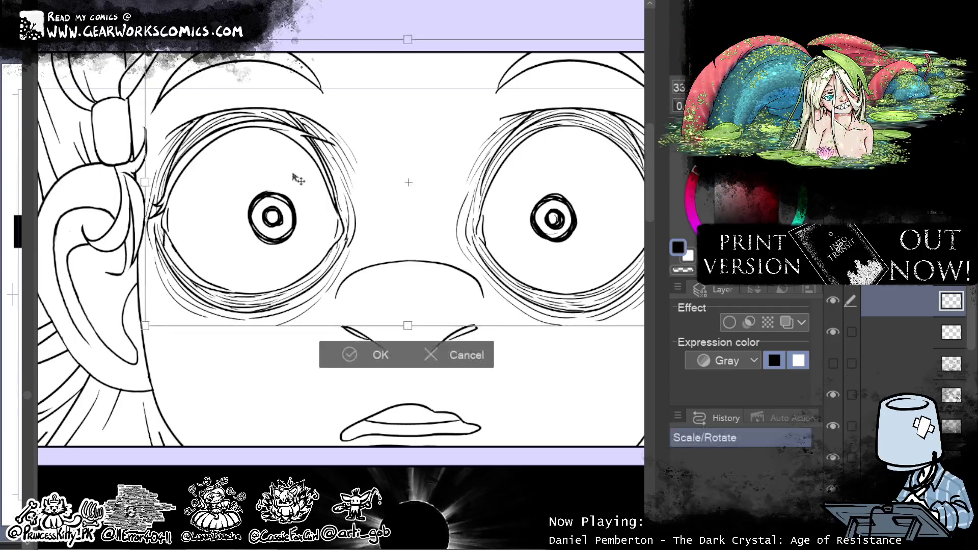
{"action": "right_click", "coordinate": [763, 419]}
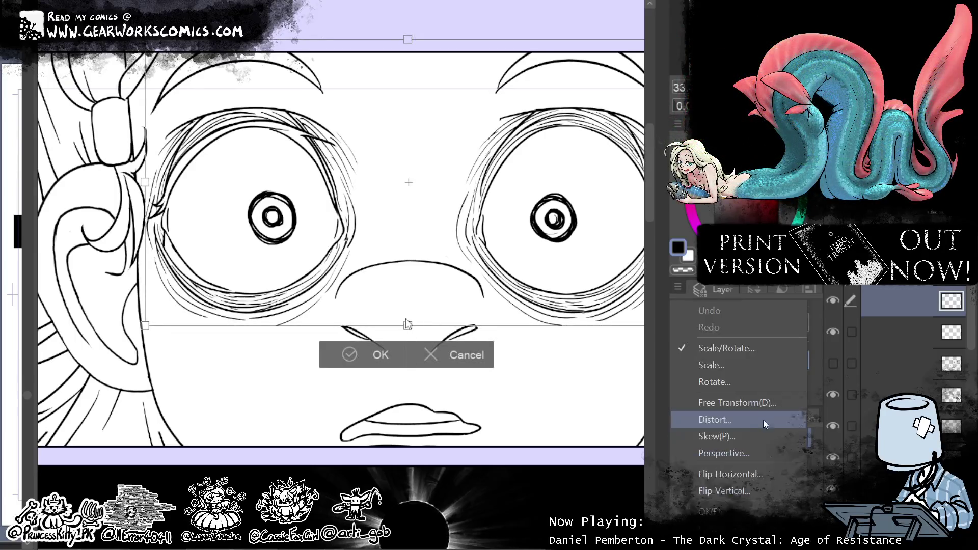
{"action": "left_click", "coordinate": [401, 383]}
{"action": "left_click", "coordinate": [380, 355]}
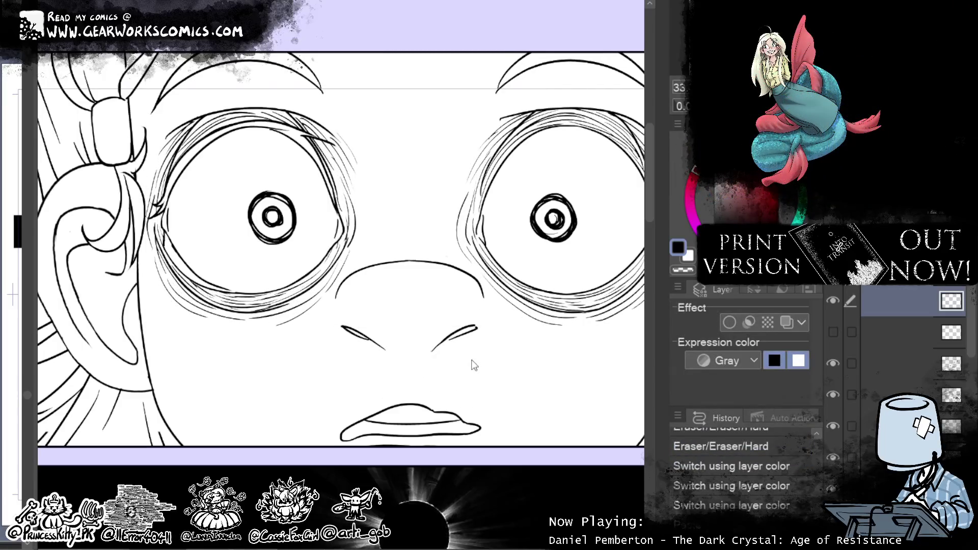
{"action": "left_click", "coordinate": [832, 332]}
{"action": "left_click", "coordinate": [833, 363]}
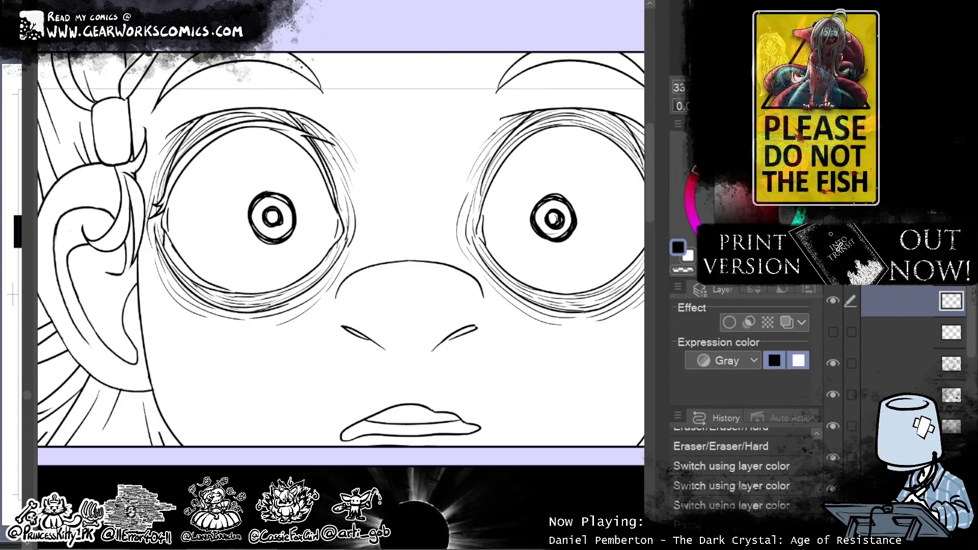
{"action": "left_click", "coordinate": [832, 331]}
{"action": "left_click", "coordinate": [833, 363]}
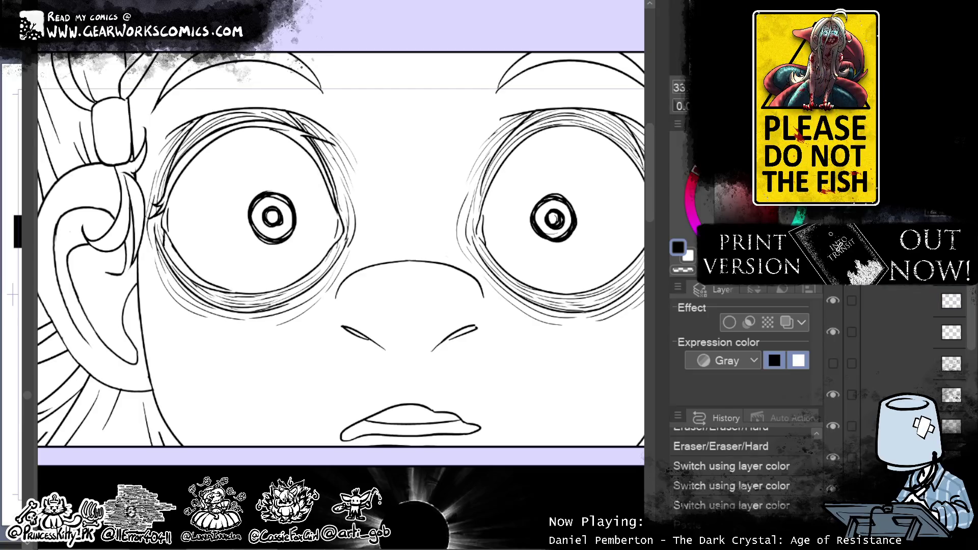
Step: Mirror the left eye's lines horizontally and move them toward the right eye
{"action": "key", "text": "ctrl+t"}
{"action": "key", "text": "h"}
{"action": "left_click_drag", "start_coordinate": [268, 280], "coordinate": [378, 277]}
{"action": "key", "text": "Return"}
Step: Position the mirrored eye copy over the right eye, then tint the masked layer's strokes blue
{"action": "left_click_drag", "start_coordinate": [475, 387], "coordinate": [279, 402]}
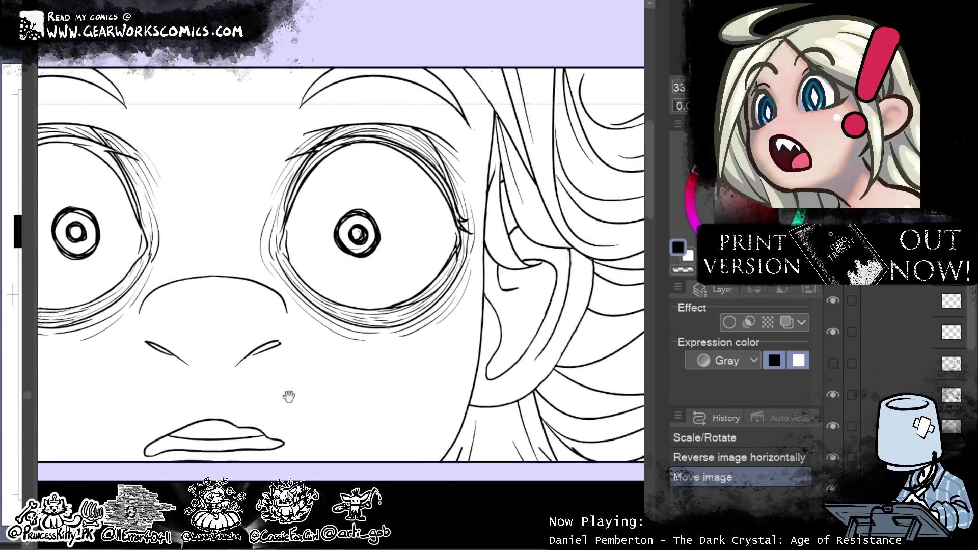
{"action": "key", "text": "ctrl+t"}
{"action": "left_click_drag", "start_coordinate": [448, 293], "coordinate": [271, 293]}
{"action": "left_click_drag", "start_coordinate": [209, 282], "coordinate": [393, 285]}
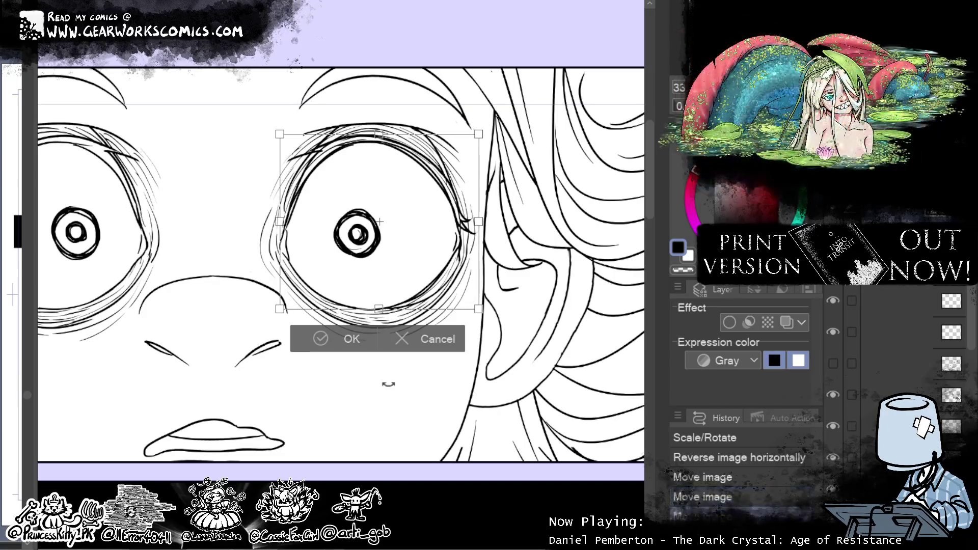
{"action": "left_click_drag", "start_coordinate": [452, 310], "coordinate": [485, 287]}
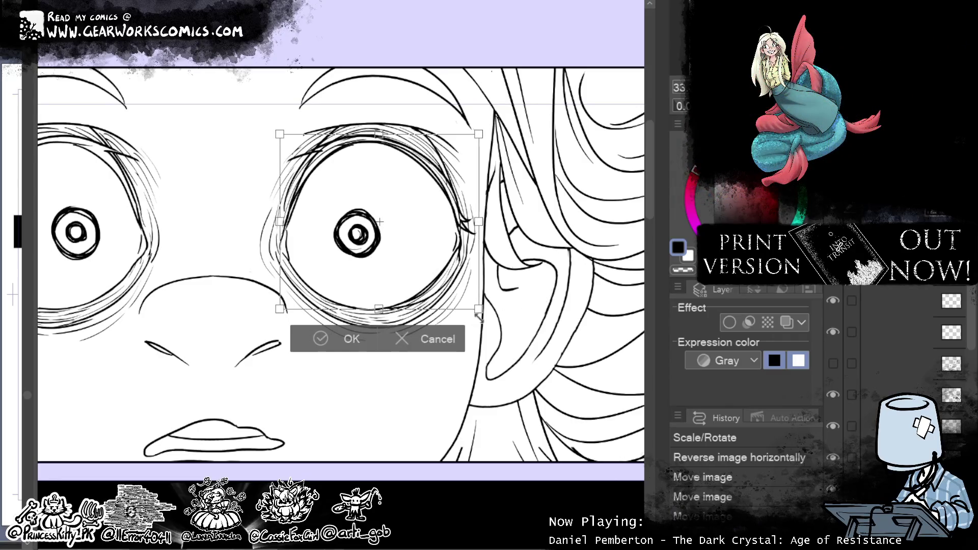
{"action": "left_click", "coordinate": [346, 339]}
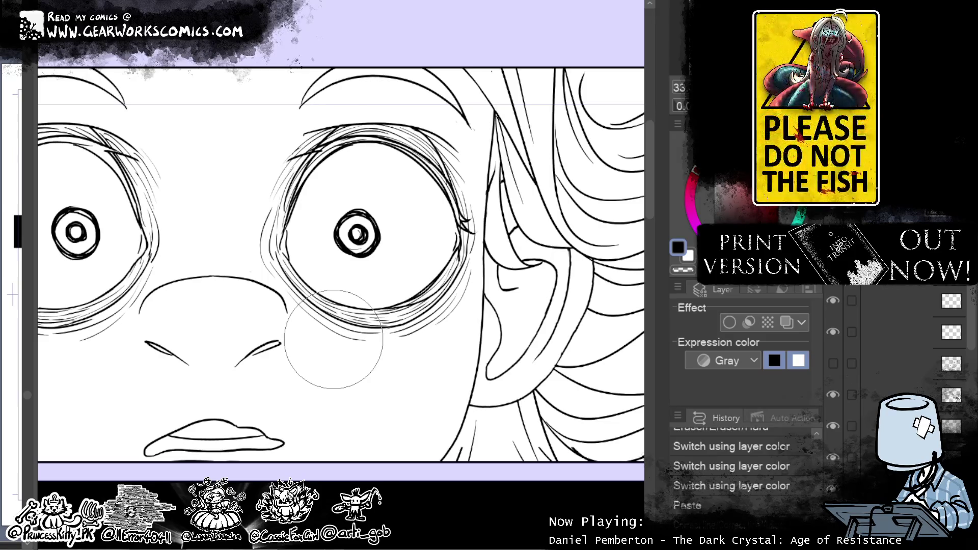
{"action": "left_click", "coordinate": [939, 288]}
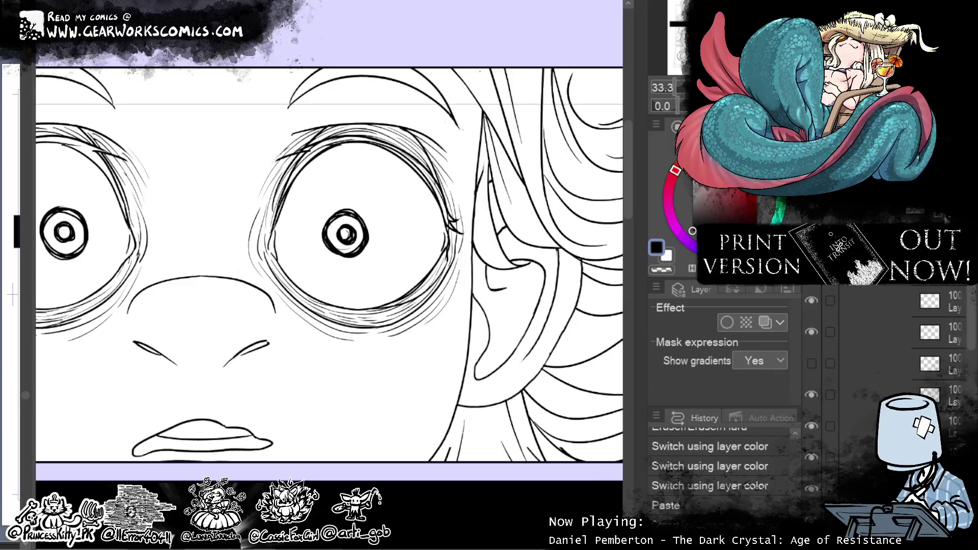
{"action": "left_click", "coordinate": [764, 322]}
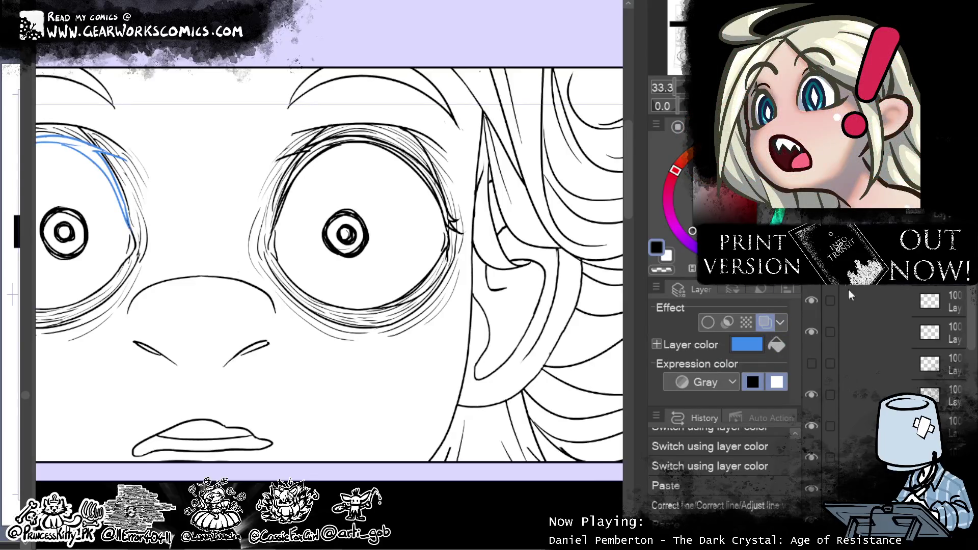
Step: Redo the pasted eyelid strokes, their scaling and the blue layer colour around the right eye
{"action": "key", "text": "ctrl+y"}
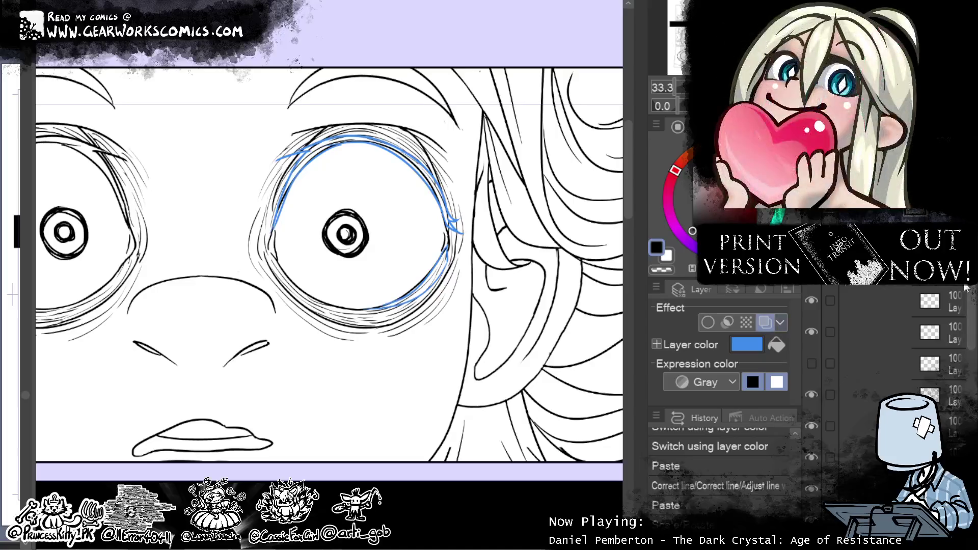
{"action": "left_click", "coordinate": [939, 288]}
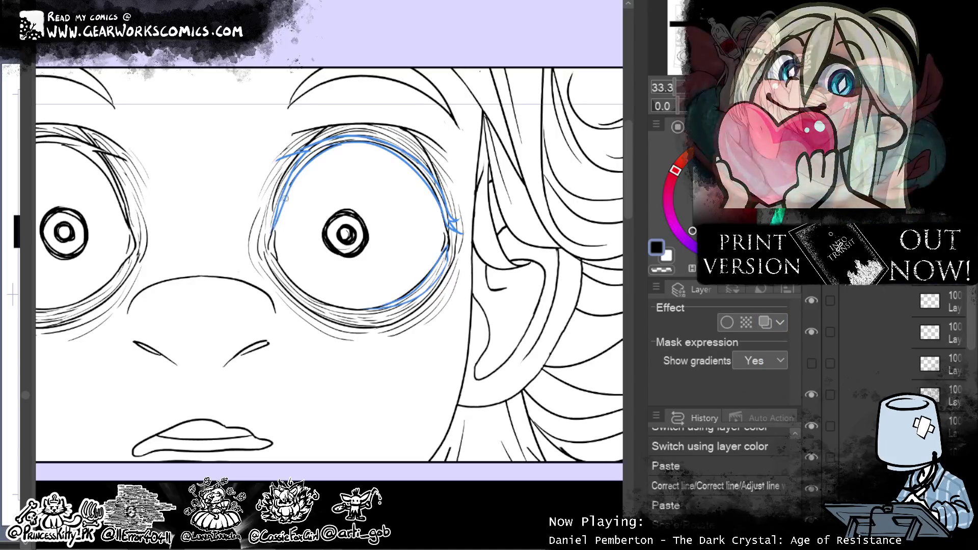
{"action": "key", "text": "ctrl+y"}
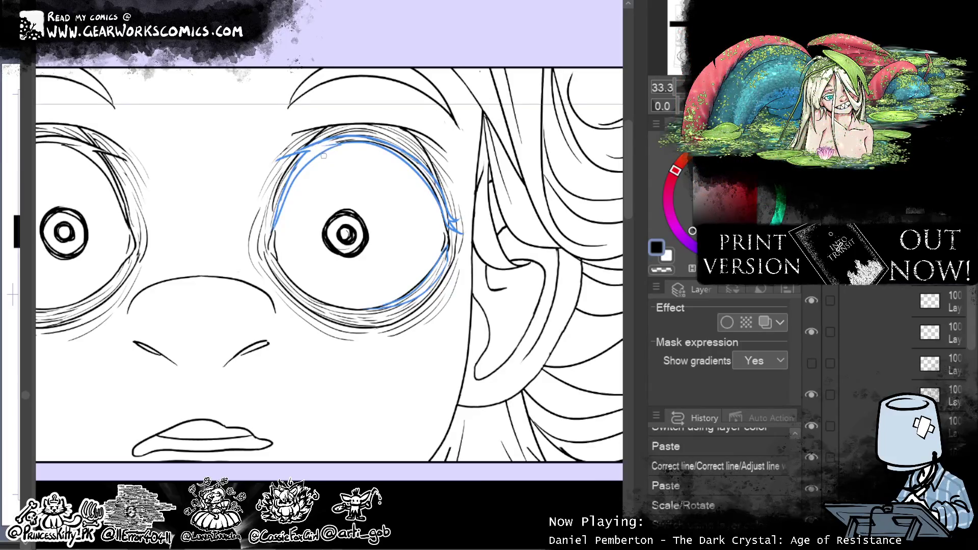
{"action": "key", "text": "ctrl+y"}
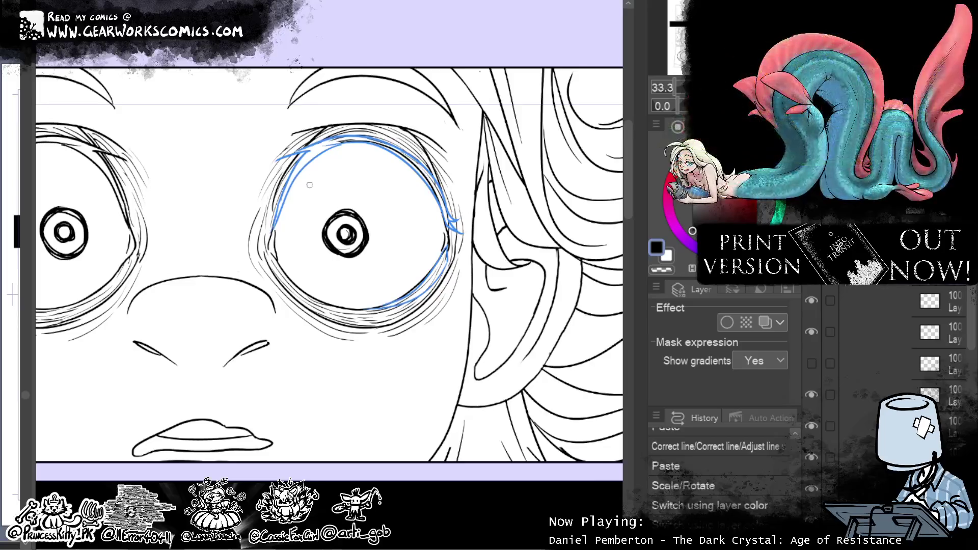
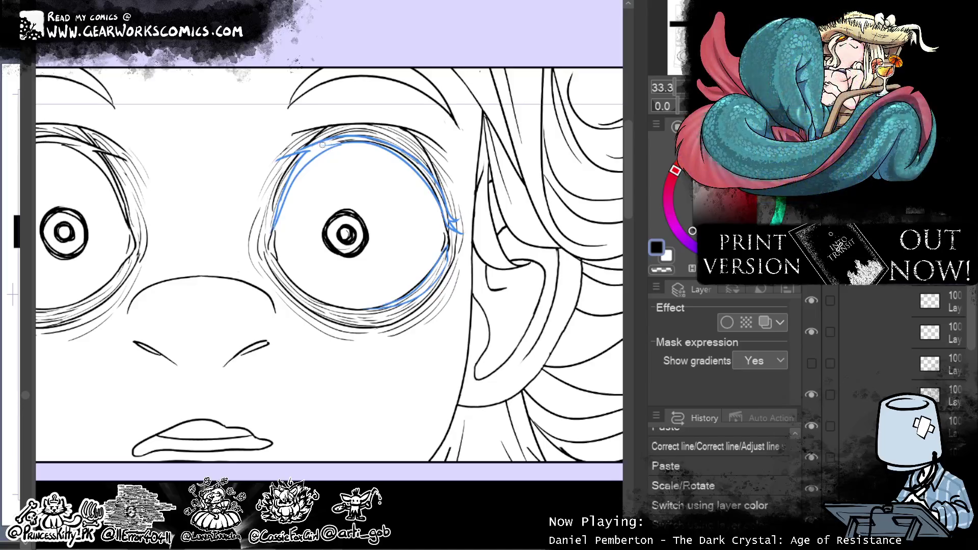
Step: Erase the stray marks and lower line of the right eye's circle with the Hard eraser
{"action": "left_click", "coordinate": [348, 141]}
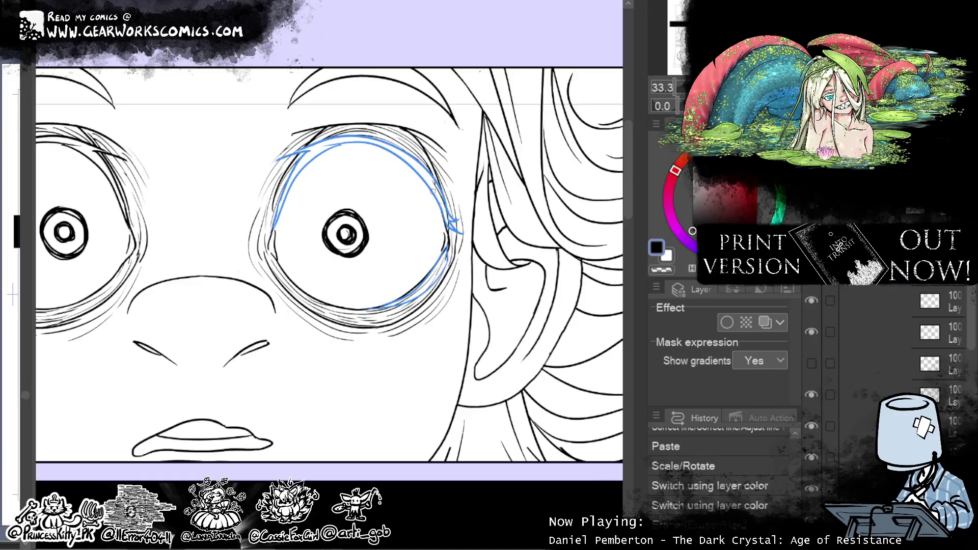
{"action": "mouse_move", "coordinate": [441, 217]}
{"action": "left_mouse_down"}
{"action": "mouse_move", "coordinate": [444, 225]}
{"action": "mouse_move", "coordinate": [433, 211]}
{"action": "left_mouse_up"}
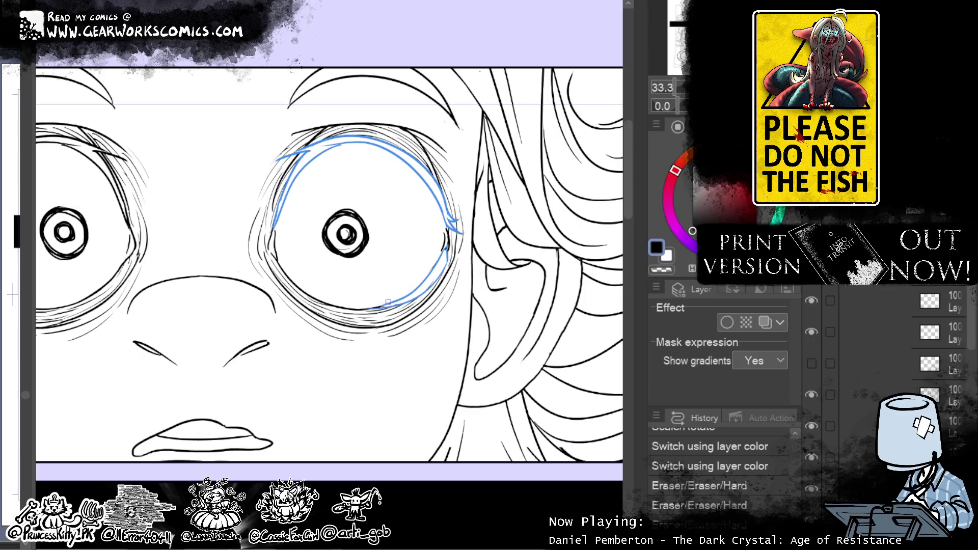
{"action": "left_click_drag", "start_coordinate": [381, 304], "coordinate": [374, 306]}
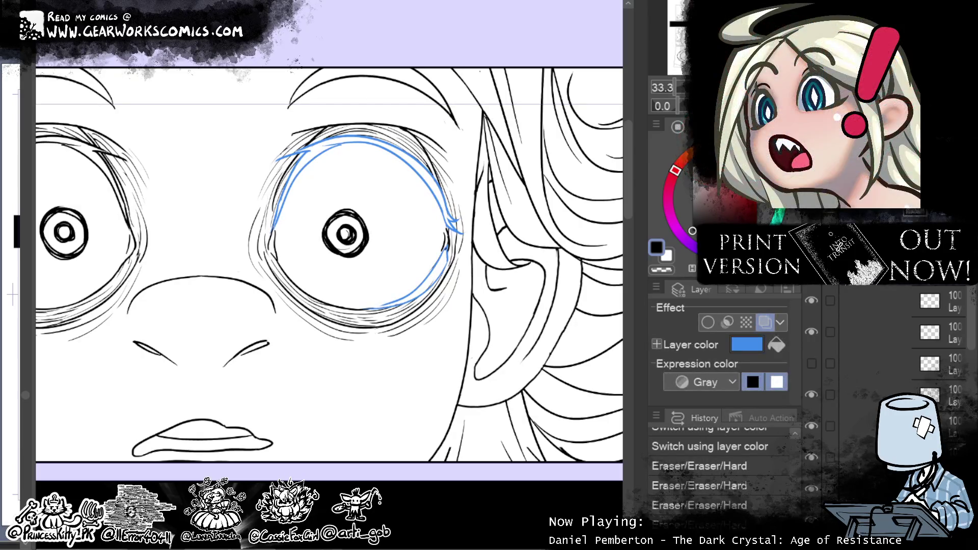
{"action": "left_click_drag", "start_coordinate": [393, 279], "coordinate": [338, 345]}
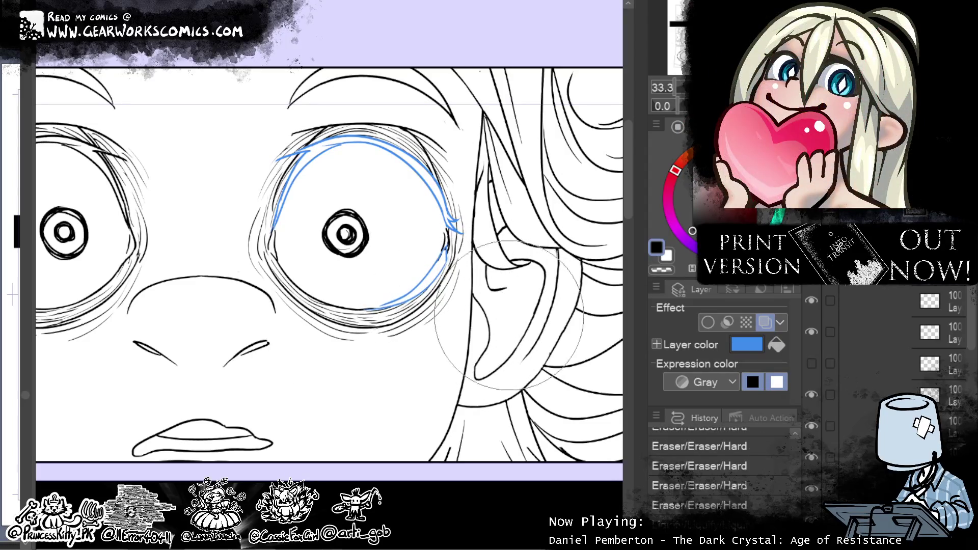
Step: Liquify the line near the ear and the nose line into shape, then turn off Layer color
{"action": "mouse_move", "coordinate": [437, 262]}
{"action": "left_mouse_down"}
{"action": "mouse_move", "coordinate": [471, 280]}
{"action": "mouse_move", "coordinate": [598, 184]}
{"action": "left_mouse_up"}
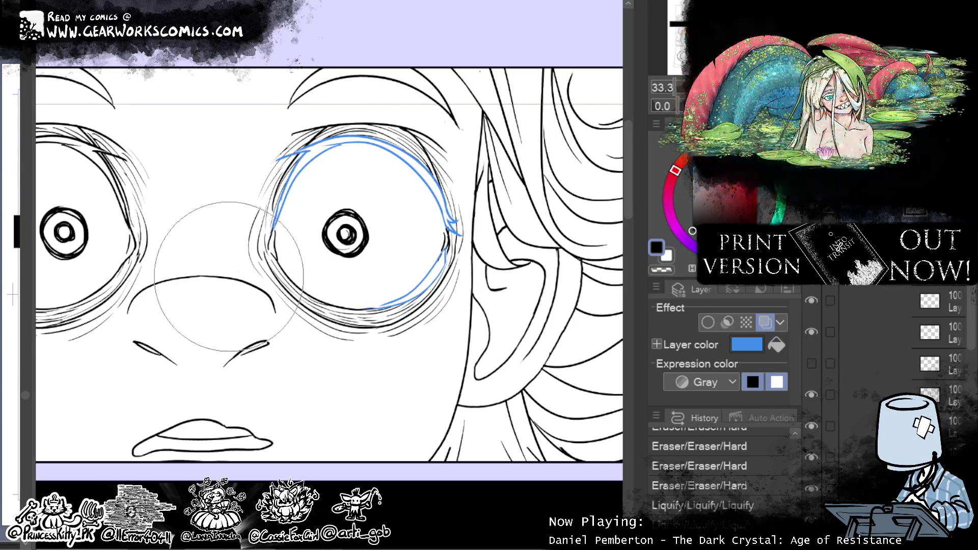
{"action": "left_click_drag", "start_coordinate": [229, 276], "coordinate": [265, 293]}
{"action": "left_click", "coordinate": [763, 318]}
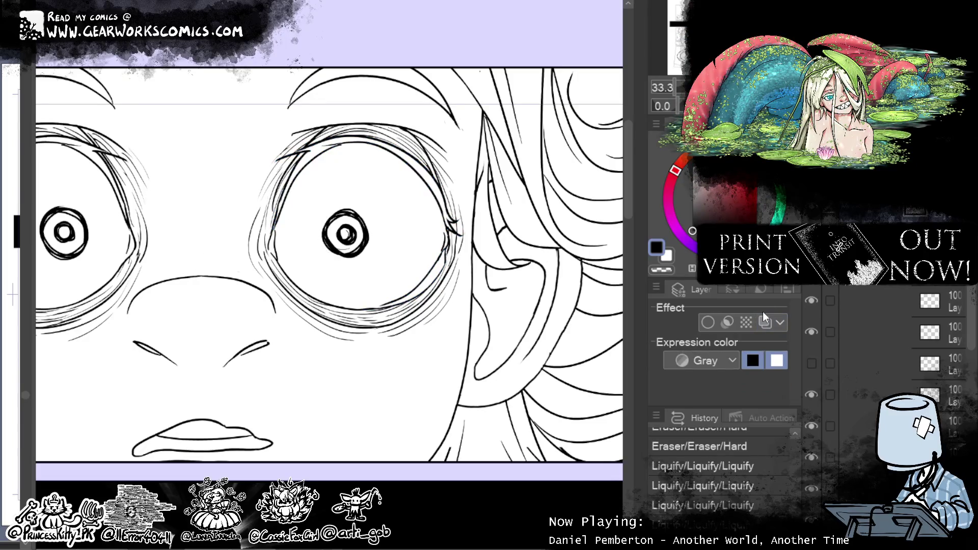
Step: Zoom out to the top panels and toggle the eye sketch layers on and off to compare
{"action": "key", "text": "ctrl+minus"}
{"action": "key", "text": "ctrl+minus"}
{"action": "key", "text": "ctrl+minus"}
{"action": "left_click_drag", "start_coordinate": [508, 313], "coordinate": [454, 222]}
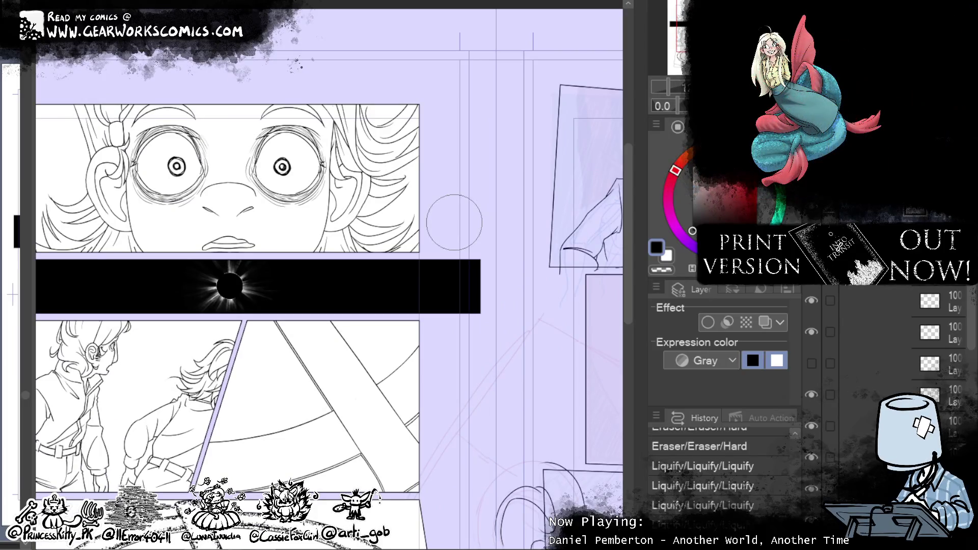
{"action": "left_click", "coordinate": [811, 332]}
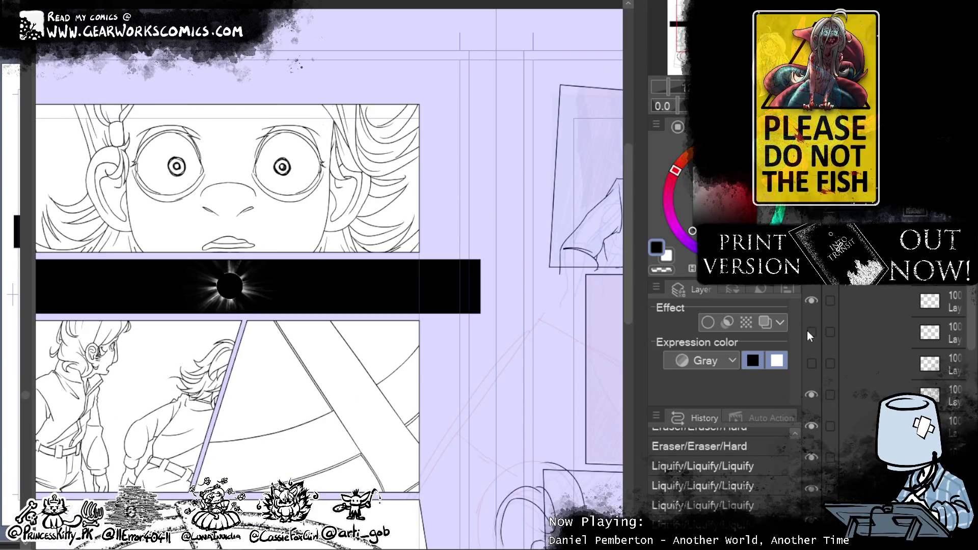
{"action": "left_click", "coordinate": [808, 328]}
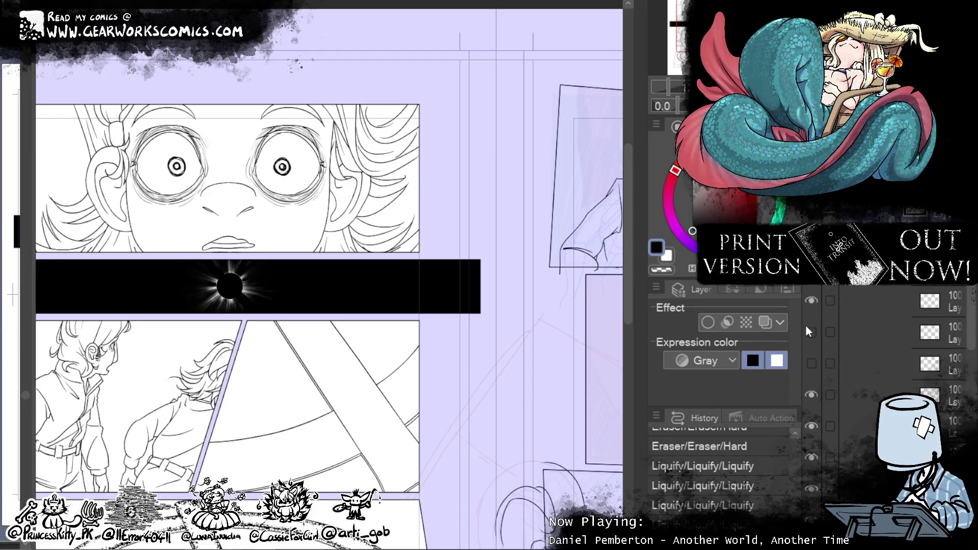
{"action": "left_click", "coordinate": [806, 328]}
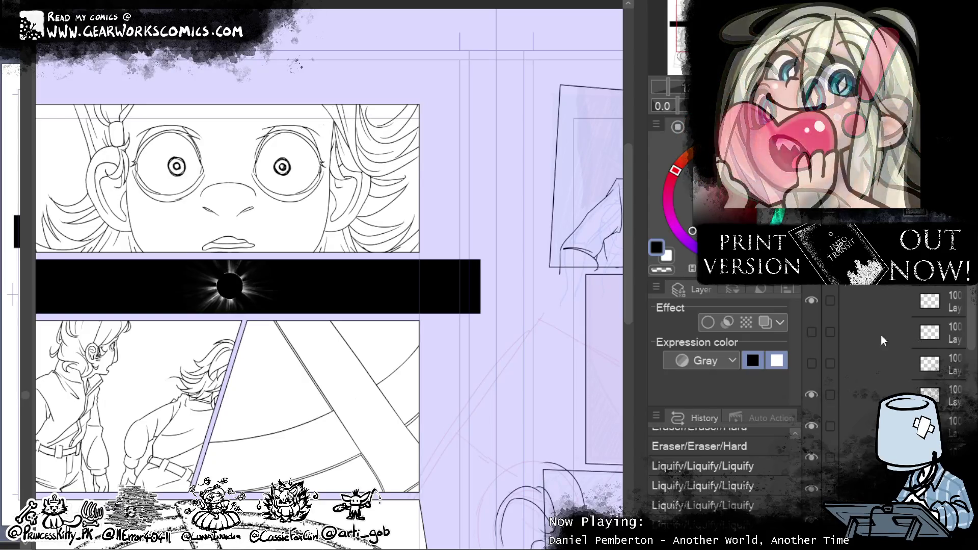
{"action": "left_click", "coordinate": [811, 330]}
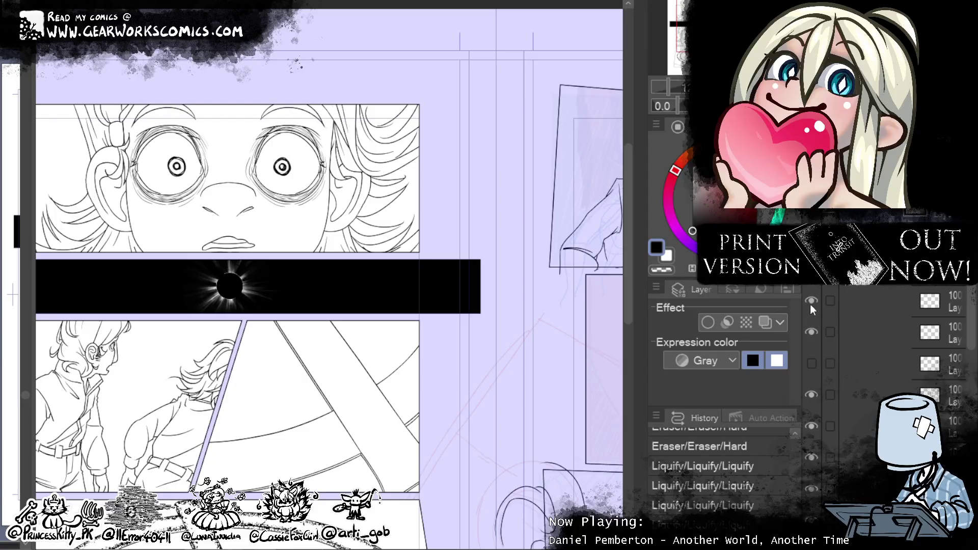
{"action": "left_click", "coordinate": [811, 394]}
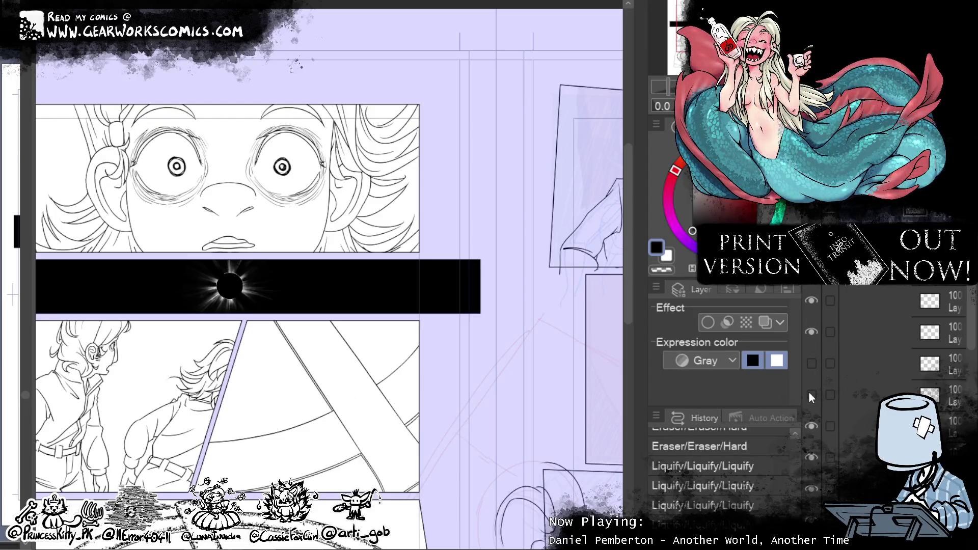
Step: Select the eye-circle layer, show it, tint it blue with Layer color, and zoom in on the eyes
{"action": "left_click", "coordinate": [875, 402]}
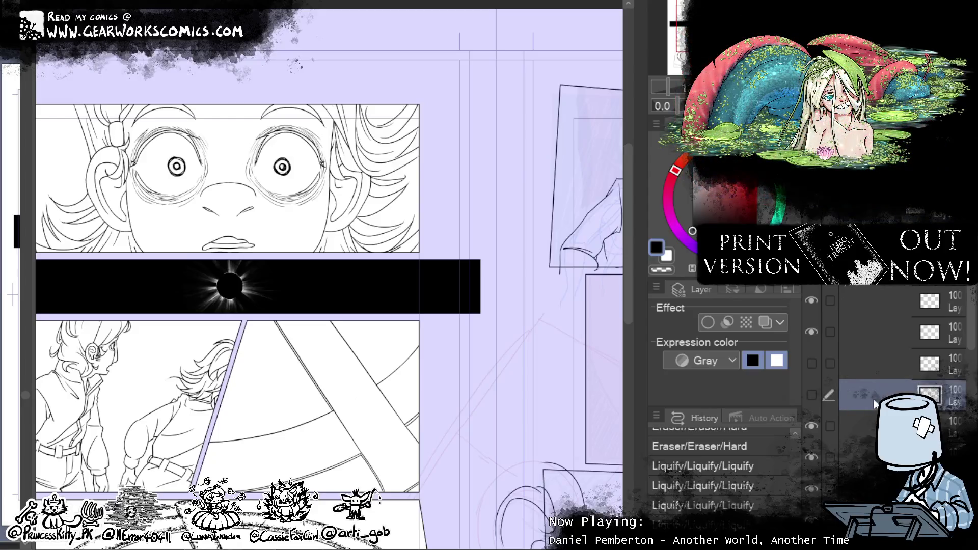
{"action": "left_click", "coordinate": [811, 426]}
{"action": "left_click", "coordinate": [812, 395]}
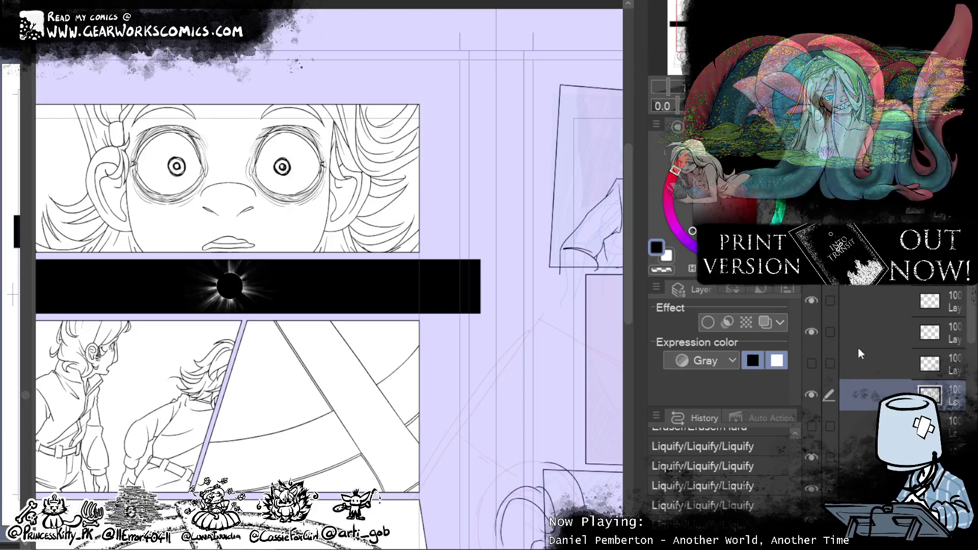
{"action": "key", "text": "ctrl+plus"}
{"action": "left_click", "coordinate": [764, 322]}
{"action": "key", "text": "ctrl+plus"}
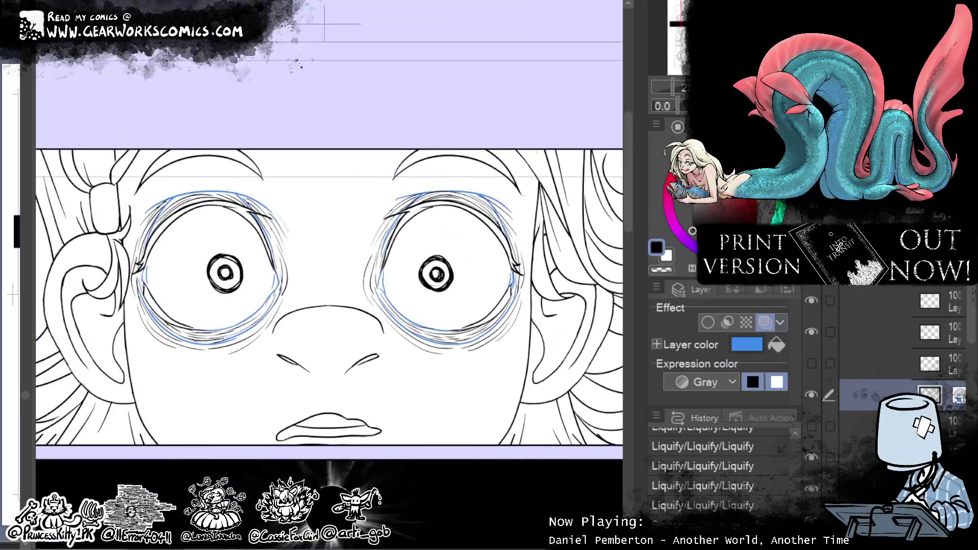
Step: Hide the grey sketch layer and erase stray strokes around both eye circles
{"action": "left_click", "coordinate": [811, 332]}
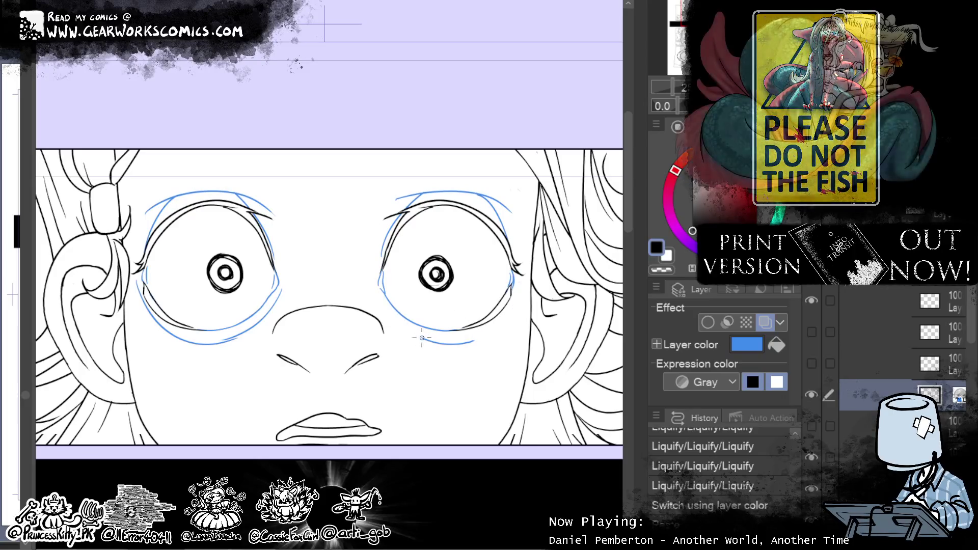
{"action": "mouse_move", "coordinate": [135, 280]}
{"action": "left_mouse_down"}
{"action": "mouse_move", "coordinate": [174, 337]}
{"action": "mouse_move", "coordinate": [228, 343]}
{"action": "left_mouse_up"}
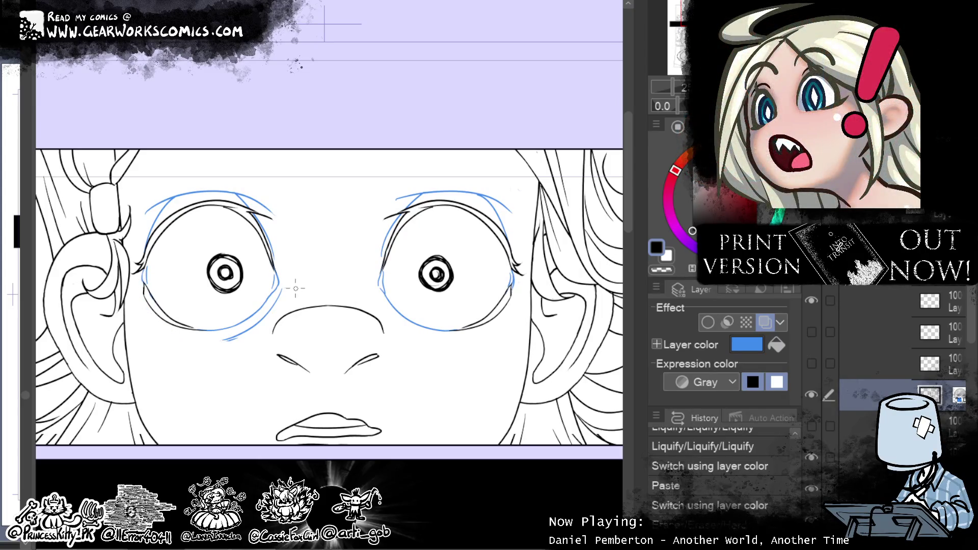
{"action": "left_click_drag", "start_coordinate": [264, 313], "coordinate": [225, 343]}
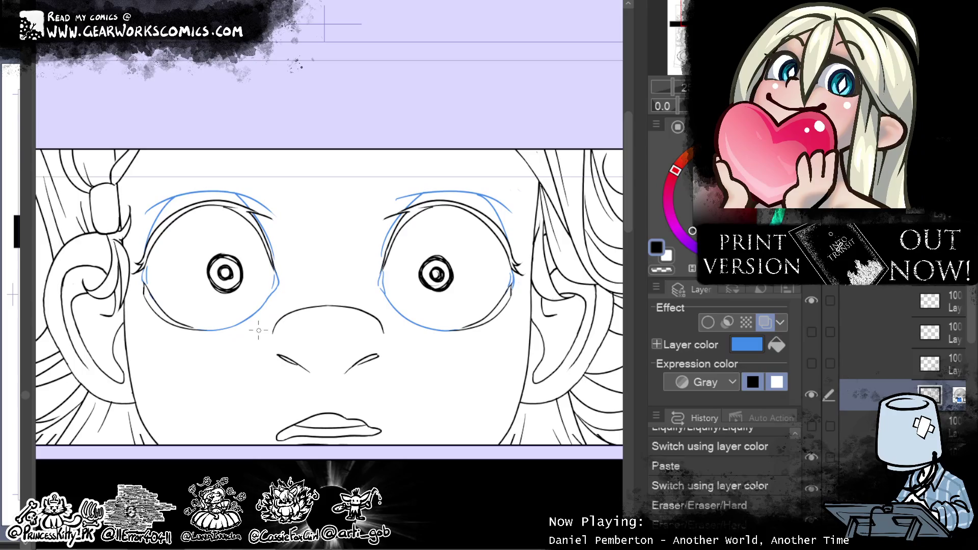
{"action": "left_click_drag", "start_coordinate": [148, 238], "coordinate": [144, 252]}
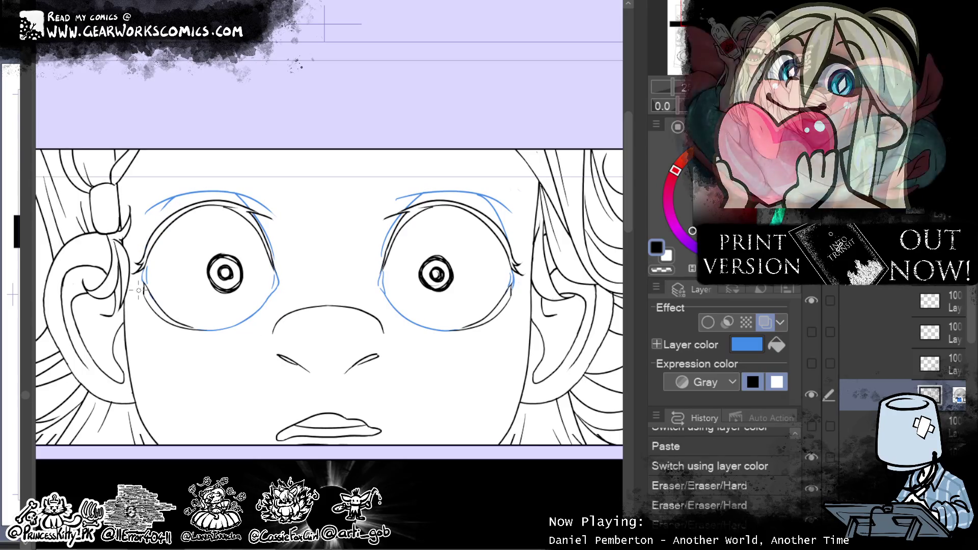
{"action": "left_click_drag", "start_coordinate": [274, 246], "coordinate": [288, 238]}
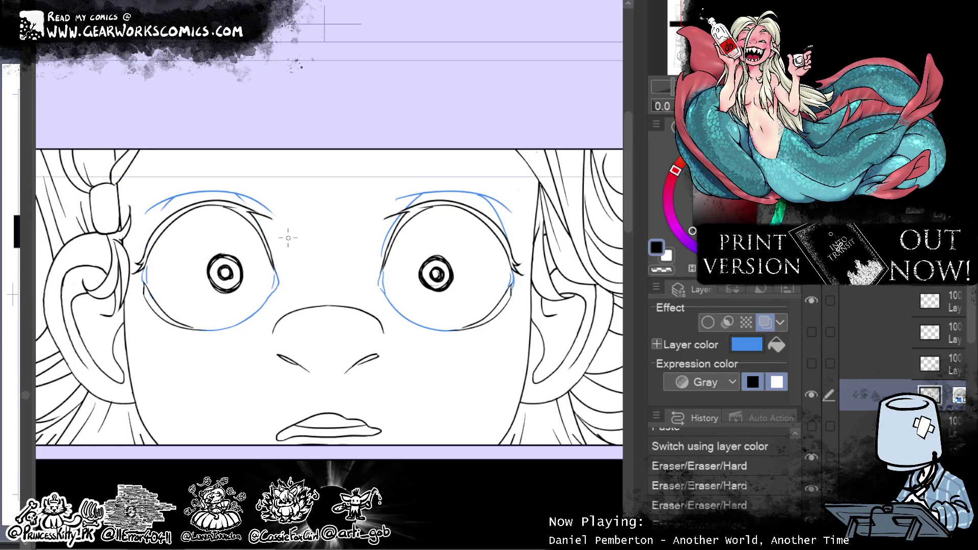
{"action": "left_click_drag", "start_coordinate": [389, 233], "coordinate": [382, 253]}
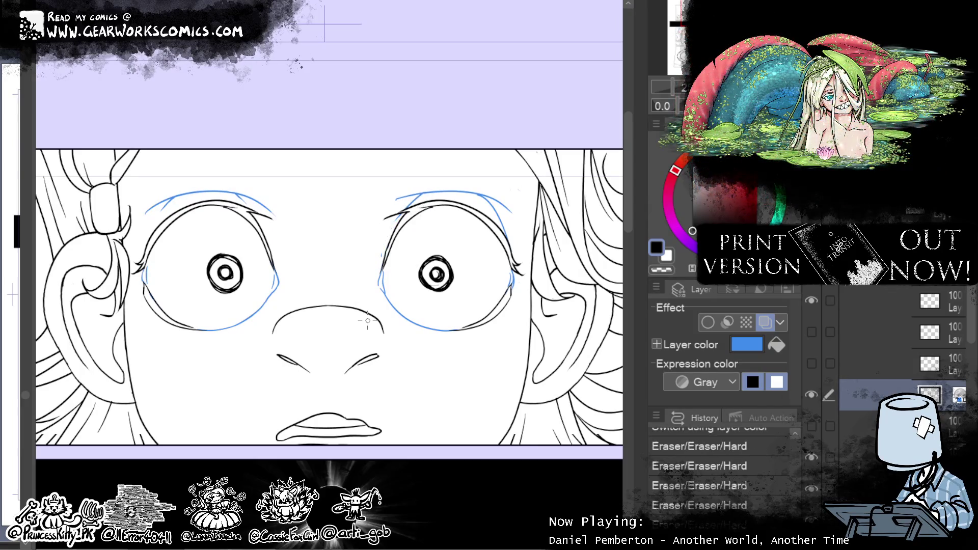
{"action": "left_click_drag", "start_coordinate": [516, 253], "coordinate": [520, 267]}
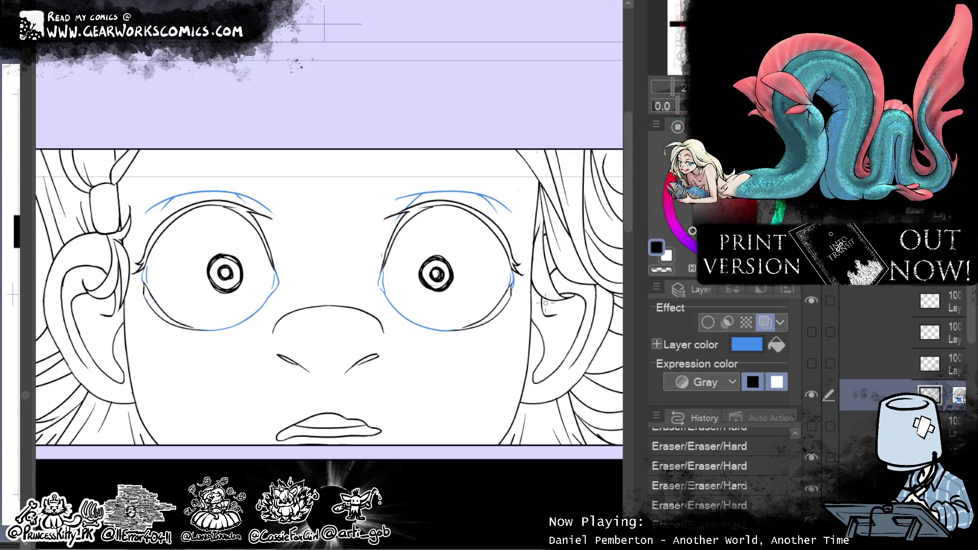
Step: Re-show the sketchy eye layers, turn off Layer color so lines are black, and zoom out
{"action": "left_click", "coordinate": [812, 364]}
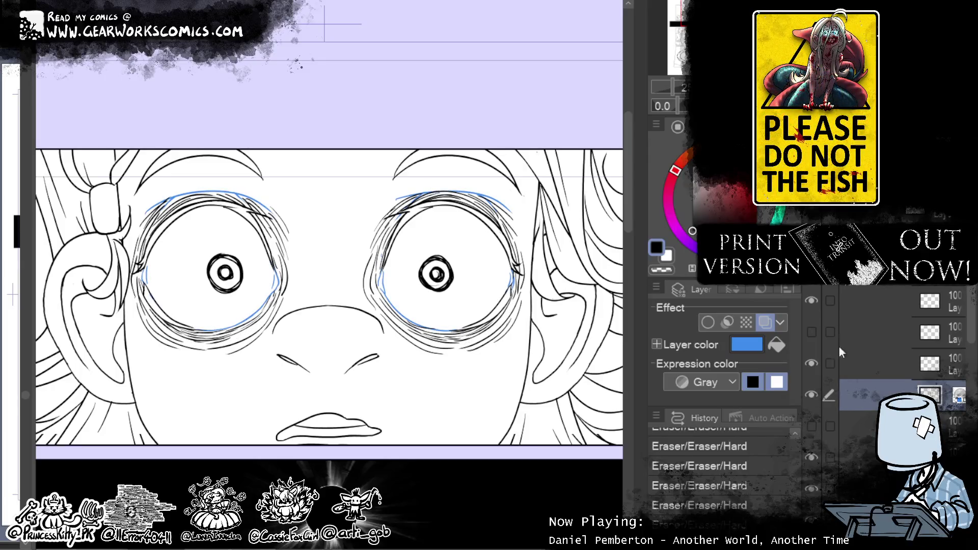
{"action": "left_click", "coordinate": [764, 322]}
{"action": "left_click", "coordinate": [812, 395]}
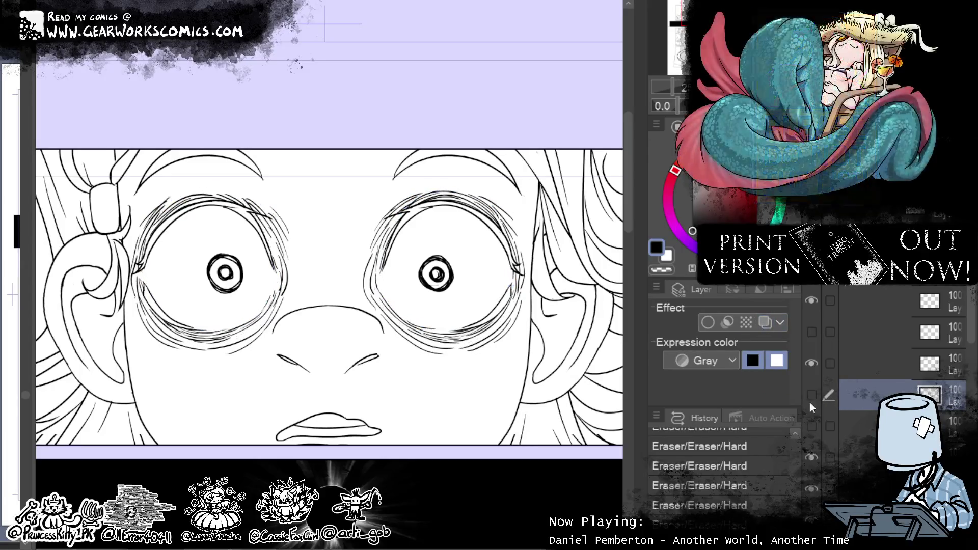
{"action": "left_click", "coordinate": [812, 394]}
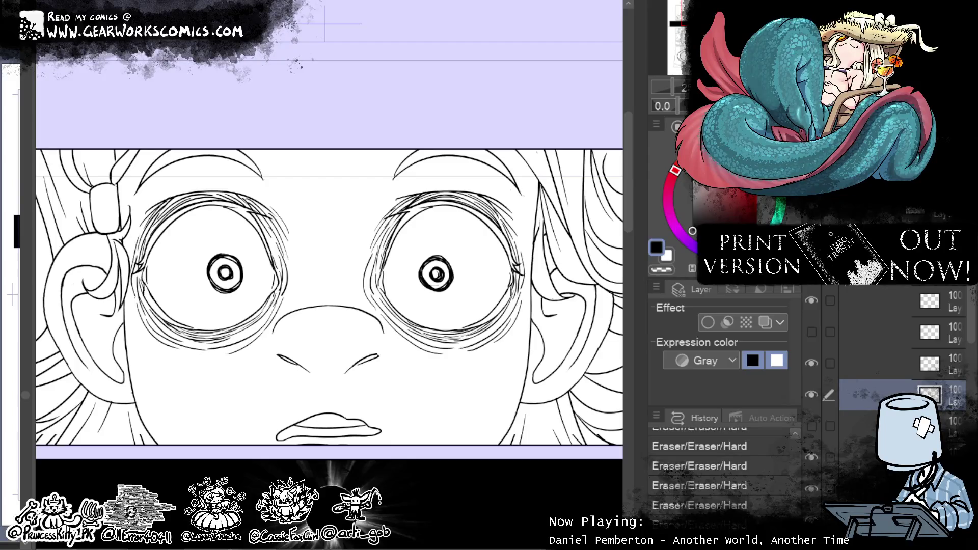
{"action": "key", "text": "ctrl+minus"}
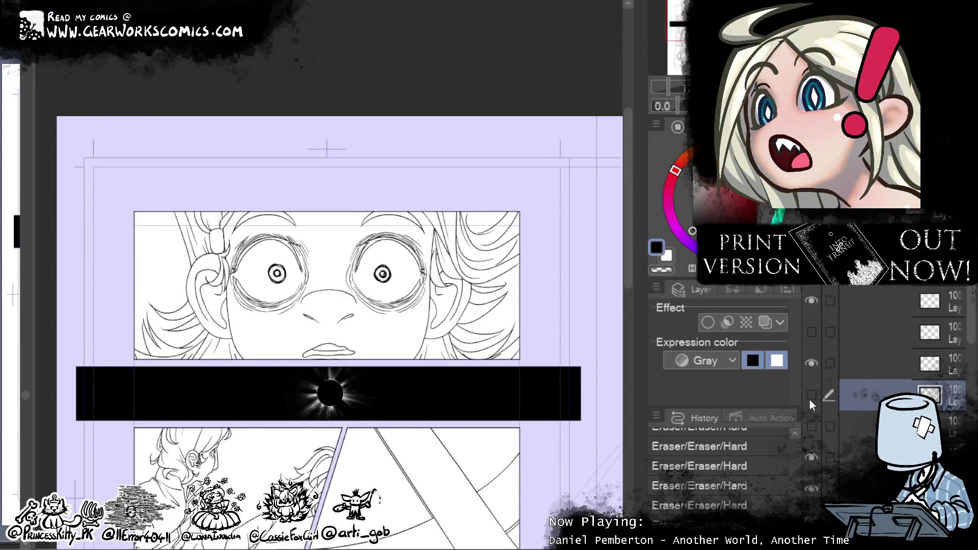
Step: Toggle the sketchy eye layer to compare, then swap which eye layer is visible
{"action": "left_click", "coordinate": [811, 363]}
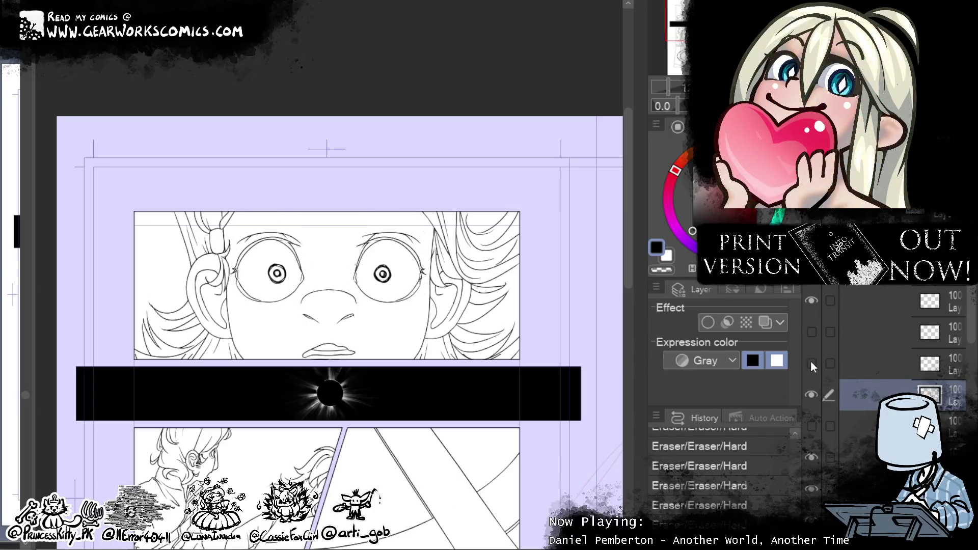
{"action": "left_click", "coordinate": [810, 362]}
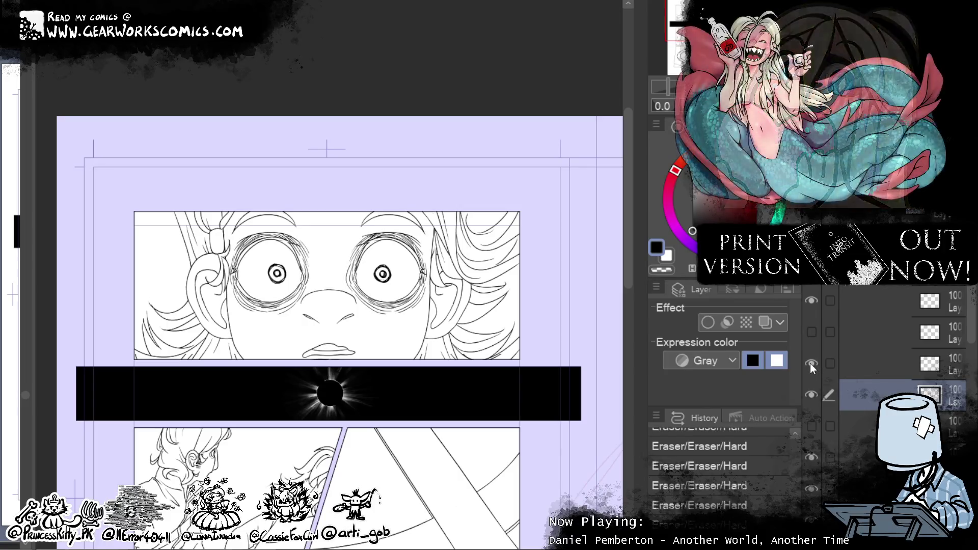
{"action": "left_click", "coordinate": [811, 363]}
{"action": "left_click", "coordinate": [811, 332]}
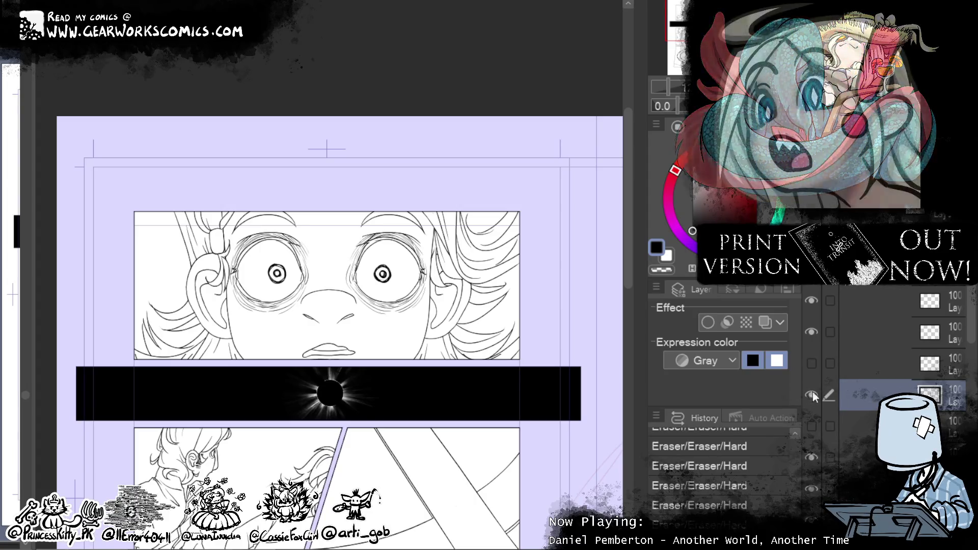
Step: Pan and zoom out to the two-page spread, then zoom into the right page's top panel
{"action": "left_click_drag", "start_coordinate": [520, 359], "coordinate": [520, 192]}
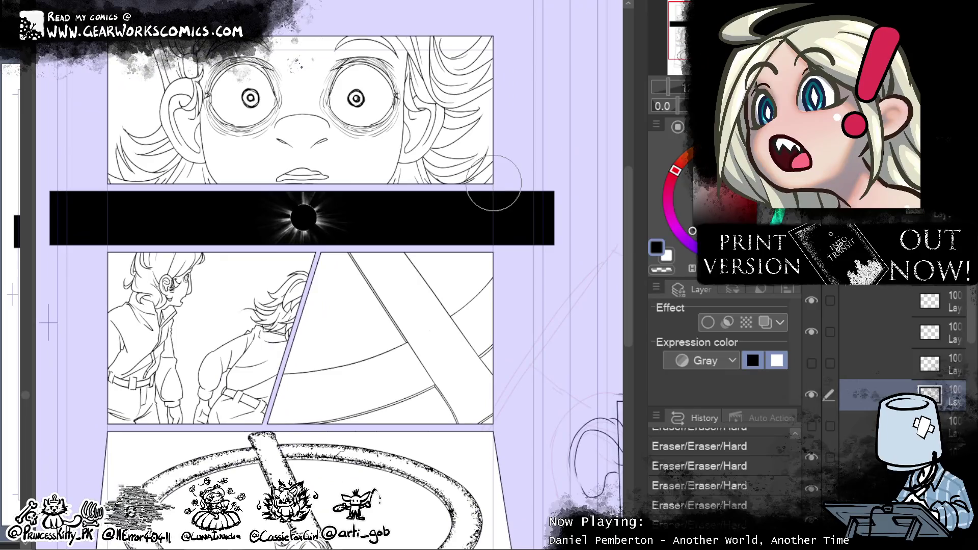
{"action": "key", "text": "ctrl+minus"}
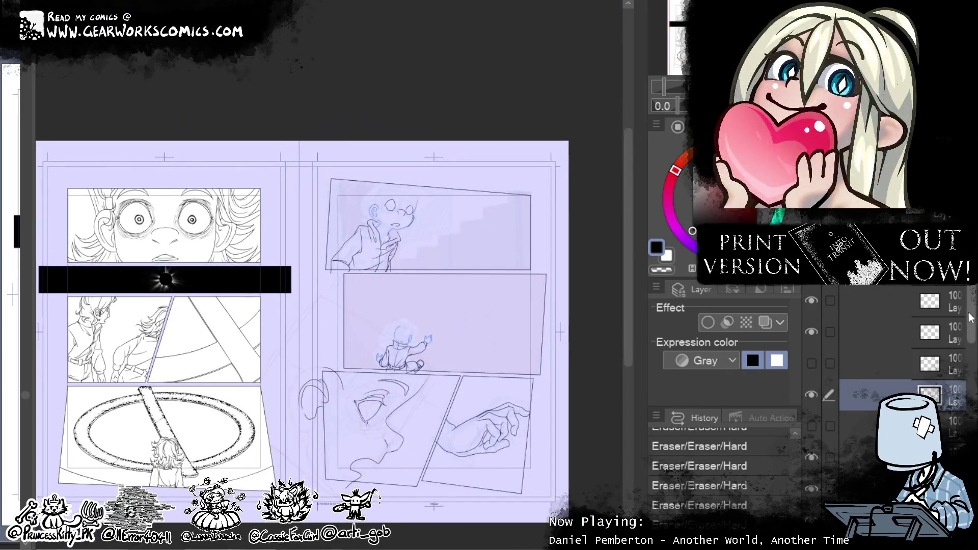
{"action": "scroll", "coordinate": [907, 356], "scroll_direction": "up", "scroll_amount": 5}
{"action": "scroll", "coordinate": [907, 356], "scroll_direction": "down", "scroll_amount": 5}
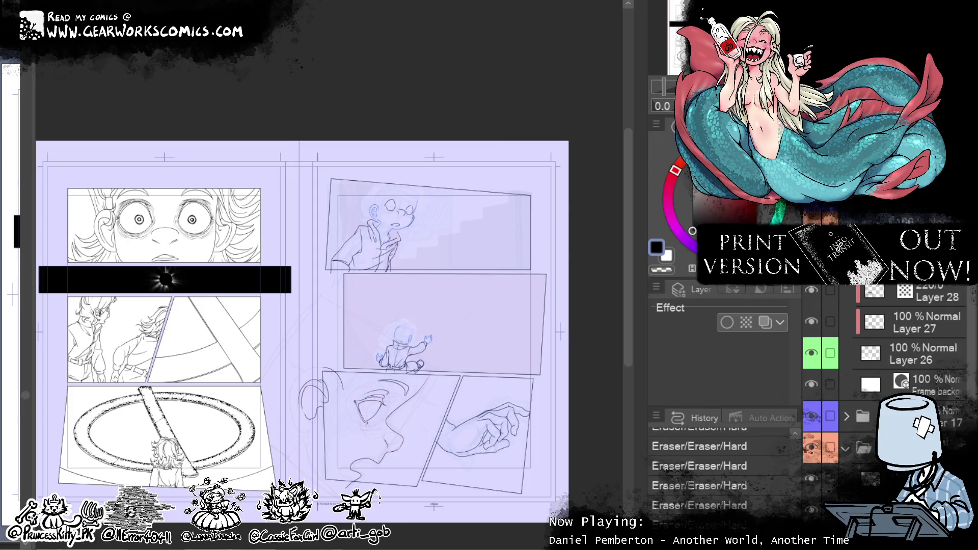
{"action": "scroll", "coordinate": [906, 356], "scroll_direction": "up", "scroll_amount": 3}
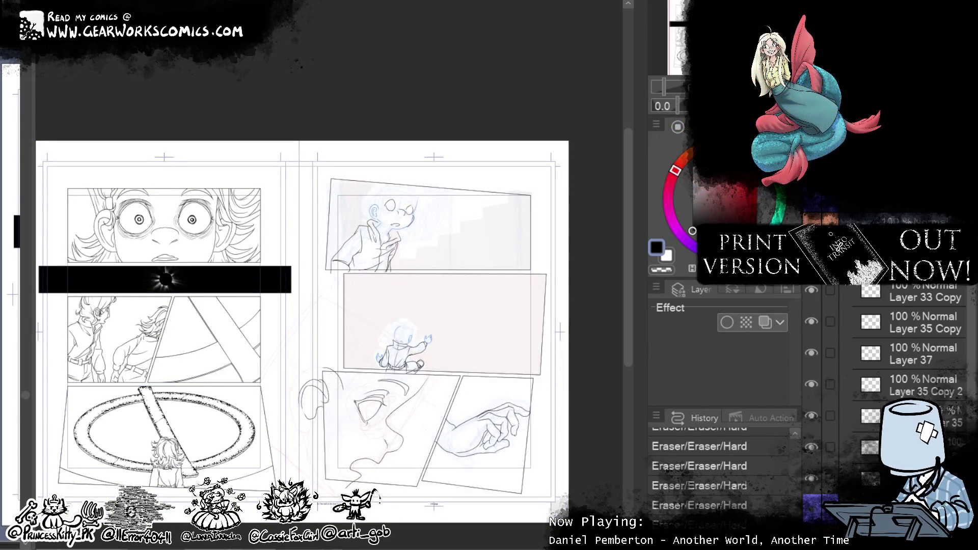
{"action": "scroll", "coordinate": [404, 195], "scroll_direction": "up", "scroll_amount": 6}
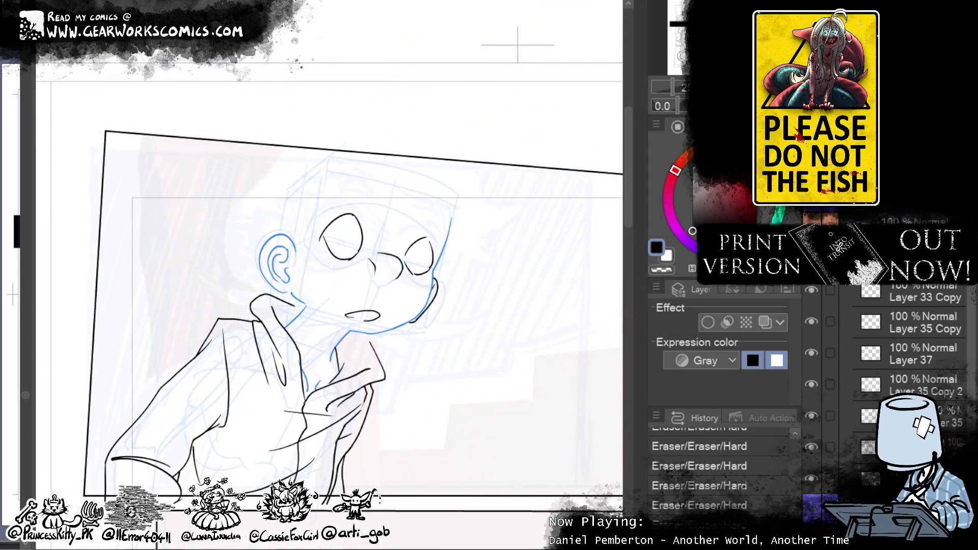
Step: Ink and thicken the left eye's outline, erasing stray marks beside it
{"action": "scroll", "coordinate": [526, 313], "scroll_direction": "up", "scroll_amount": 2}
{"action": "mouse_move", "coordinate": [296, 265]}
{"action": "left_mouse_down"}
{"action": "mouse_move", "coordinate": [343, 236]}
{"action": "mouse_move", "coordinate": [305, 252]}
{"action": "mouse_move", "coordinate": [297, 272]}
{"action": "left_mouse_up"}
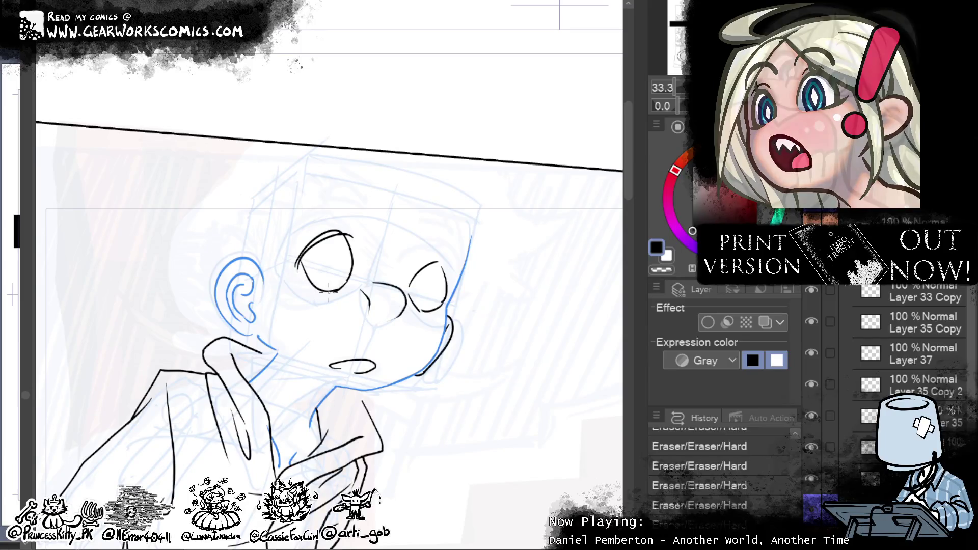
{"action": "left_click_drag", "start_coordinate": [354, 237], "coordinate": [344, 283]}
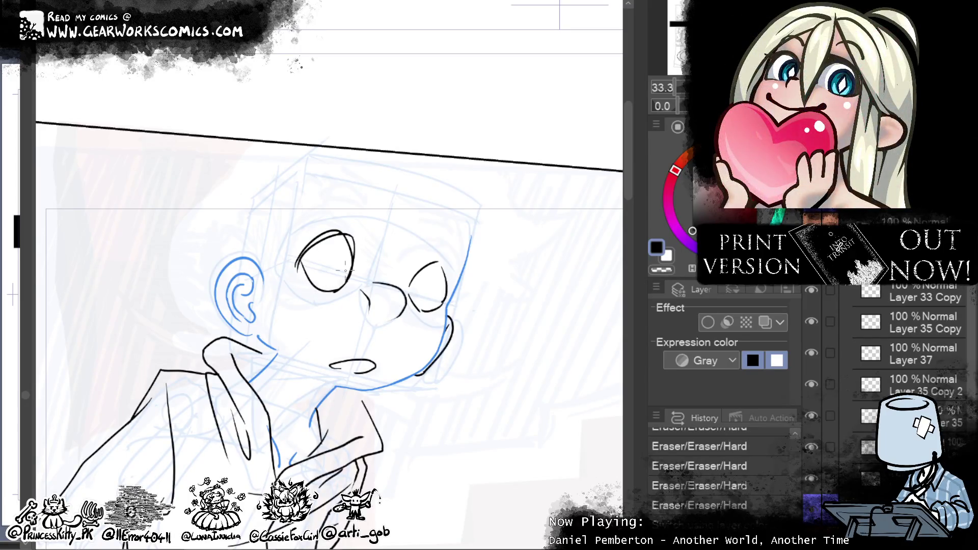
{"action": "left_click_drag", "start_coordinate": [354, 239], "coordinate": [356, 270]}
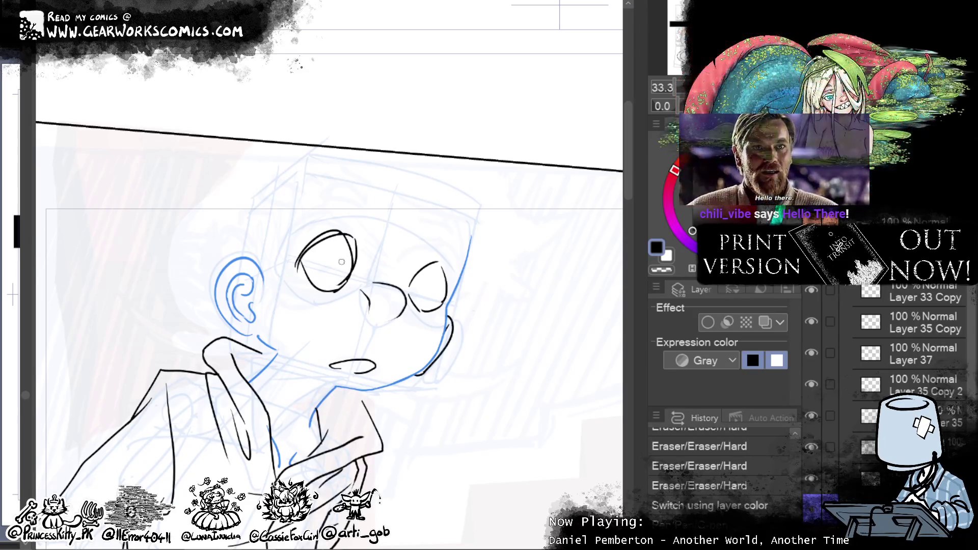
{"action": "left_click_drag", "start_coordinate": [344, 271], "coordinate": [349, 280]}
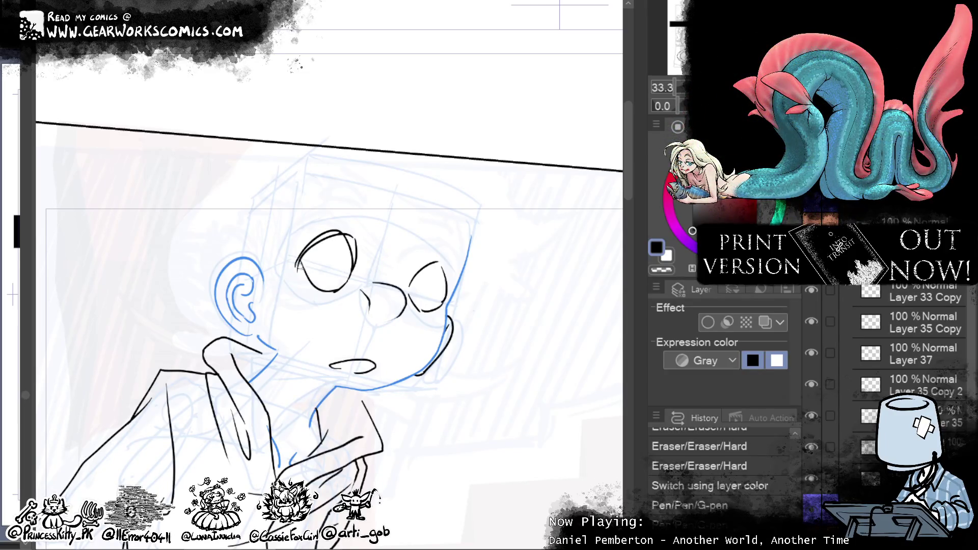
{"action": "left_click_drag", "start_coordinate": [298, 264], "coordinate": [298, 264]}
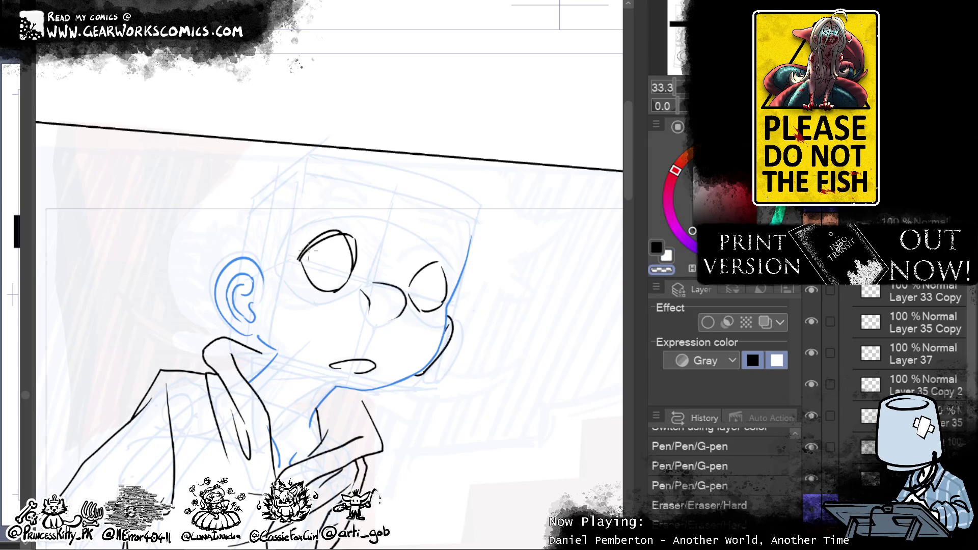
{"action": "left_click_drag", "start_coordinate": [305, 245], "coordinate": [299, 263]}
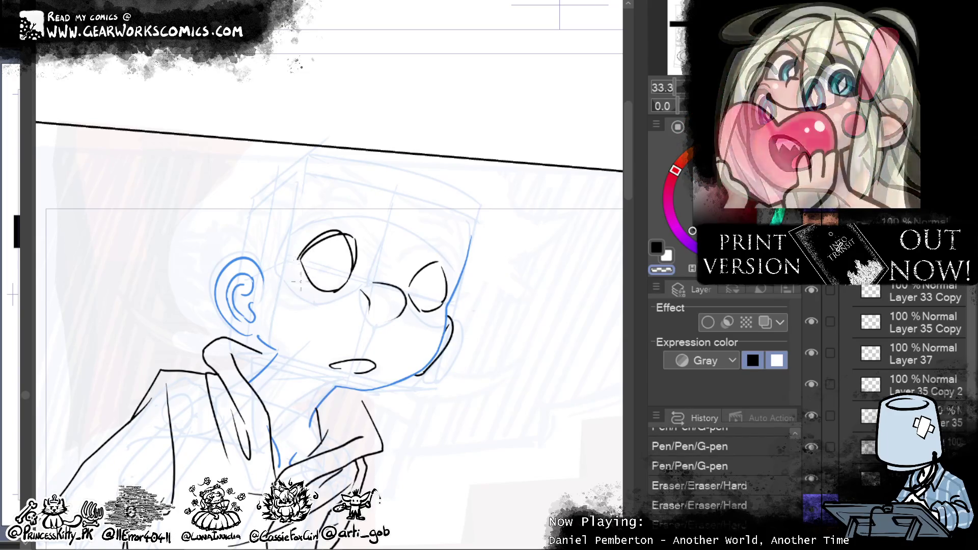
{"action": "left_click_drag", "start_coordinate": [303, 257], "coordinate": [291, 258]}
Step: Add short strokes beside the left eye, extend its top right, and trim that stroke
{"action": "left_click", "coordinate": [657, 247]}
{"action": "left_click_drag", "start_coordinate": [297, 260], "coordinate": [304, 277]}
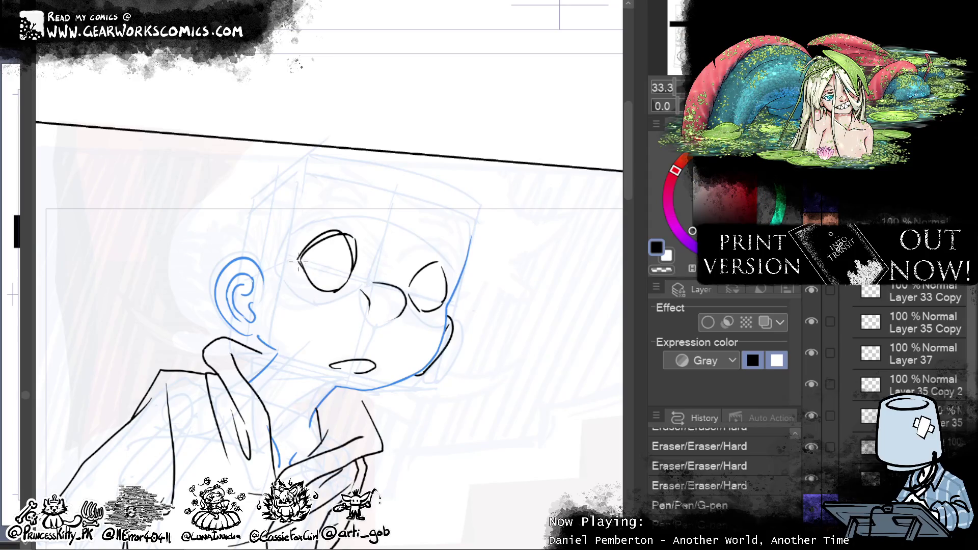
{"action": "left_click", "coordinate": [299, 229]}
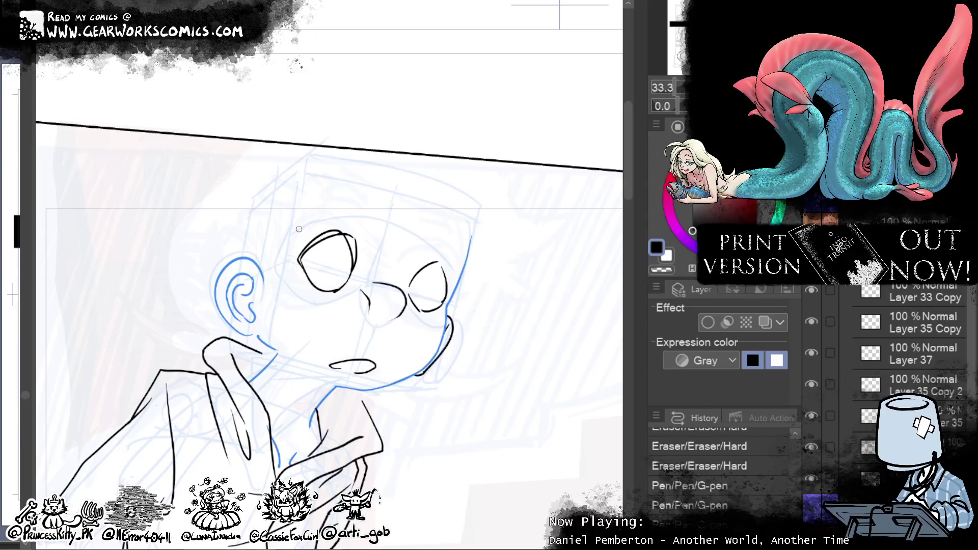
{"action": "left_click_drag", "start_coordinate": [338, 233], "coordinate": [362, 236]}
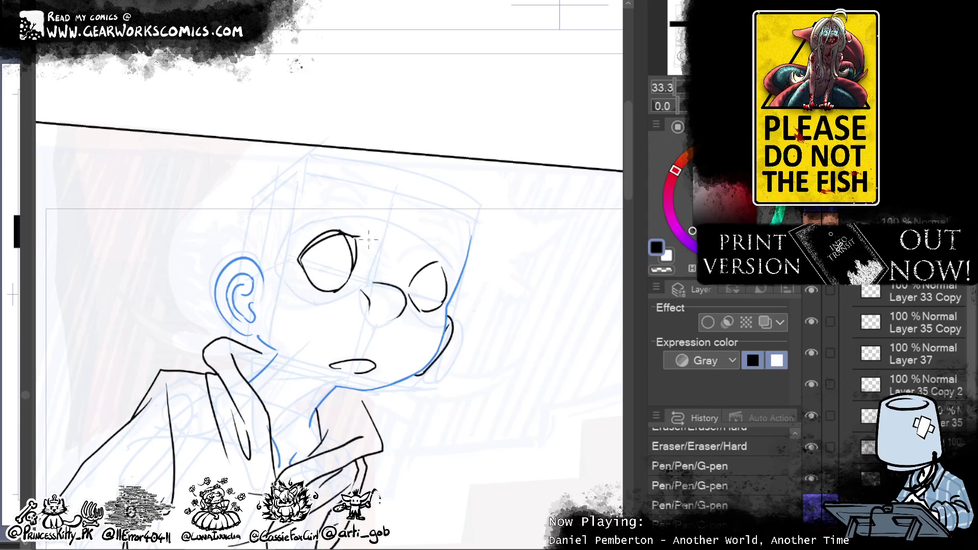
{"action": "left_click", "coordinate": [662, 270]}
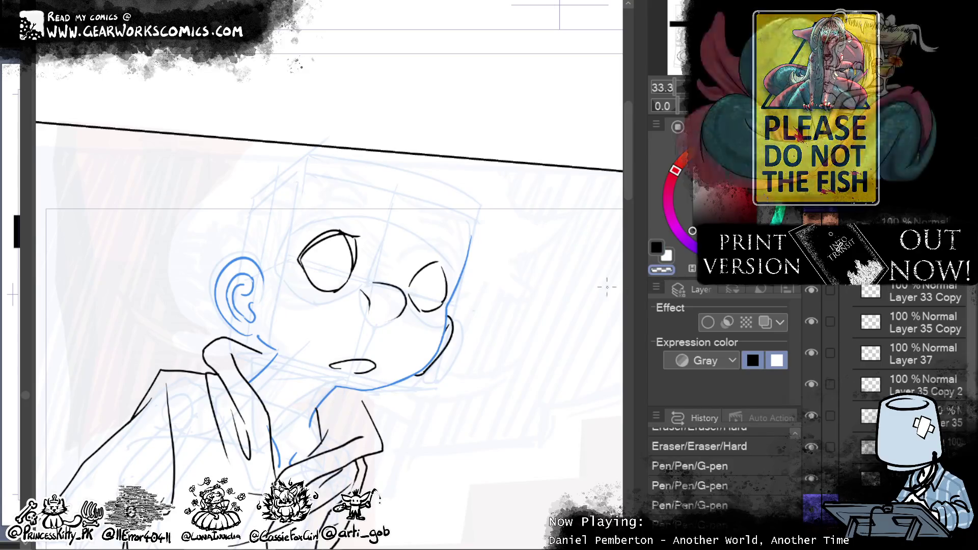
{"action": "left_click_drag", "start_coordinate": [332, 234], "coordinate": [352, 233]}
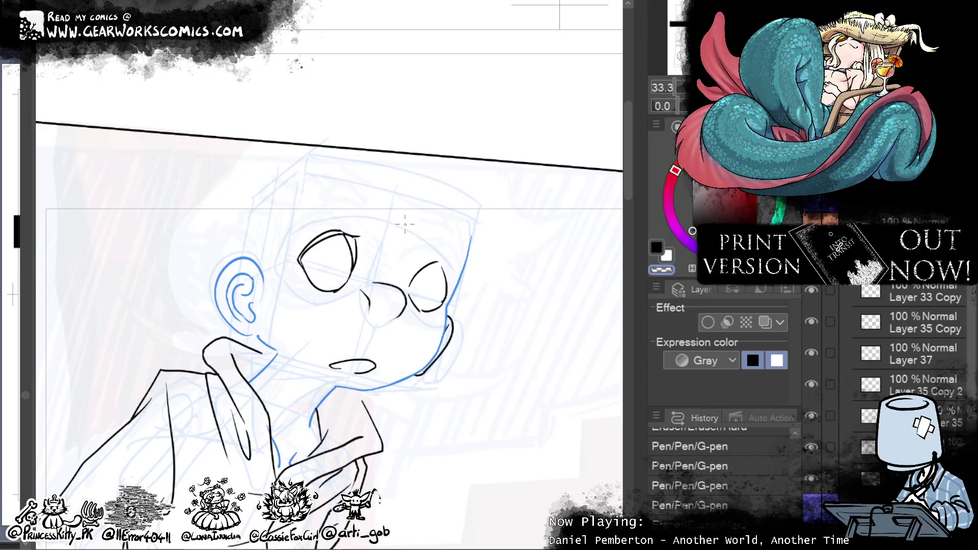
{"action": "left_click", "coordinate": [658, 249]}
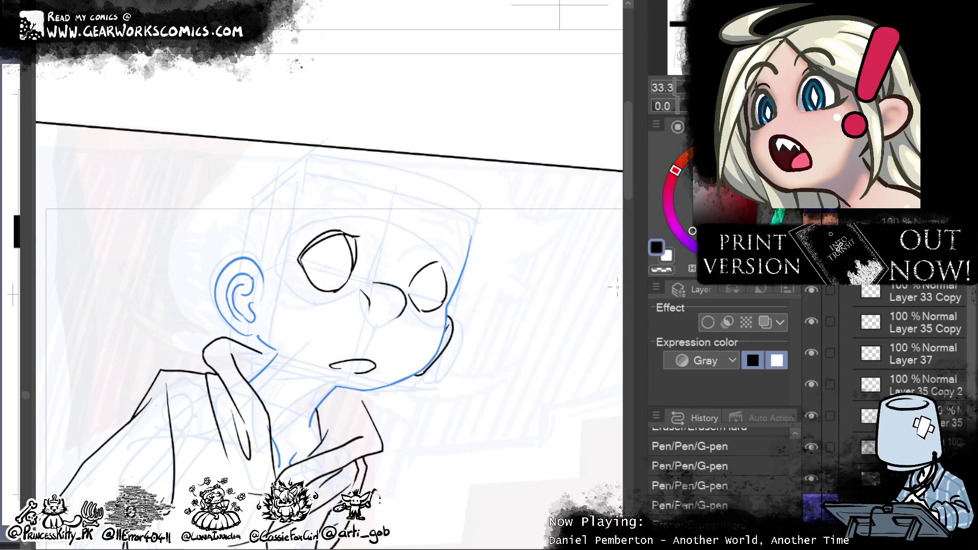
Step: Ink the right eye's top stroke, redrawing and trimming it until it fits
{"action": "left_click_drag", "start_coordinate": [424, 270], "coordinate": [410, 289]}
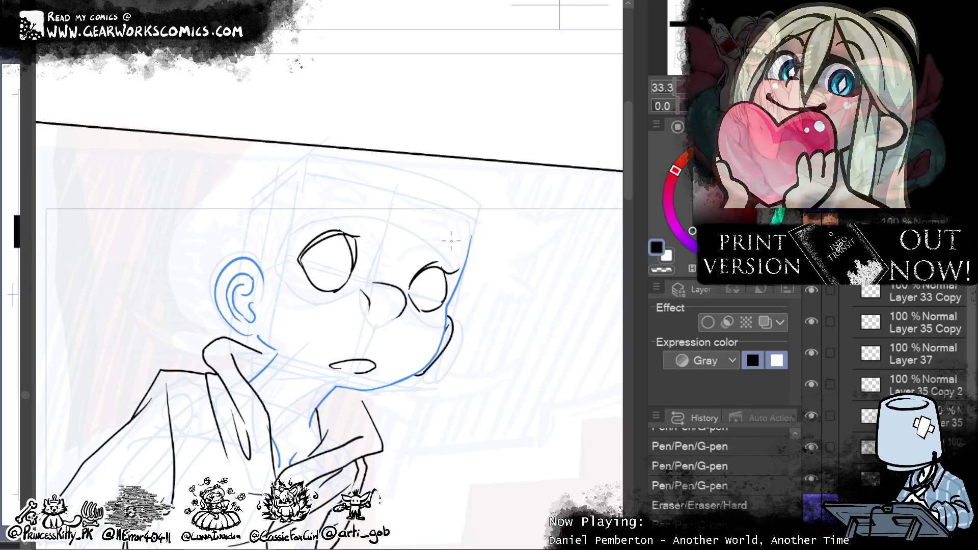
{"action": "key", "text": "ctrl+z"}
{"action": "left_click_drag", "start_coordinate": [453, 270], "coordinate": [410, 288]}
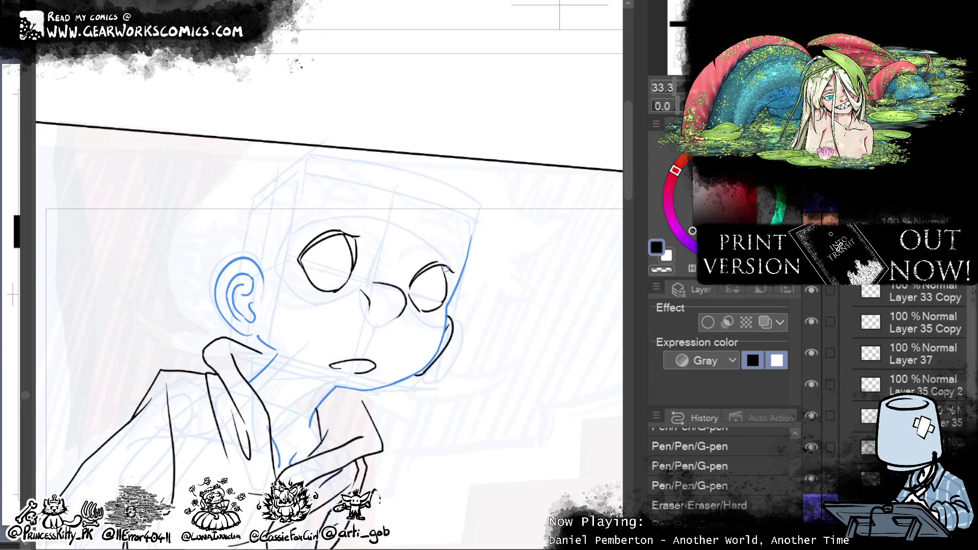
{"action": "mouse_move", "coordinate": [446, 269]}
{"action": "left_mouse_down"}
{"action": "mouse_move", "coordinate": [450, 256]}
{"action": "mouse_move", "coordinate": [451, 268]}
{"action": "left_mouse_up"}
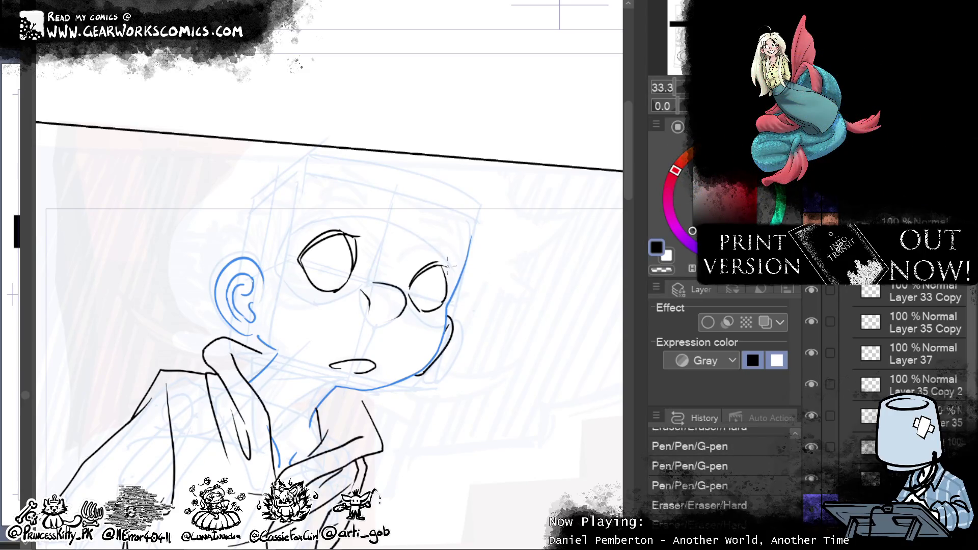
{"action": "left_click_drag", "start_coordinate": [434, 272], "coordinate": [456, 268]}
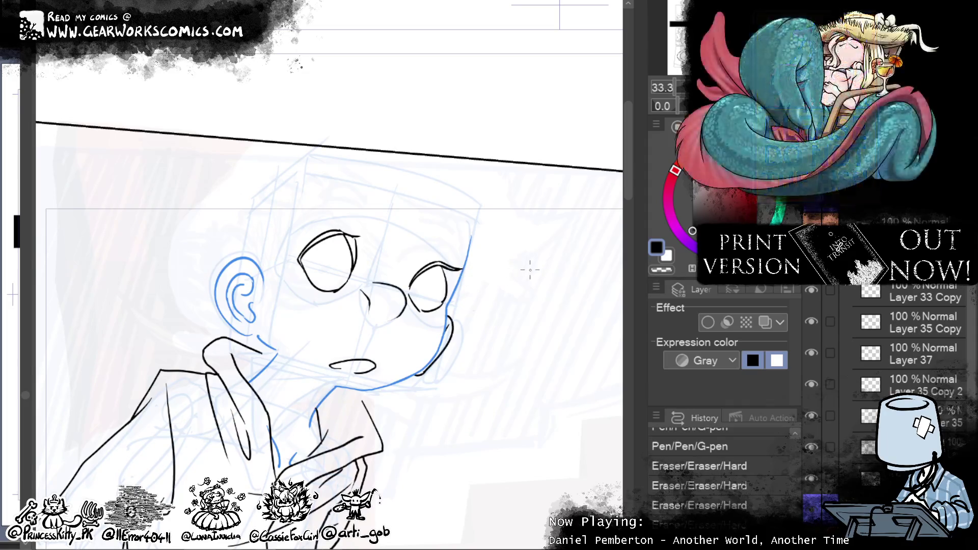
{"action": "left_click_drag", "start_coordinate": [445, 261], "coordinate": [459, 268]}
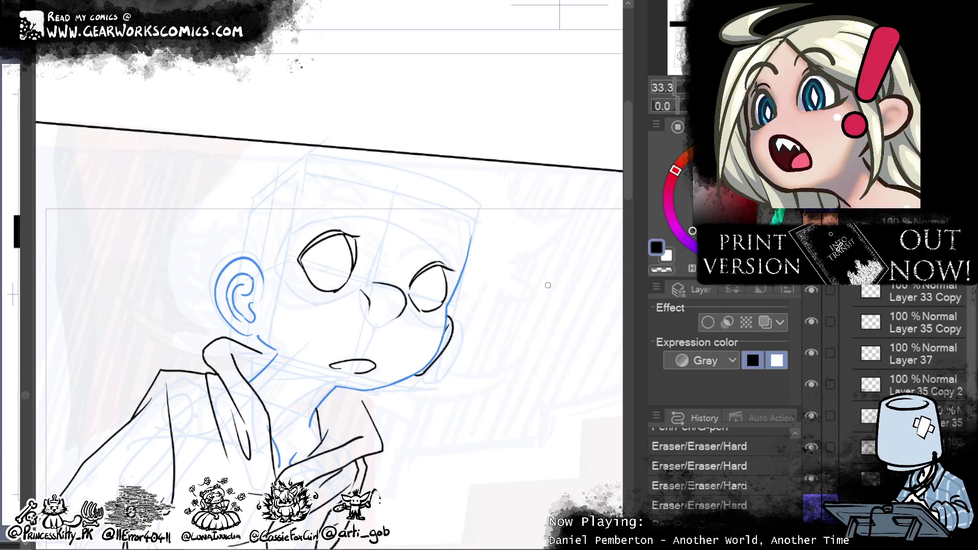
{"action": "left_click_drag", "start_coordinate": [440, 265], "coordinate": [448, 300]}
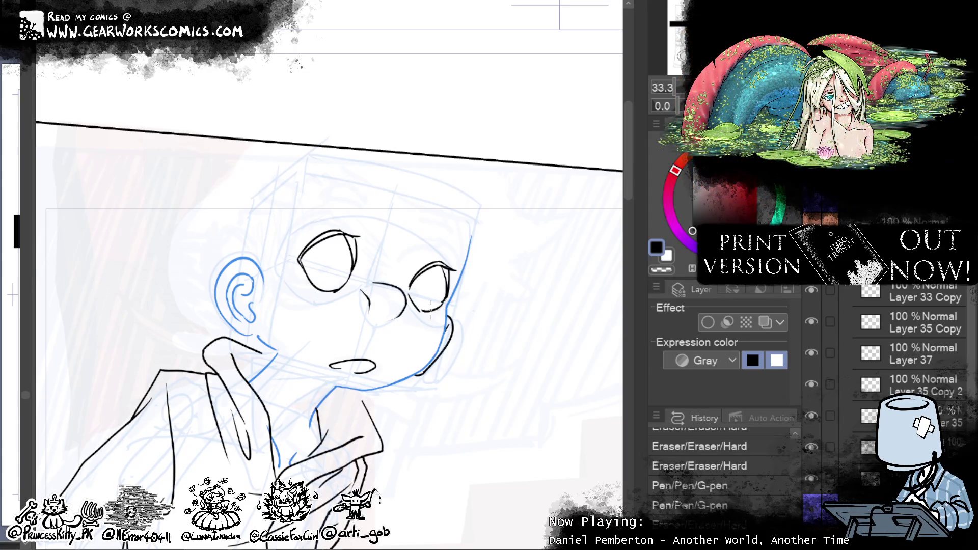
Step: Erase and refine the right eye's edge and clean tiny spots near the eyes
{"action": "left_click", "coordinate": [668, 271]}
{"action": "left_click_drag", "start_coordinate": [446, 279], "coordinate": [447, 297]}
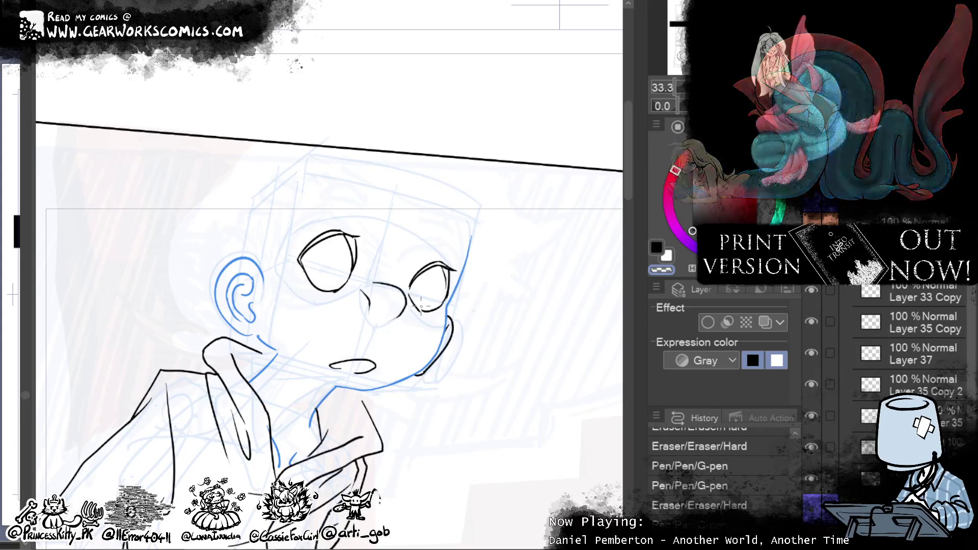
{"action": "left_click_drag", "start_coordinate": [442, 286], "coordinate": [444, 292]}
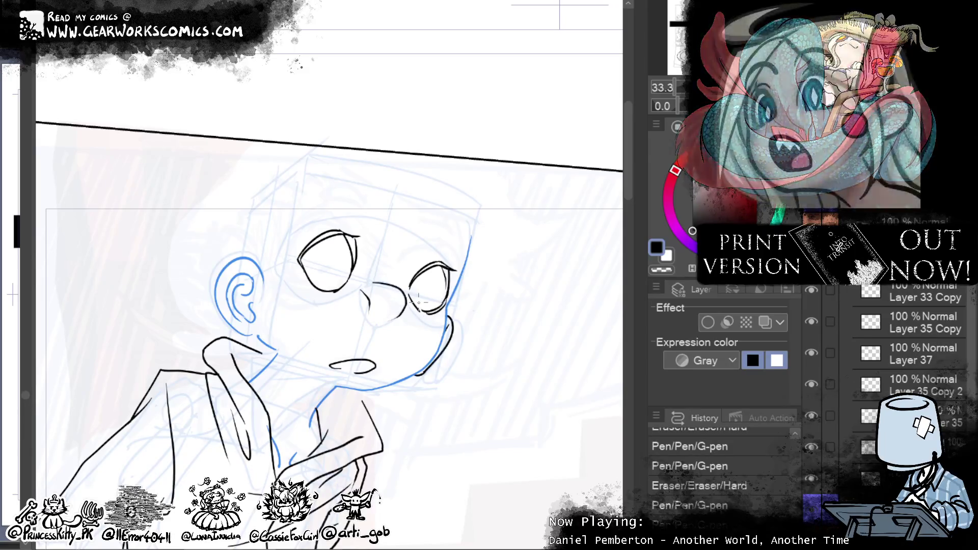
{"action": "left_click_drag", "start_coordinate": [450, 298], "coordinate": [436, 298]}
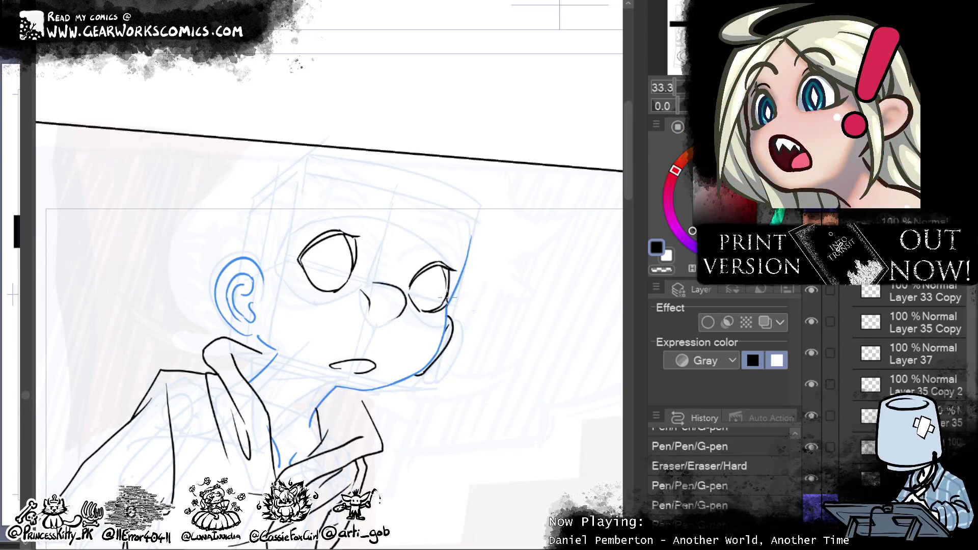
{"action": "left_click", "coordinate": [304, 262]}
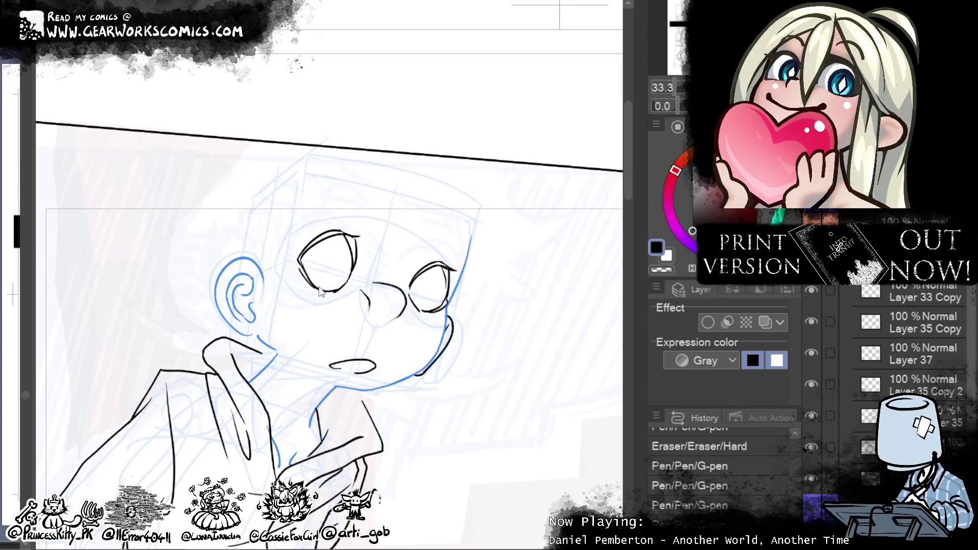
{"action": "left_click", "coordinate": [661, 269]}
{"action": "left_click", "coordinate": [301, 260]}
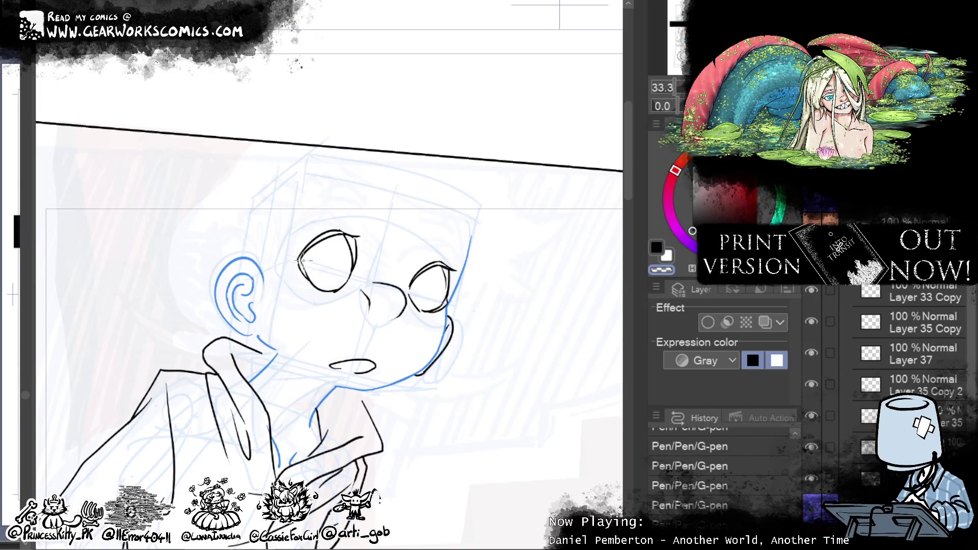
Step: Add a short line under the left eye, reshape the nose lines, and add strokes beside both eyes
{"action": "key", "text": "c"}
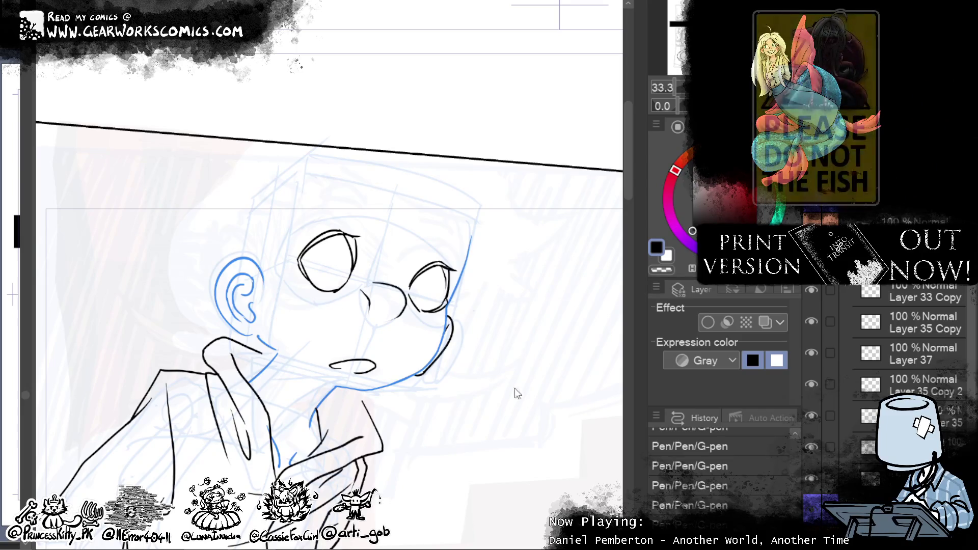
{"action": "key", "text": "e"}
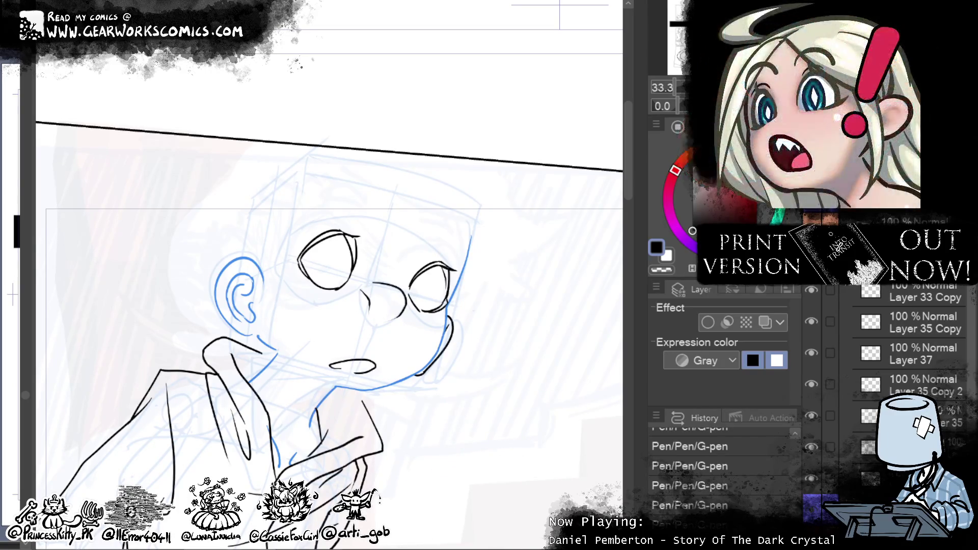
{"action": "left_click_drag", "start_coordinate": [330, 296], "coordinate": [352, 282]}
{"action": "mouse_move", "coordinate": [407, 304]}
{"action": "left_mouse_down"}
{"action": "mouse_move", "coordinate": [412, 317]}
{"action": "mouse_move", "coordinate": [410, 308]}
{"action": "left_mouse_up"}
{"action": "left_click_drag", "start_coordinate": [296, 275], "coordinate": [293, 259]}
{"action": "left_click_drag", "start_coordinate": [451, 276], "coordinate": [453, 290]}
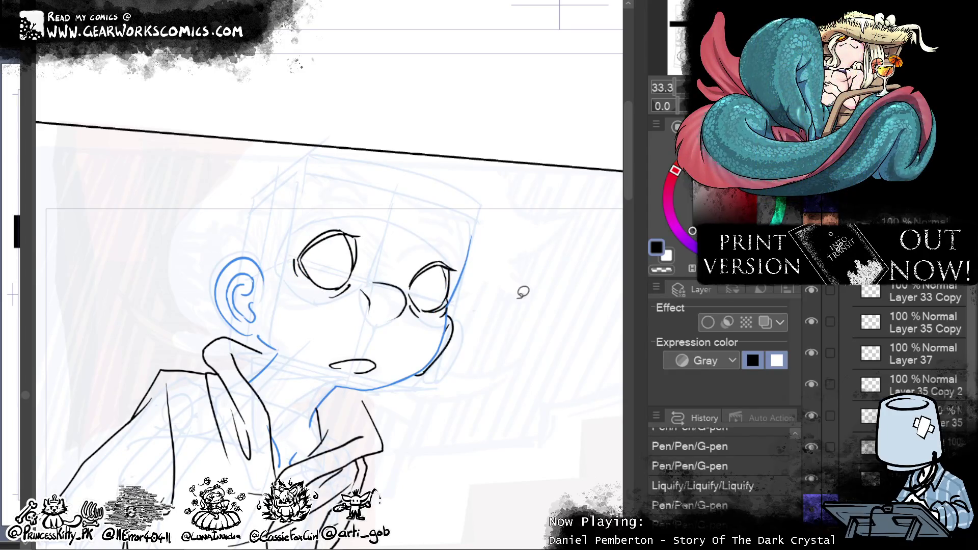
Step: Lasso and transform each eye, scaling the right one and moving the left one, then deselect
{"action": "mouse_move", "coordinate": [522, 288]}
{"action": "left_mouse_down"}
{"action": "mouse_move", "coordinate": [534, 232]}
{"action": "mouse_move", "coordinate": [476, 238]}
{"action": "left_mouse_up"}
{"action": "key", "text": "ctrl+t"}
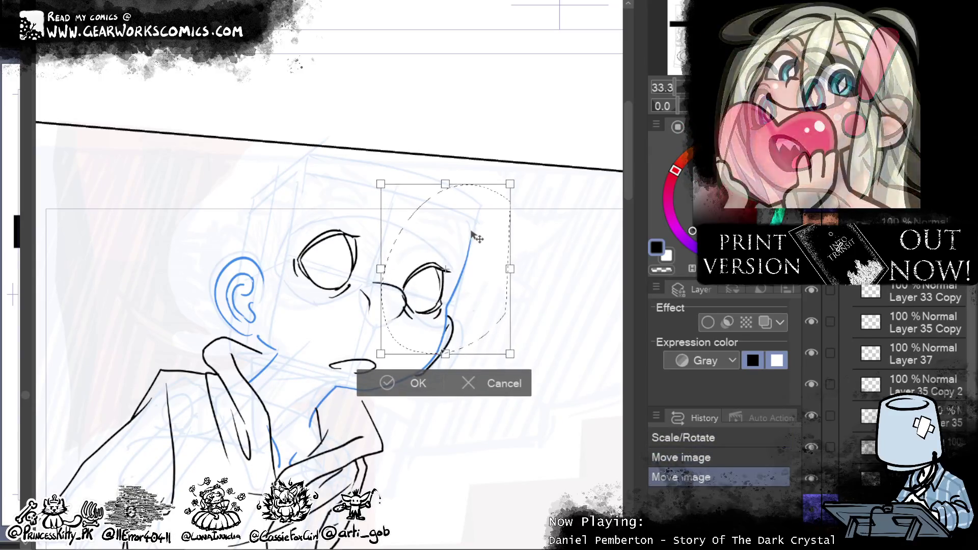
{"action": "key", "text": "Return"}
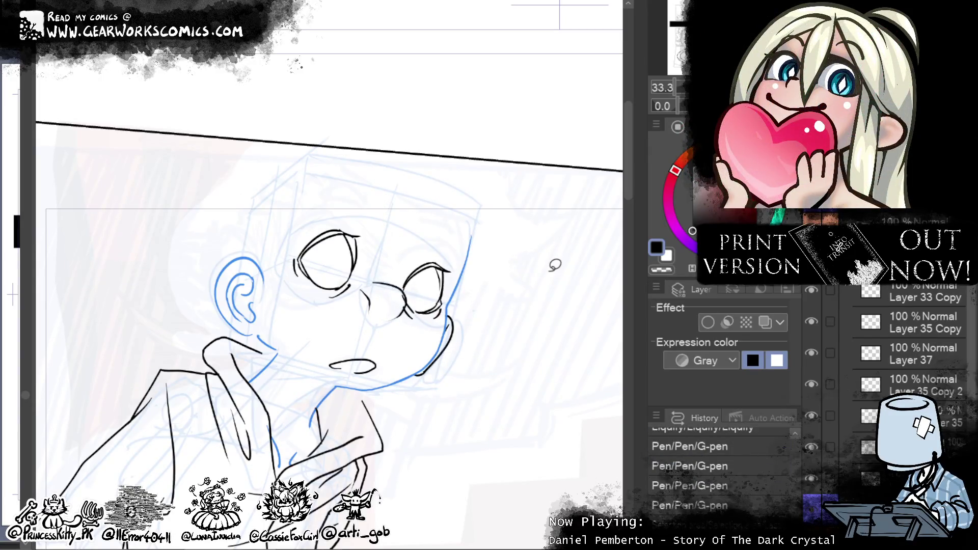
{"action": "left_click_drag", "start_coordinate": [389, 192], "coordinate": [366, 120]}
{"action": "key", "text": "ctrl+t"}
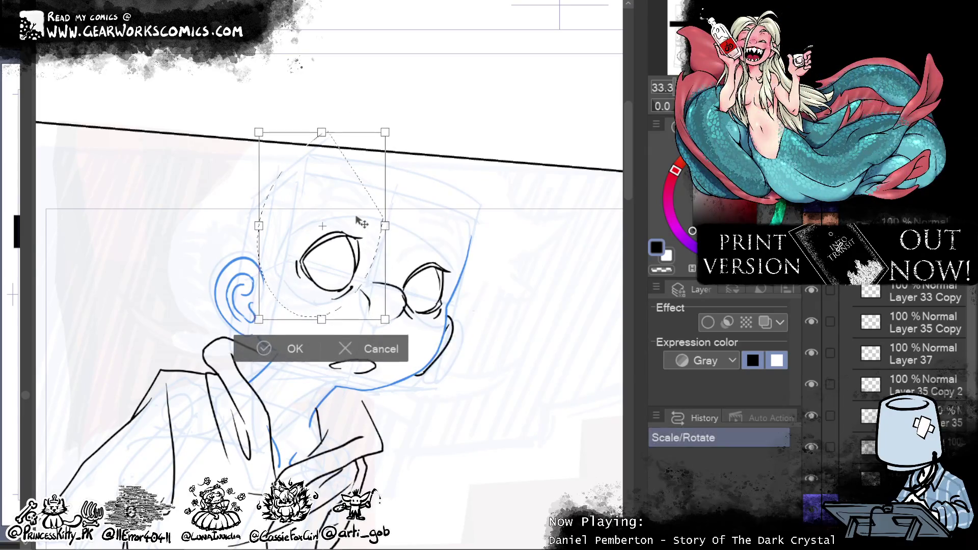
{"action": "left_click_drag", "start_coordinate": [360, 223], "coordinate": [358, 223]}
{"action": "key", "text": "Return"}
{"action": "key", "text": "ctrl+d"}
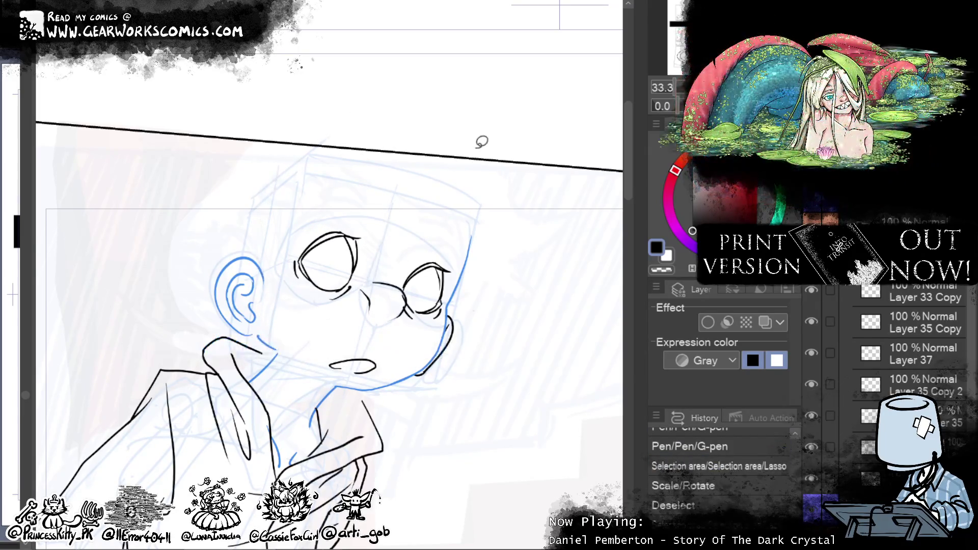
Step: Draw a small pupil in the left eye and the right eye with the G-pen
{"action": "key", "text": "e"}
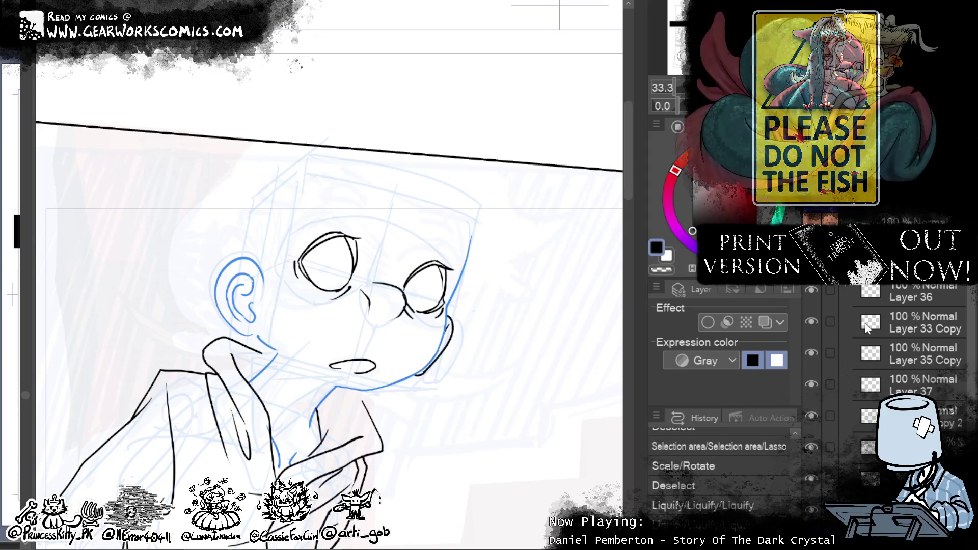
{"action": "left_click_drag", "start_coordinate": [330, 262], "coordinate": [327, 260]}
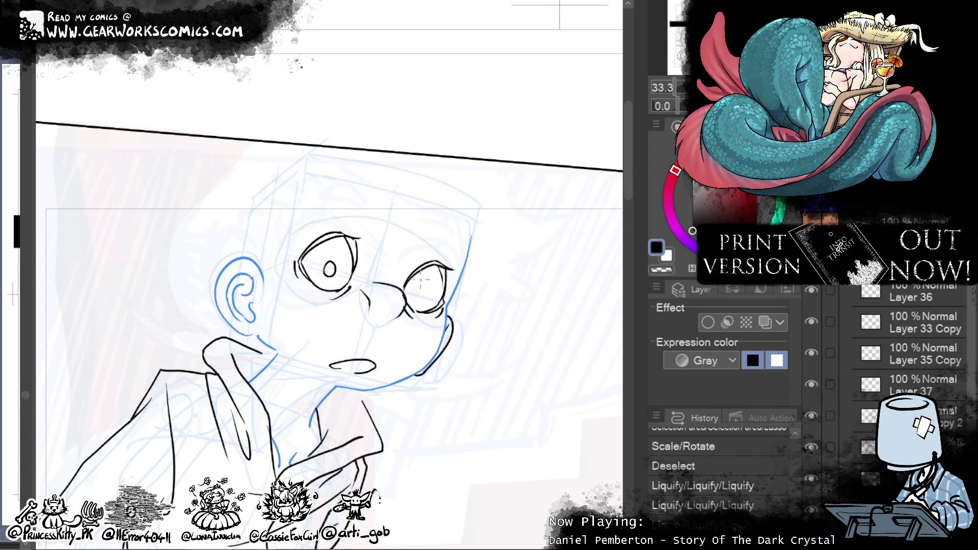
{"action": "left_click_drag", "start_coordinate": [423, 289], "coordinate": [421, 290]}
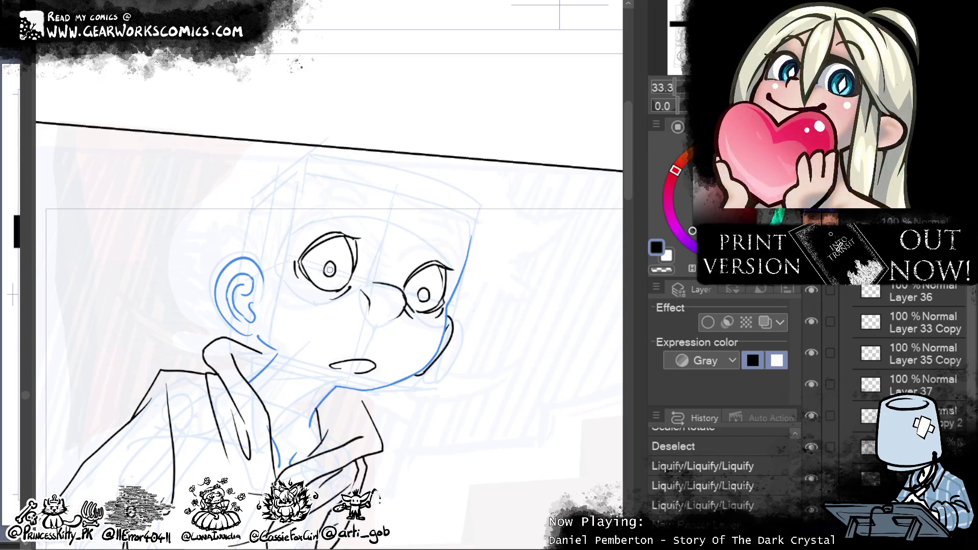
{"action": "left_click", "coordinate": [661, 269]}
Step: Erase stray marks above the right eye and ink lid strokes above both eyes
{"action": "left_click_drag", "start_coordinate": [430, 264], "coordinate": [452, 268]}
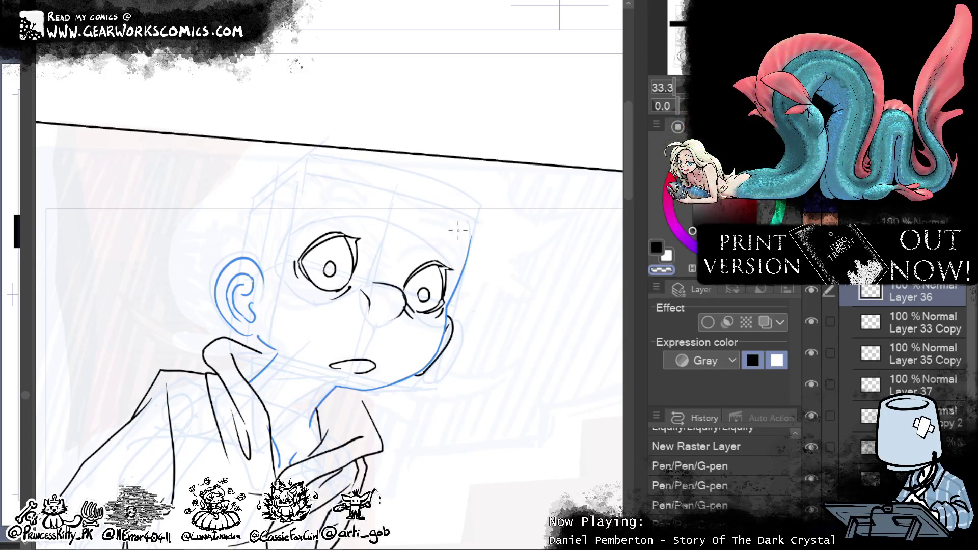
{"action": "left_click_drag", "start_coordinate": [444, 265], "coordinate": [455, 269]}
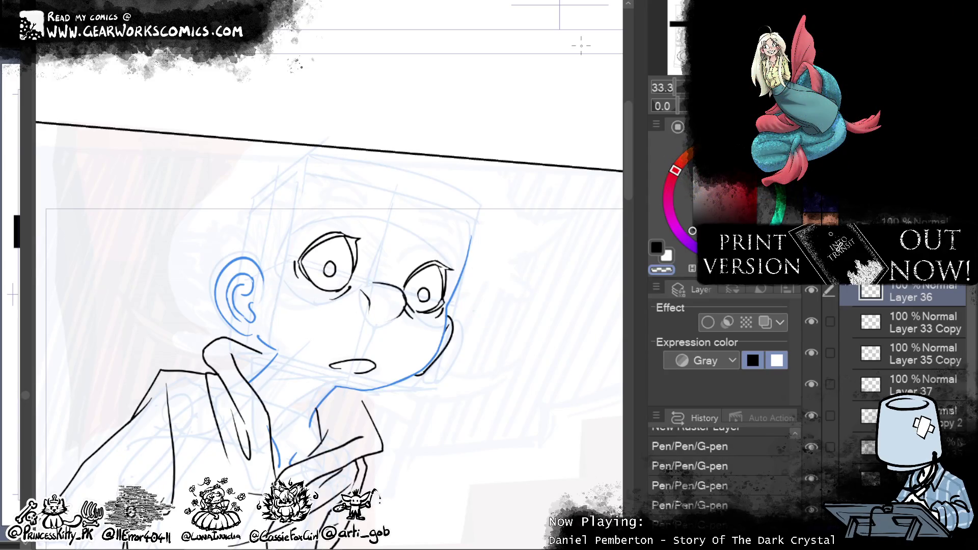
{"action": "left_click_drag", "start_coordinate": [334, 235], "coordinate": [356, 240]}
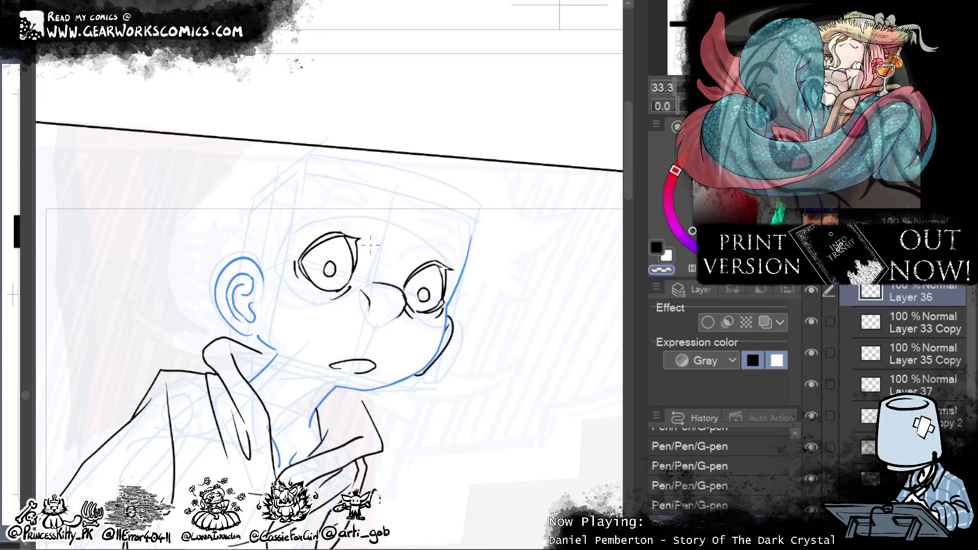
{"action": "left_click_drag", "start_coordinate": [330, 235], "coordinate": [353, 234]}
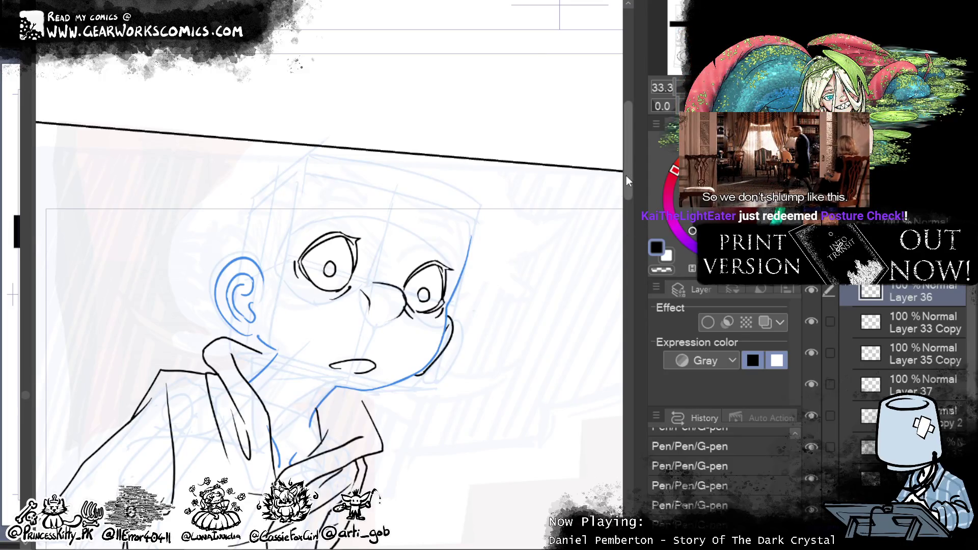
{"action": "scroll", "coordinate": [559, 175], "scroll_direction": "down", "scroll_amount": 3}
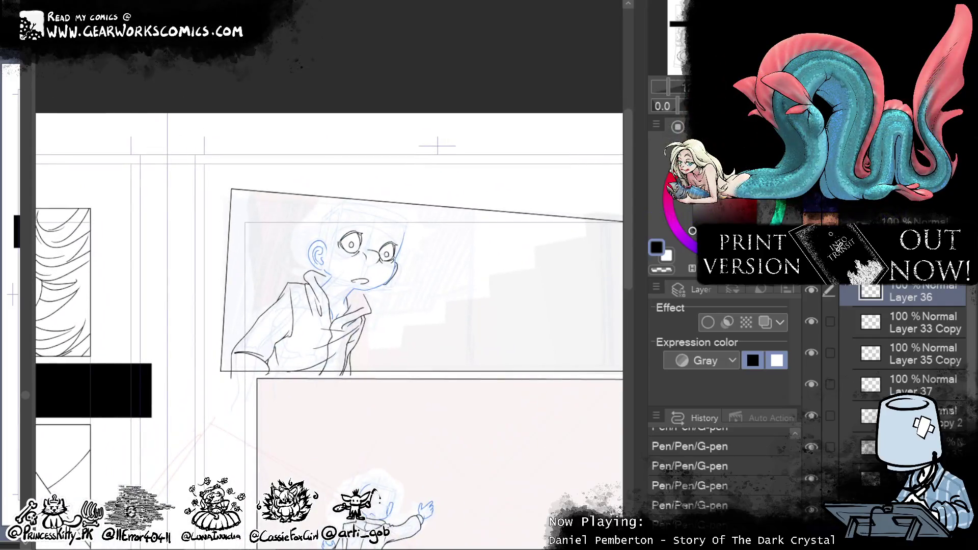
Step: Turn off Layer color on the lower ink layer so ear and jaw lines are black, then reselect a working layer
{"action": "scroll", "coordinate": [559, 175], "scroll_direction": "up", "scroll_amount": 2}
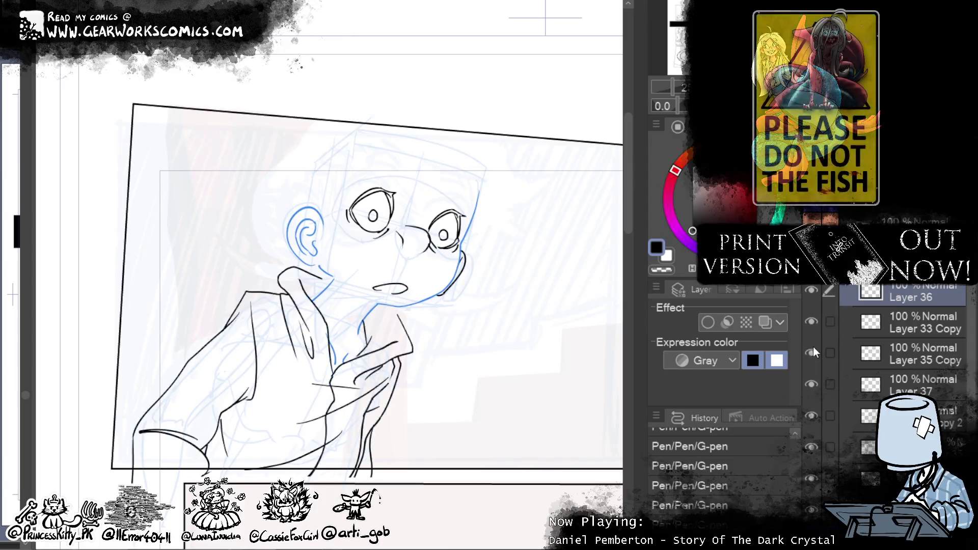
{"action": "left_click", "coordinate": [866, 478]}
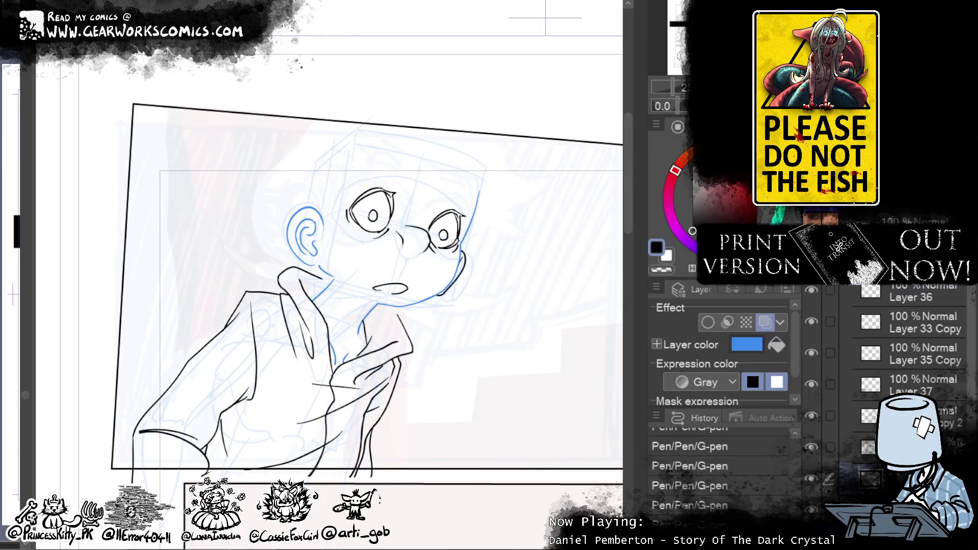
{"action": "left_click", "coordinate": [765, 323]}
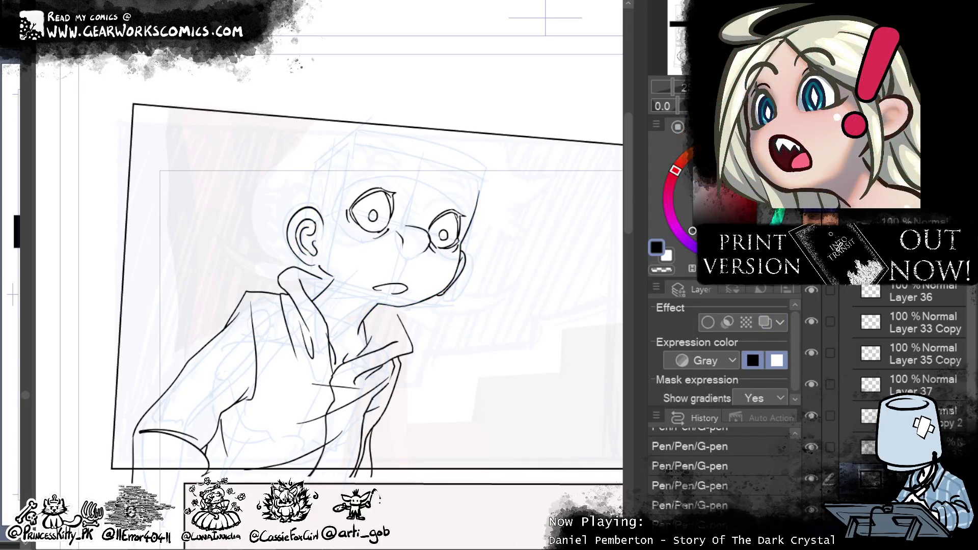
{"action": "left_click", "coordinate": [915, 288]}
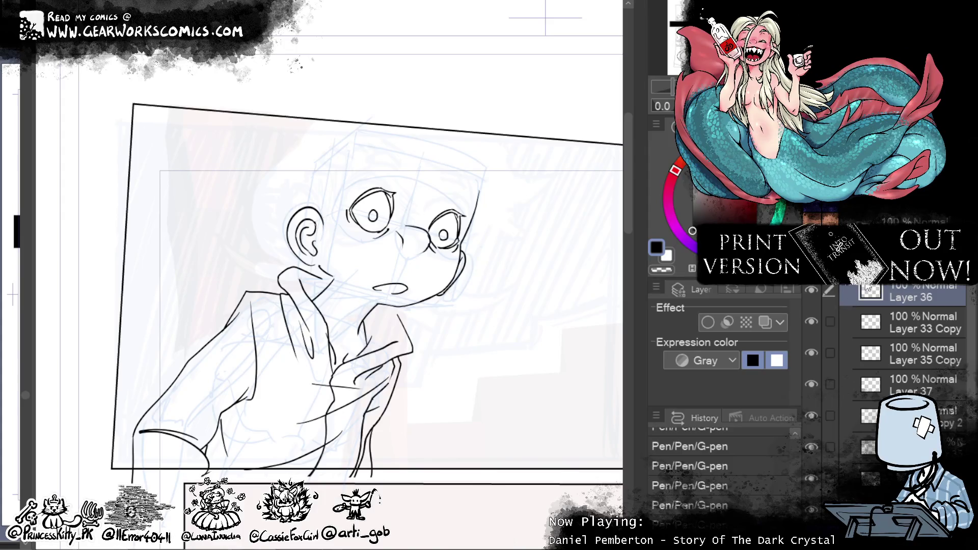
{"action": "left_click", "coordinate": [896, 262]}
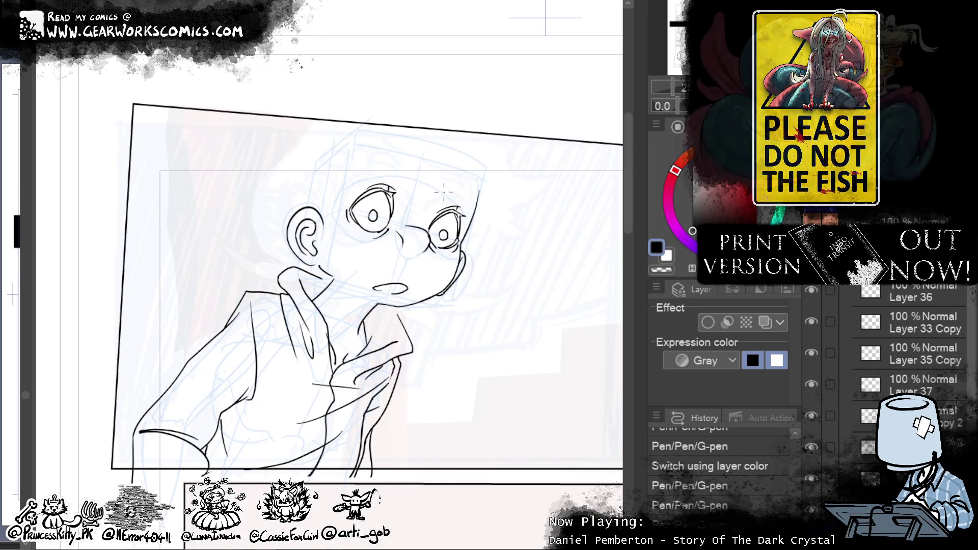
Step: Ink the top-right head outline, undoing bad strokes, and draw a curved hair line on the right
{"action": "left_click_drag", "start_coordinate": [449, 186], "coordinate": [477, 214]}
{"action": "mouse_move", "coordinate": [451, 182]}
{"action": "left_mouse_down"}
{"action": "mouse_move", "coordinate": [471, 184]}
{"action": "mouse_move", "coordinate": [482, 220]}
{"action": "left_mouse_up"}
{"action": "key", "text": "ctrl+z"}
{"action": "key", "text": "ctrl+z"}
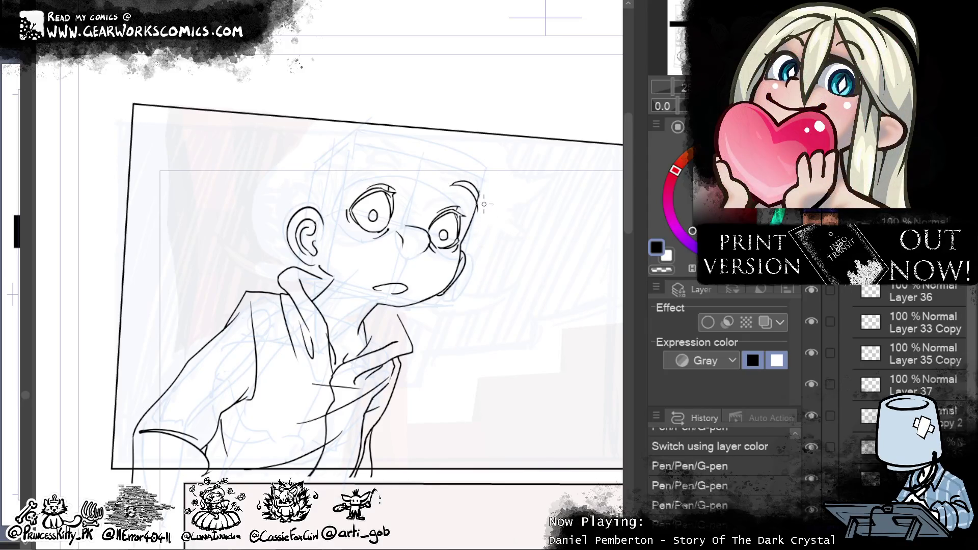
{"action": "left_click_drag", "start_coordinate": [477, 192], "coordinate": [479, 211]}
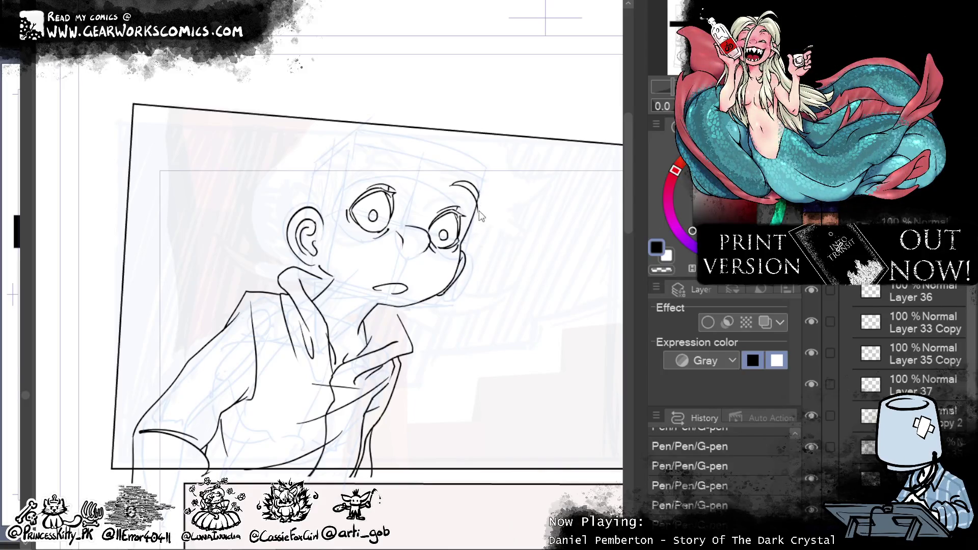
{"action": "key", "text": "ctrl+z"}
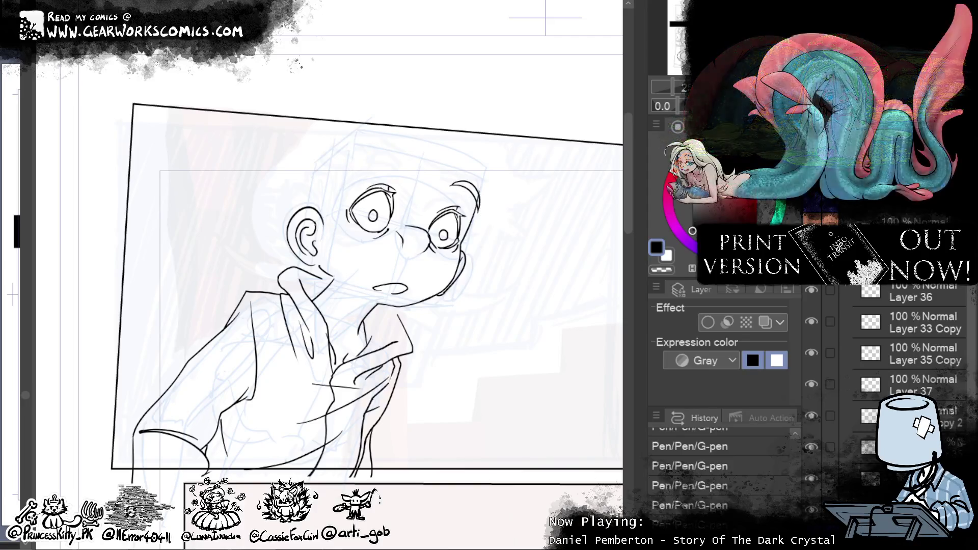
{"action": "left_click_drag", "start_coordinate": [499, 180], "coordinate": [485, 235]}
Step: Lasso and move the new hair strokes into place, add a stroke across the head top, and erase small bits
{"action": "left_click_drag", "start_coordinate": [461, 140], "coordinate": [489, 231]}
{"action": "left_click", "coordinate": [520, 262]}
{"action": "left_click_drag", "start_coordinate": [491, 175], "coordinate": [488, 178]}
{"action": "left_click", "coordinate": [434, 263]}
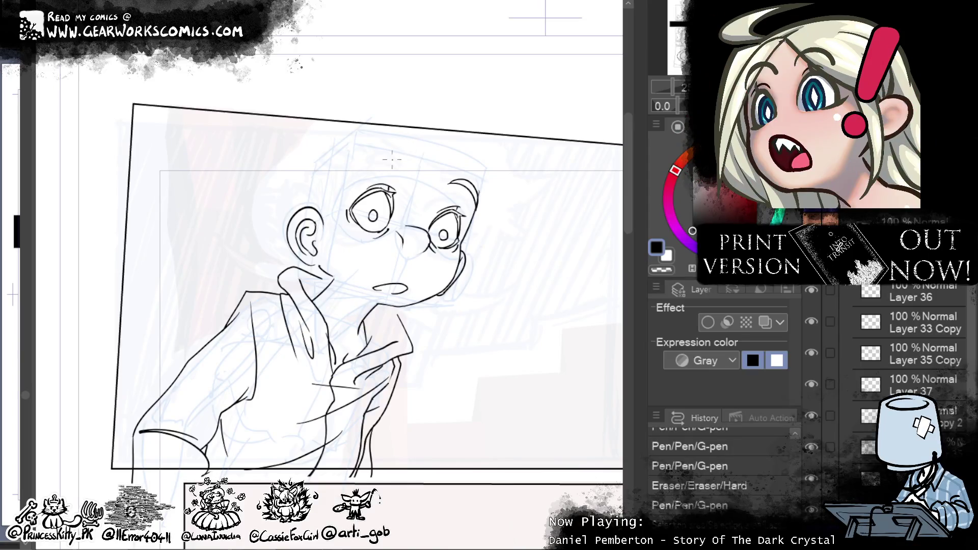
{"action": "mouse_move", "coordinate": [359, 175]}
{"action": "left_mouse_down"}
{"action": "mouse_move", "coordinate": [406, 180]}
{"action": "mouse_move", "coordinate": [400, 162]}
{"action": "mouse_move", "coordinate": [400, 194]}
{"action": "left_mouse_up"}
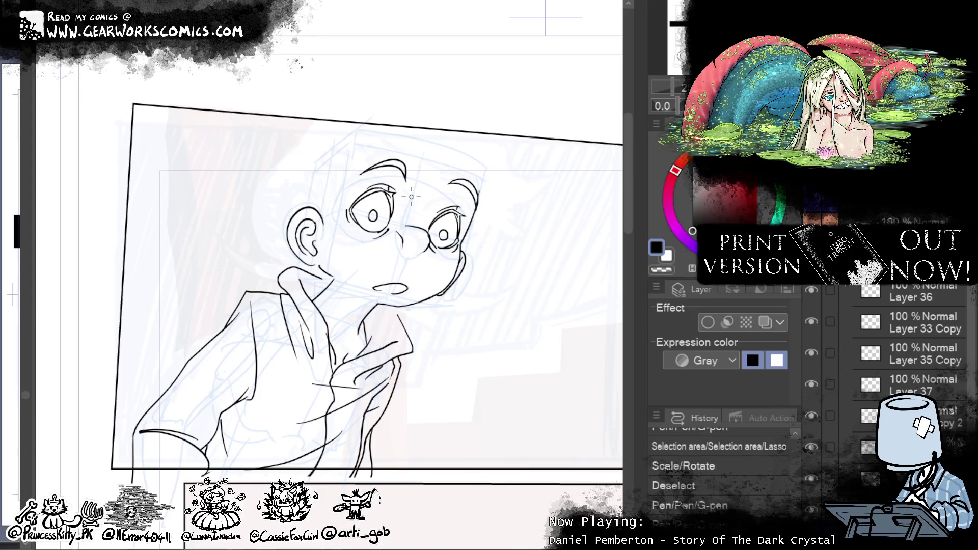
{"action": "left_click_drag", "start_coordinate": [444, 186], "coordinate": [445, 193]}
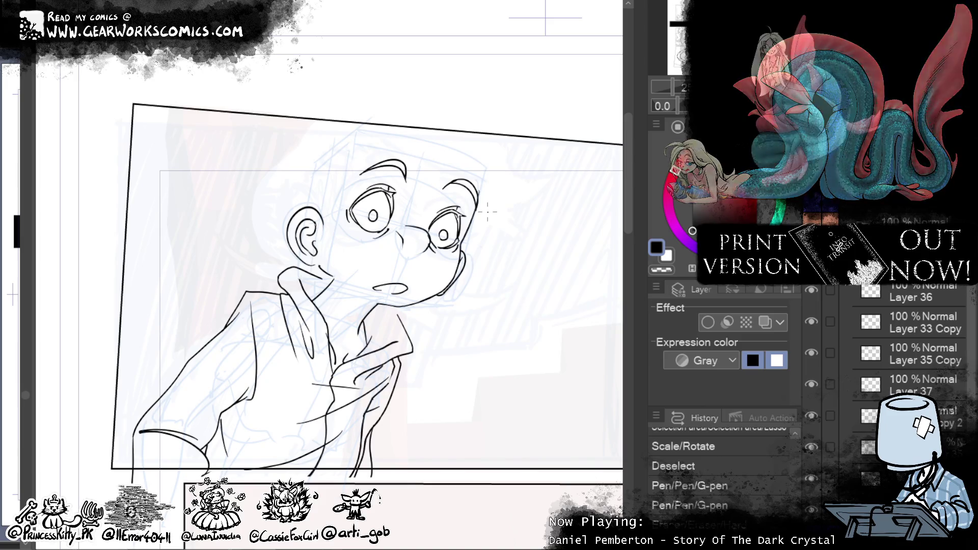
{"action": "left_click_drag", "start_coordinate": [488, 211], "coordinate": [476, 220]}
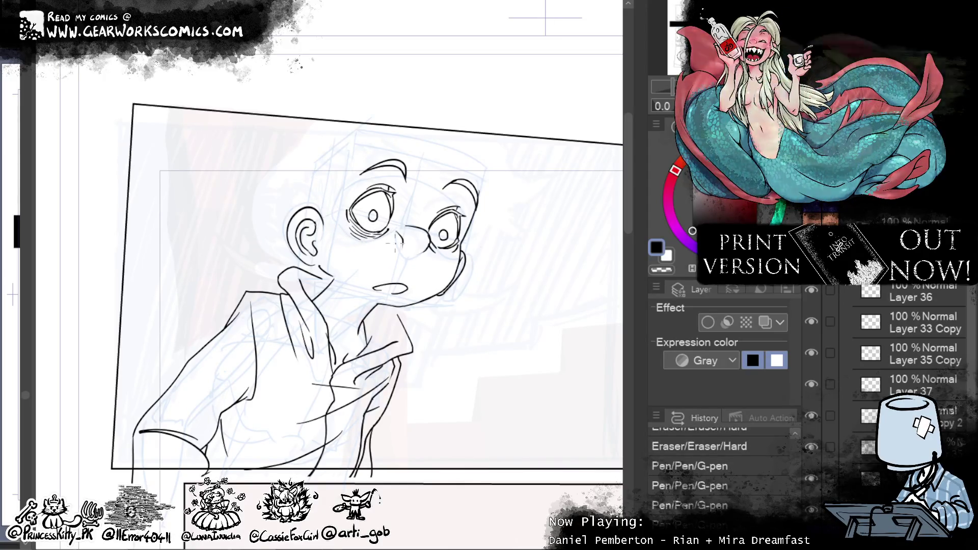
Step: Add a short line under the right eye, then zoom out to show both full pages
{"action": "left_click_drag", "start_coordinate": [436, 250], "coordinate": [453, 252]}
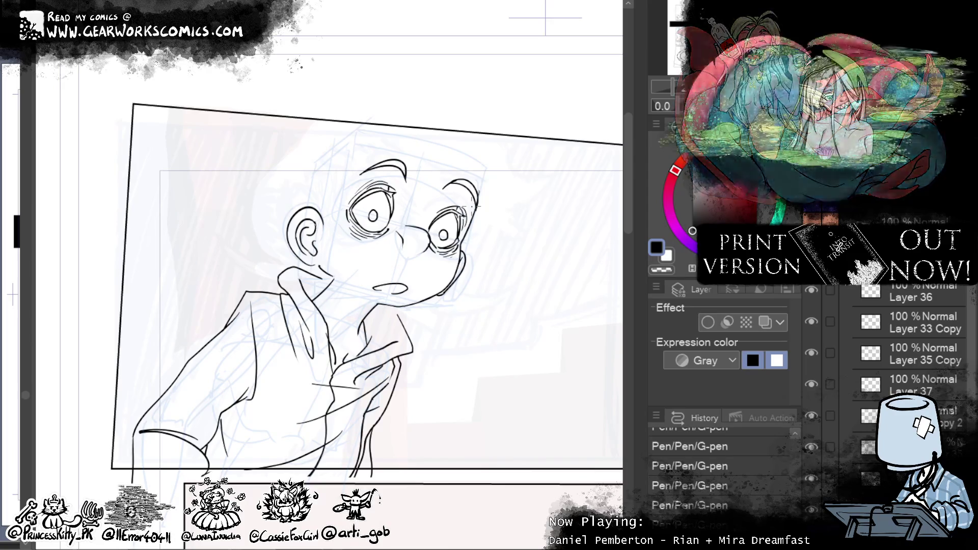
{"action": "key", "text": "ctrl+minus"}
{"action": "key", "text": "ctrl+minus"}
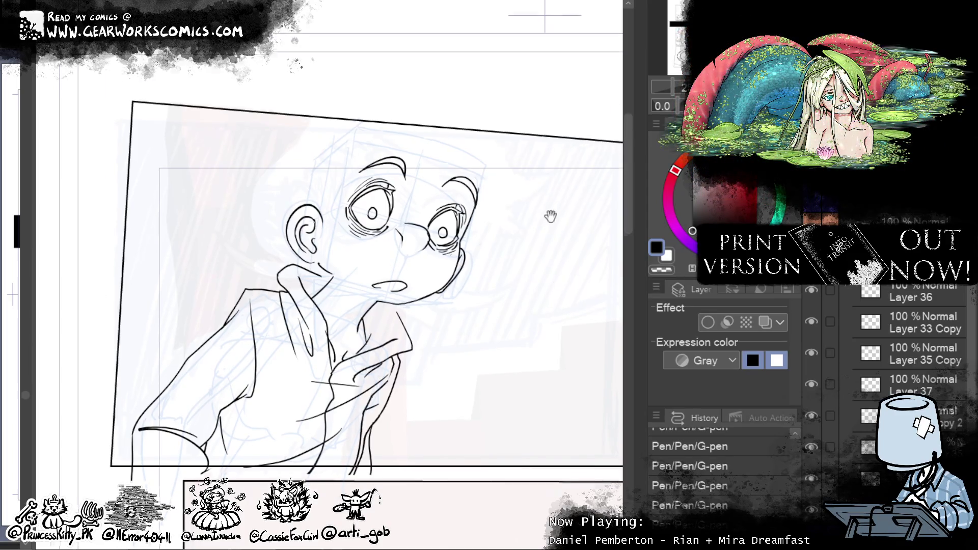
{"action": "key", "text": "ctrl+minus"}
{"action": "key", "text": "ctrl+minus"}
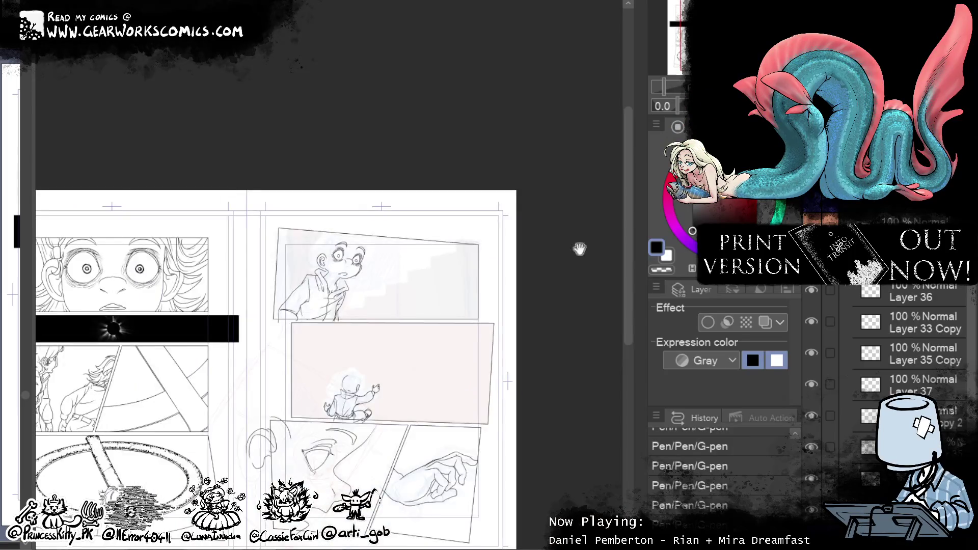
Step: Zoom in on the profile face and ink a black pupil with a narrower inner curve
{"action": "left_click_drag", "start_coordinate": [582, 130], "coordinate": [577, 83]}
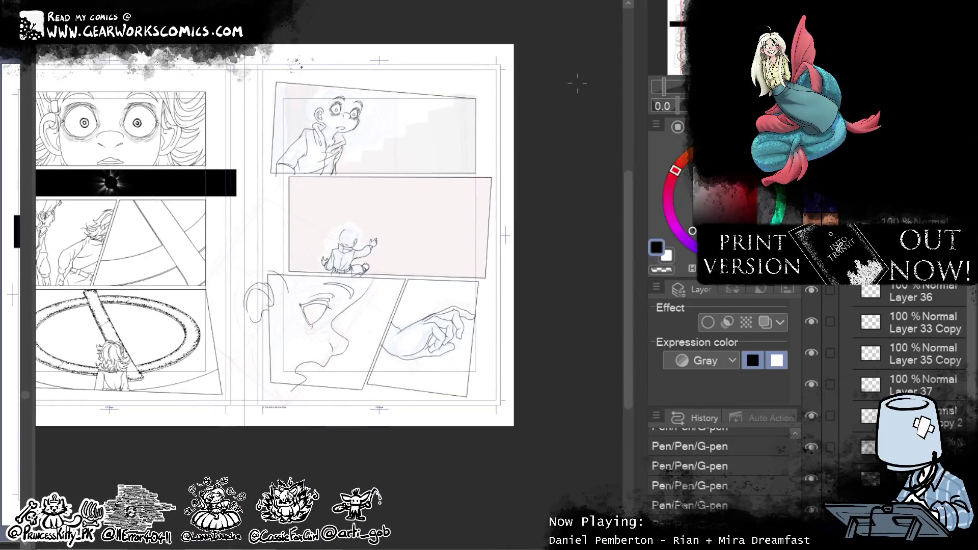
{"action": "key", "text": "ctrl+plus"}
{"action": "key", "text": "ctrl+plus"}
{"action": "key", "text": "ctrl+plus"}
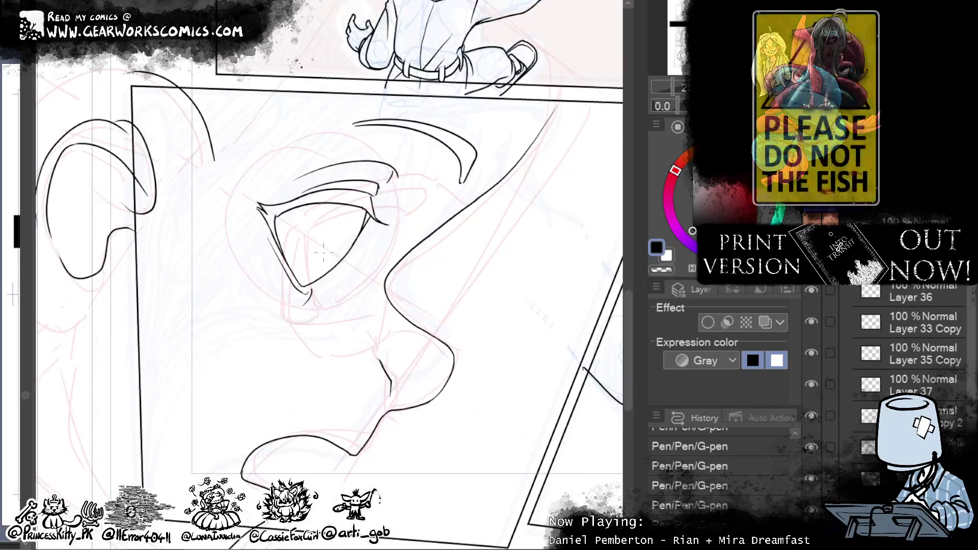
{"action": "left_click_drag", "start_coordinate": [336, 272], "coordinate": [362, 235]}
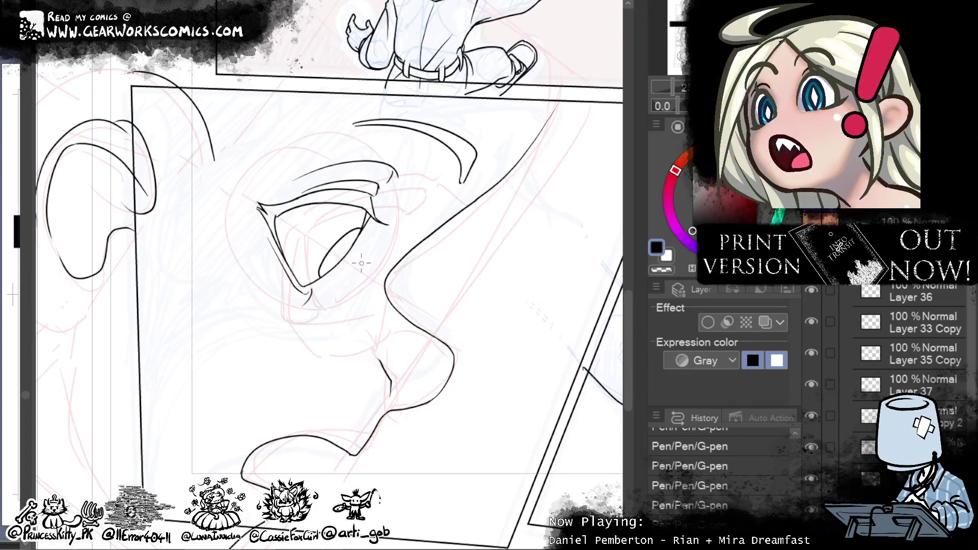
{"action": "left_click_drag", "start_coordinate": [344, 240], "coordinate": [328, 262]}
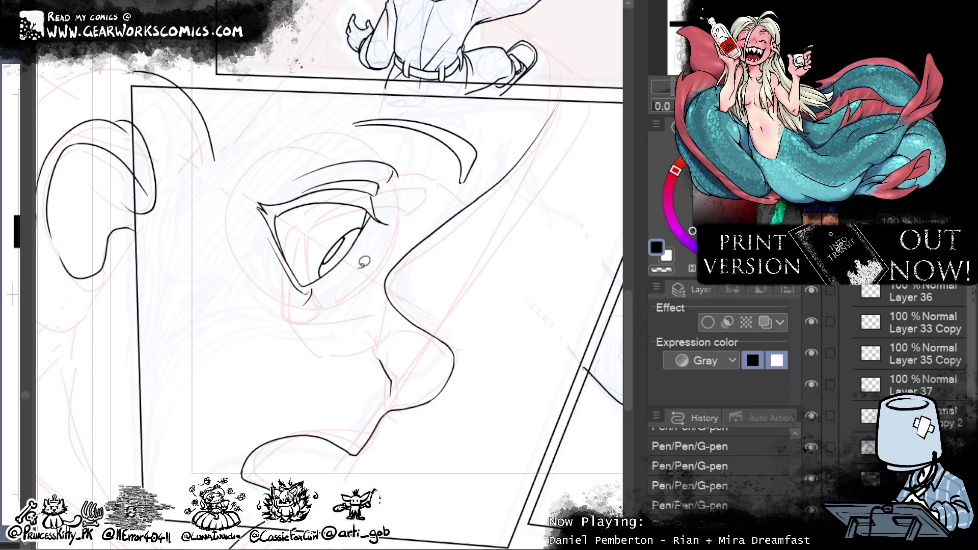
Step: Lasso the eye, shift it slightly down and right with Scale/Rotate, then deselect
{"action": "left_click_drag", "start_coordinate": [364, 261], "coordinate": [374, 196]}
{"action": "left_click", "coordinate": [401, 364]}
{"action": "left_click_drag", "start_coordinate": [377, 318], "coordinate": [370, 302]}
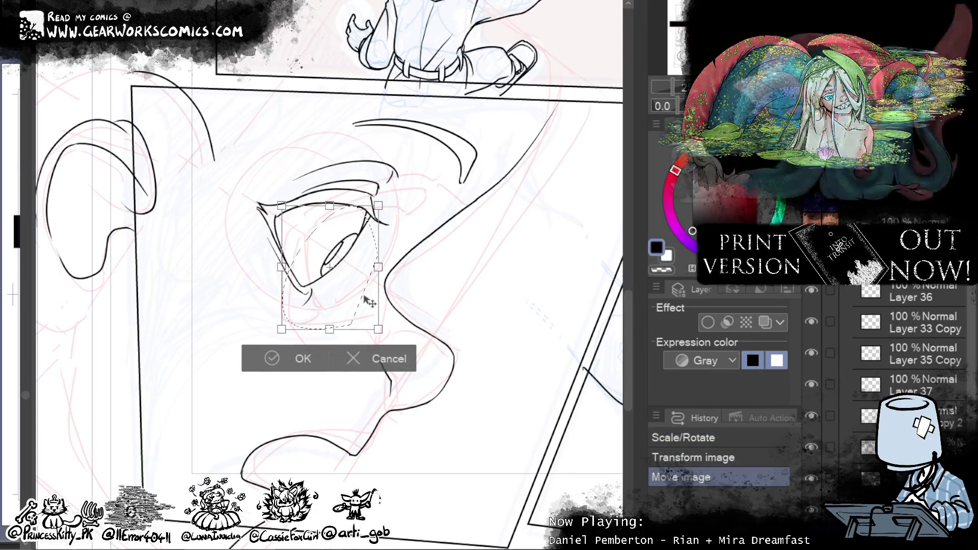
{"action": "left_click", "coordinate": [272, 358]}
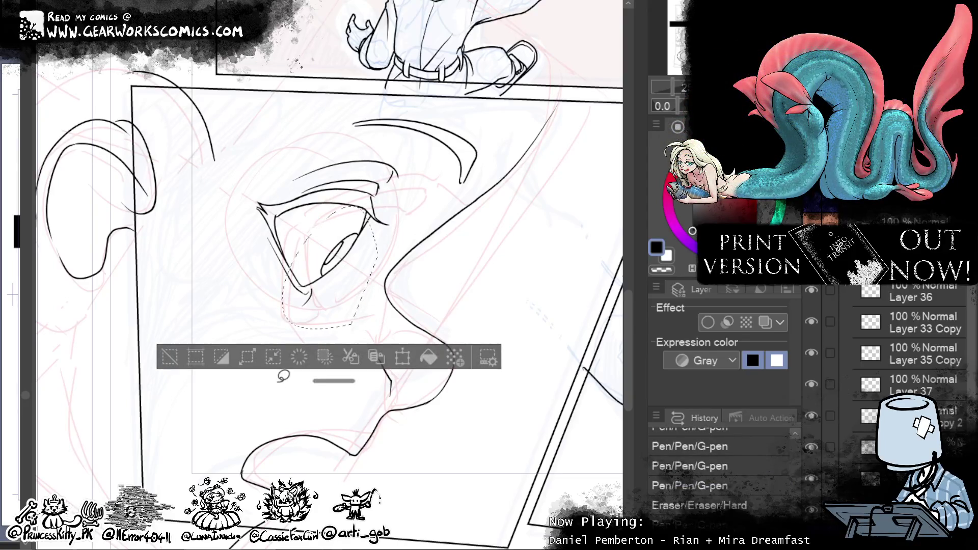
{"action": "left_click", "coordinate": [169, 356]}
{"action": "scroll", "coordinate": [326, 265], "scroll_direction": "down", "scroll_amount": 5}
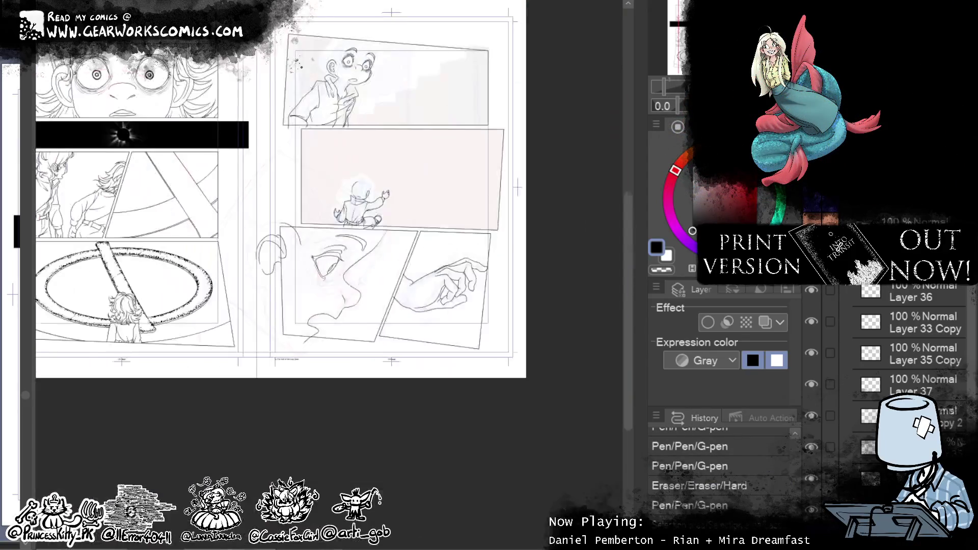
Step: Frame the upper panel and group the stacked sketch layers into Folder 19
{"action": "scroll", "coordinate": [507, 174], "scroll_direction": "up", "scroll_amount": 3}
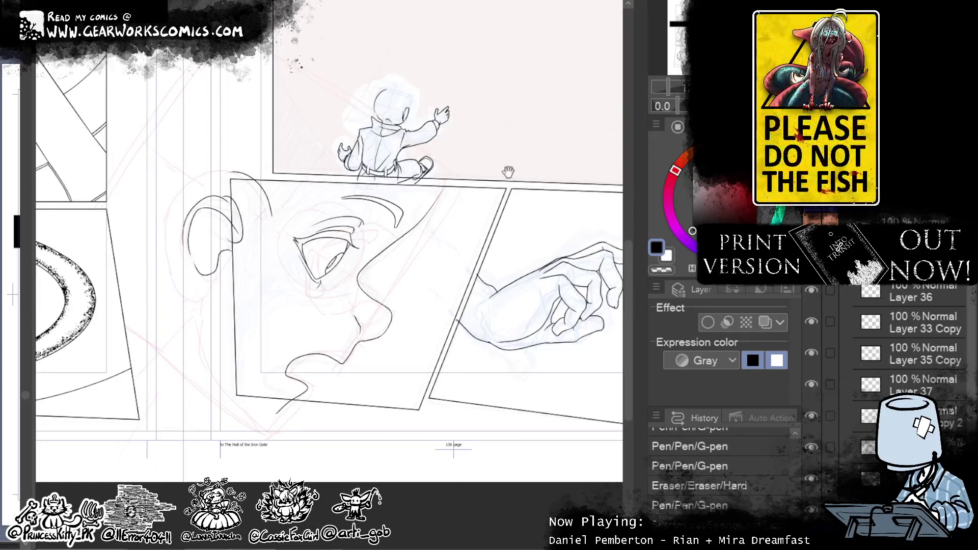
{"action": "scroll", "coordinate": [555, 286], "scroll_direction": "up", "scroll_amount": 1}
{"action": "mouse_move", "coordinate": [555, 285]}
{"action": "left_mouse_down"}
{"action": "mouse_move", "coordinate": [566, 265]}
{"action": "mouse_move", "coordinate": [634, 400]}
{"action": "mouse_move", "coordinate": [583, 412]}
{"action": "left_mouse_up"}
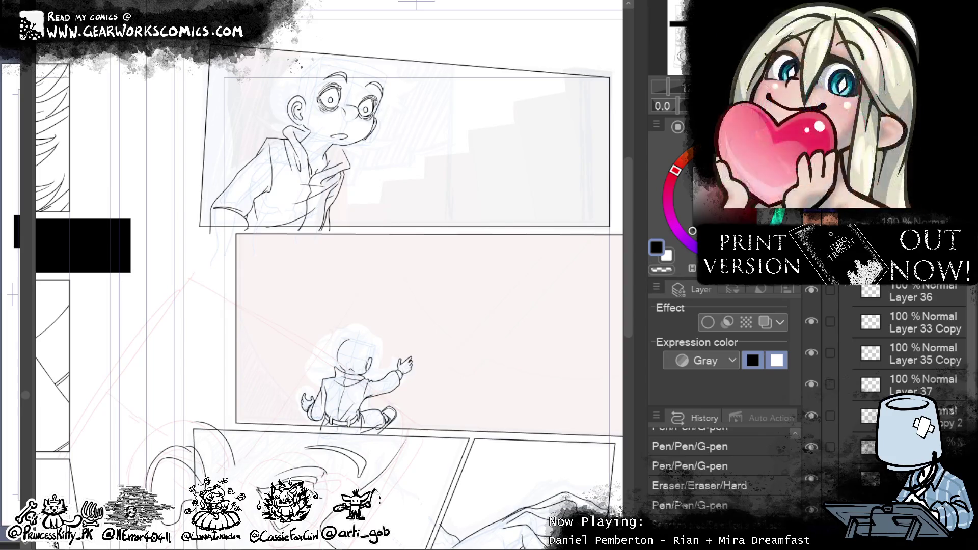
{"action": "scroll", "coordinate": [328, 229], "scroll_direction": "down", "scroll_amount": 5}
{"action": "scroll", "coordinate": [329, 229], "scroll_direction": "up", "scroll_amount": 5}
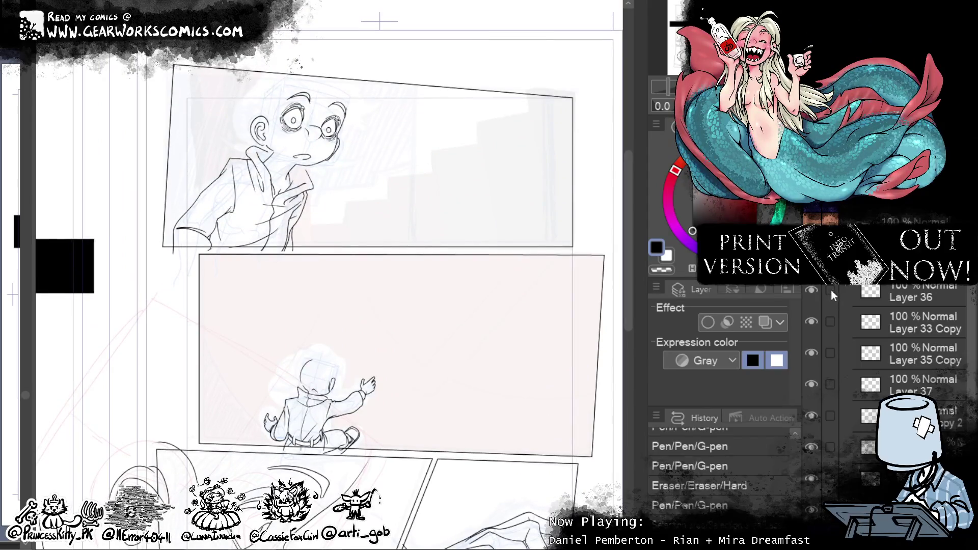
{"action": "left_click_drag", "start_coordinate": [830, 288], "coordinate": [829, 484]}
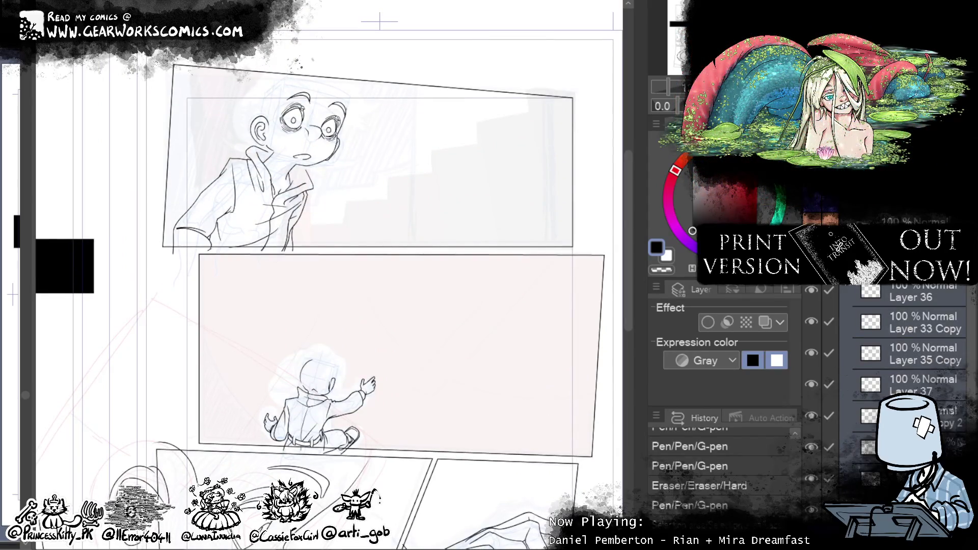
{"action": "key", "text": "shift+alt+e"}
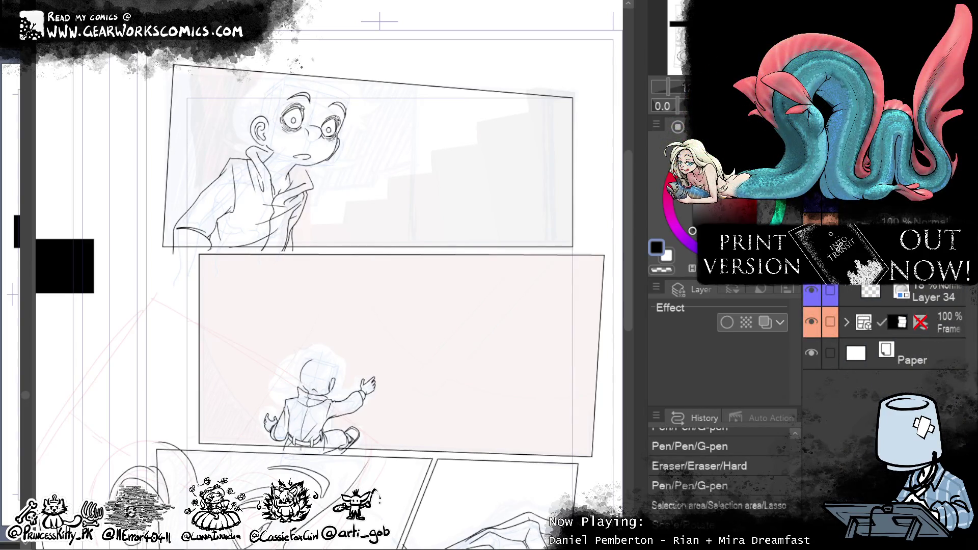
{"action": "key", "text": "ctrl+d"}
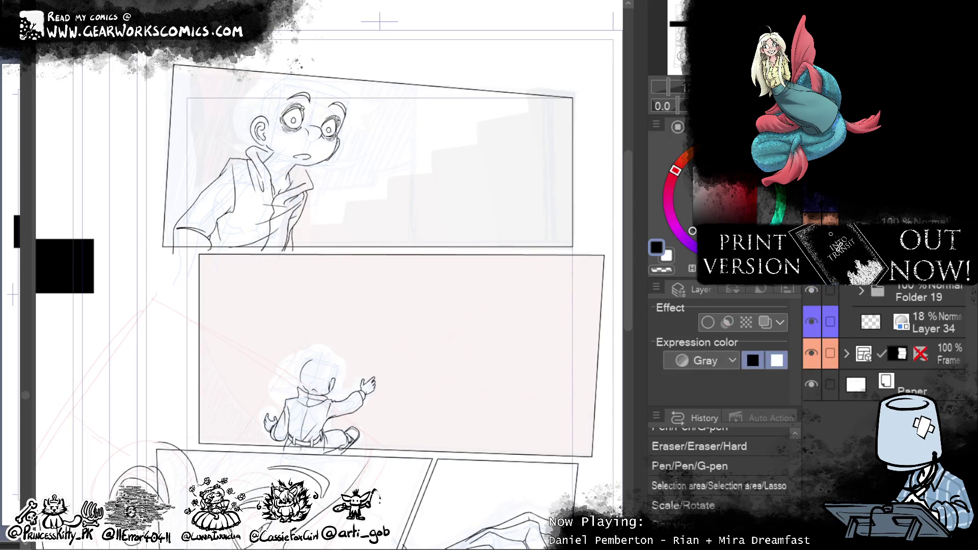
Step: Select Folder 19 and turn on Layer color so the sketch shows blue
{"action": "left_click", "coordinate": [914, 287]}
{"action": "left_click", "coordinate": [765, 321]}
{"action": "scroll", "coordinate": [499, 214], "scroll_direction": "up", "scroll_amount": 3}
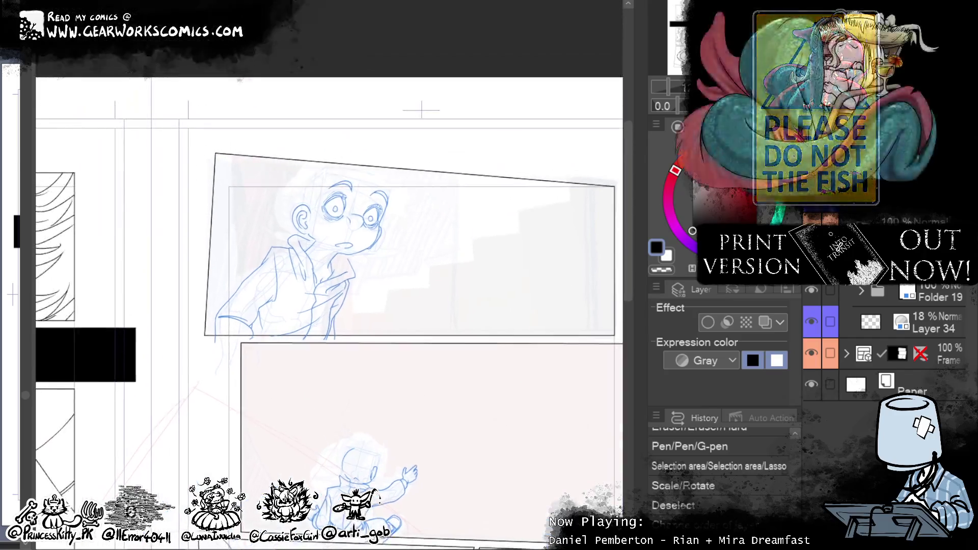
Step: Ink the first hair arc and inner strands above the forehead, redoing rough strokes
{"action": "mouse_move", "coordinate": [392, 82]}
{"action": "left_mouse_down"}
{"action": "mouse_move", "coordinate": [430, 77]}
{"action": "mouse_move", "coordinate": [475, 158]}
{"action": "left_mouse_up"}
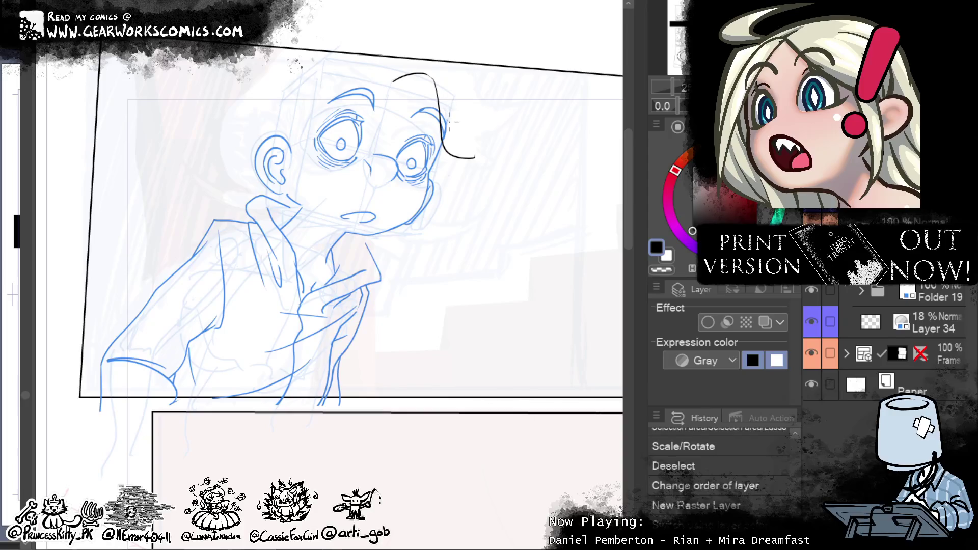
{"action": "left_click_drag", "start_coordinate": [473, 157], "coordinate": [506, 131]}
{"action": "key", "text": "ctrl+z"}
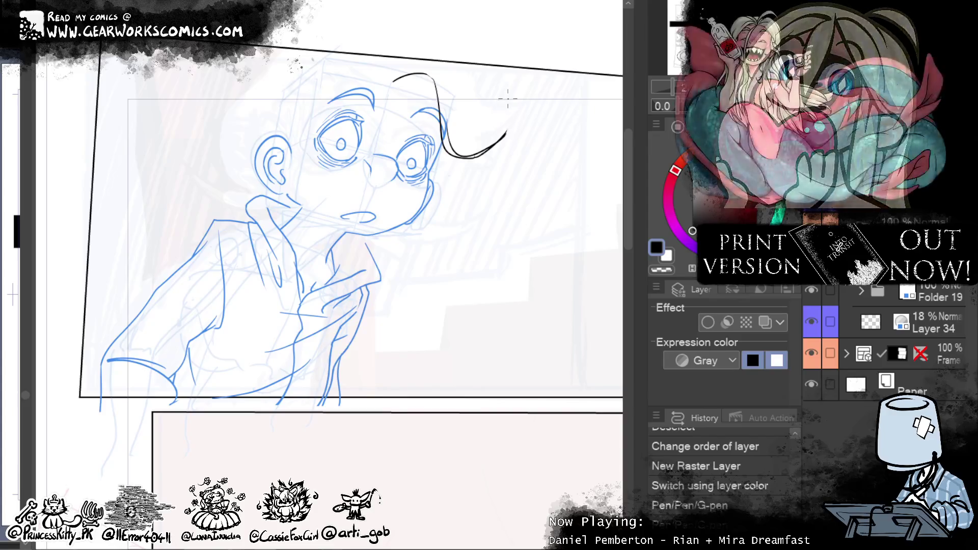
{"action": "mouse_move", "coordinate": [457, 108]}
{"action": "left_mouse_down"}
{"action": "mouse_move", "coordinate": [487, 147]}
{"action": "mouse_move", "coordinate": [460, 154]}
{"action": "left_mouse_up"}
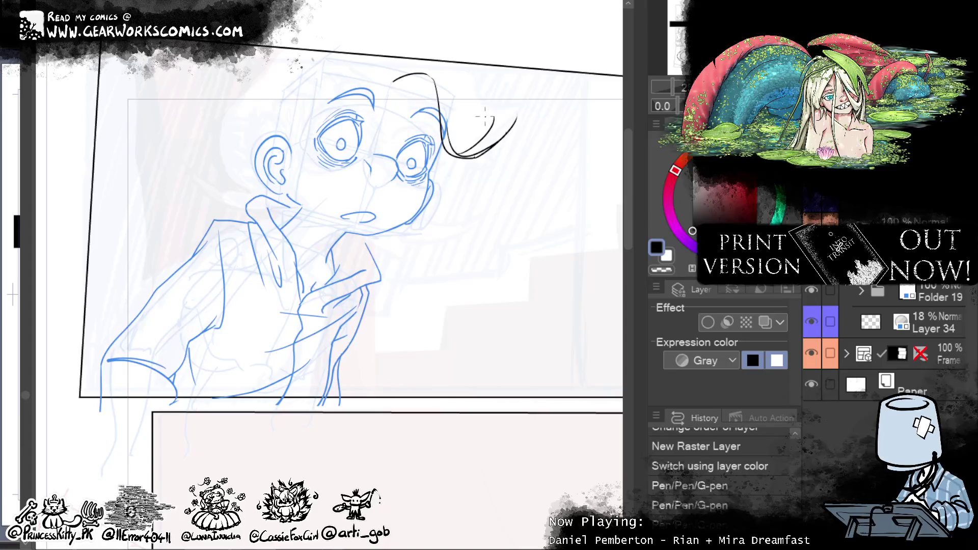
{"action": "key", "text": "ctrl+z"}
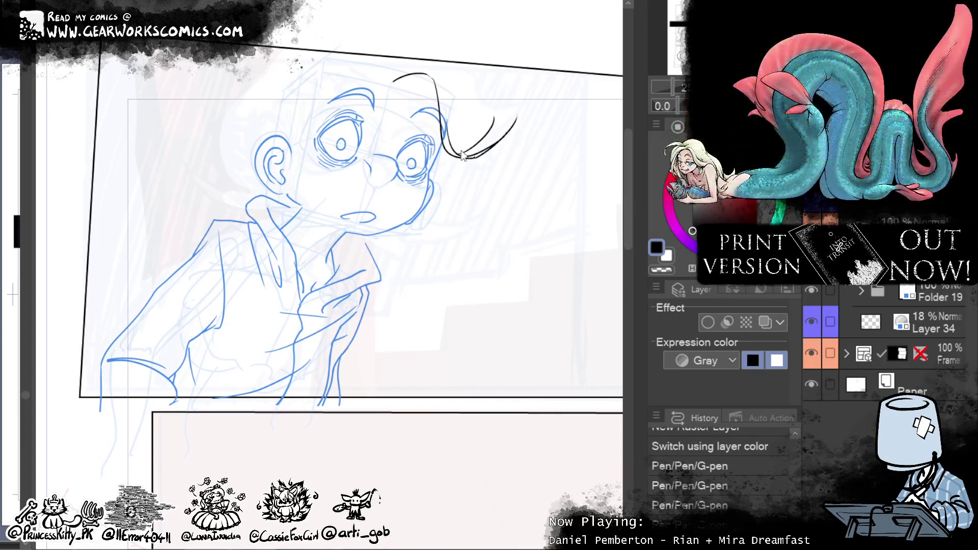
{"action": "key", "text": "ctrl+z"}
{"action": "key", "text": "ctrl+z"}
{"action": "key", "text": "ctrl+z"}
{"action": "mouse_move", "coordinate": [444, 151]}
{"action": "left_mouse_down"}
{"action": "mouse_move", "coordinate": [487, 153]}
{"action": "mouse_move", "coordinate": [486, 160]}
{"action": "left_mouse_up"}
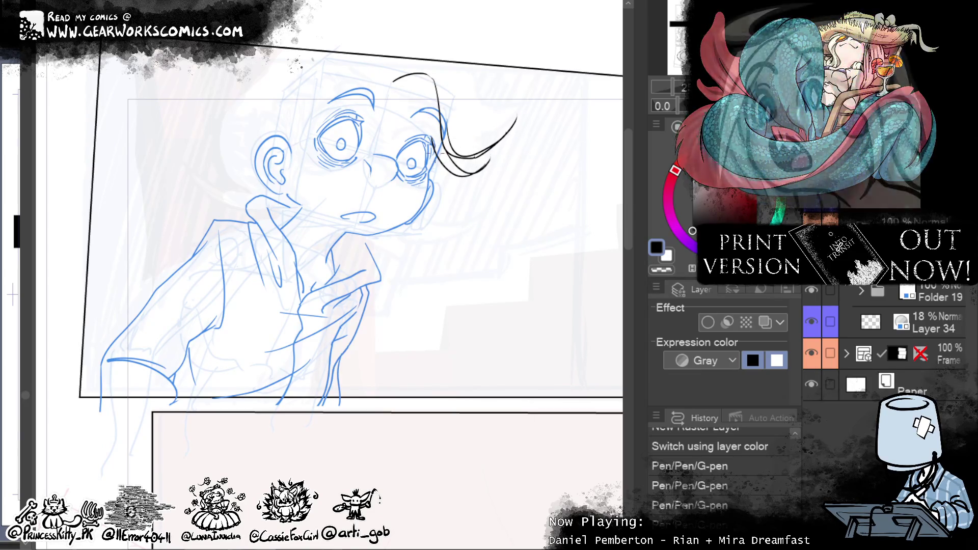
{"action": "left_click_drag", "start_coordinate": [431, 80], "coordinate": [433, 143]}
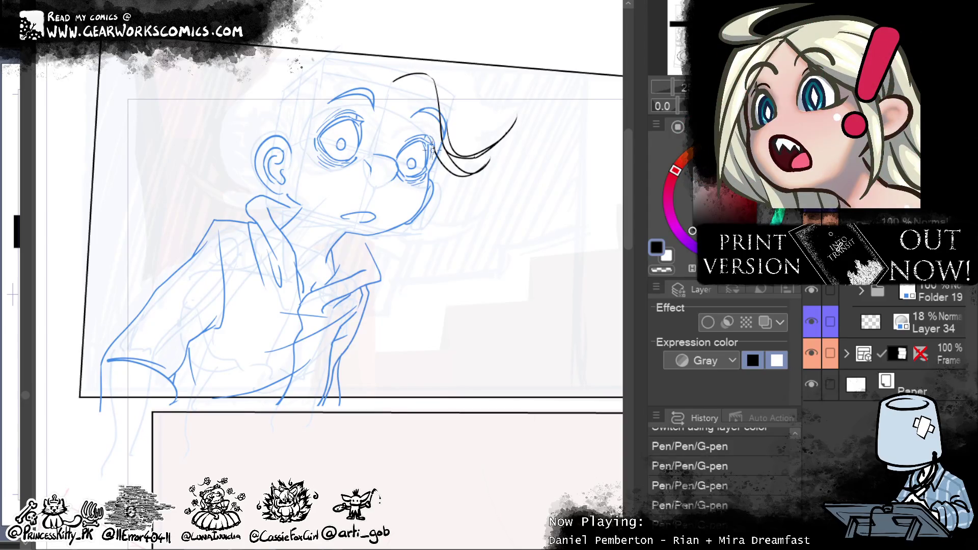
Step: Ink the arched hair line and short strands beside the forelock, redrawing misplaced ones
{"action": "left_click_drag", "start_coordinate": [393, 81], "coordinate": [449, 95]}
{"action": "mouse_move", "coordinate": [393, 76]}
{"action": "left_mouse_down"}
{"action": "mouse_move", "coordinate": [447, 69]}
{"action": "mouse_move", "coordinate": [465, 145]}
{"action": "left_mouse_up"}
{"action": "left_click_drag", "start_coordinate": [493, 112], "coordinate": [467, 139]}
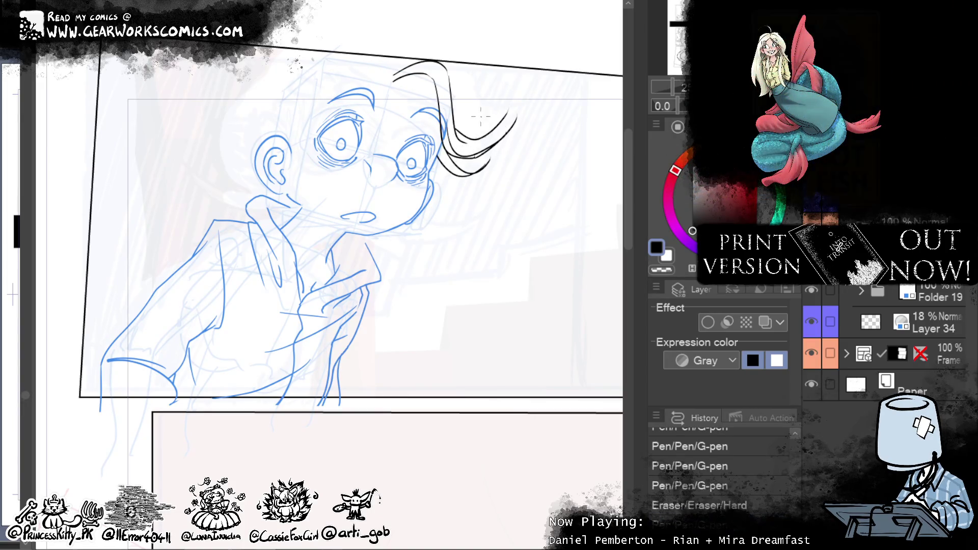
{"action": "left_click_drag", "start_coordinate": [457, 140], "coordinate": [487, 121]}
{"action": "key", "text": "ctrl+z"}
{"action": "left_click_drag", "start_coordinate": [453, 154], "coordinate": [476, 146]}
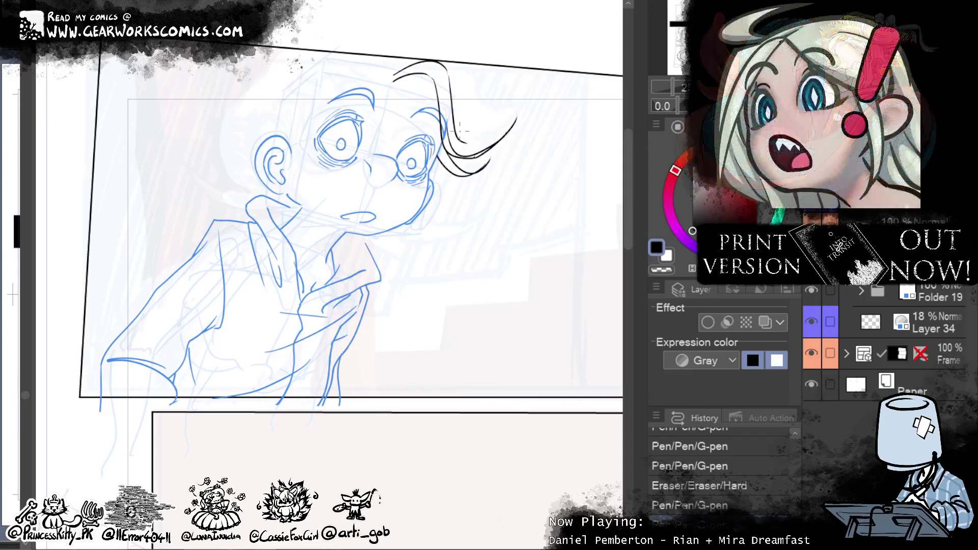
{"action": "left_click_drag", "start_coordinate": [461, 129], "coordinate": [455, 142]}
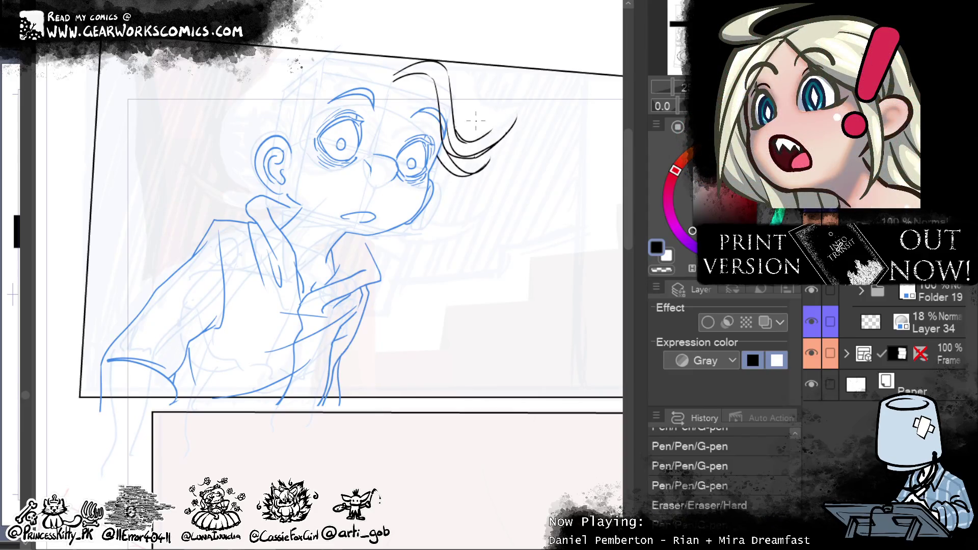
{"action": "left_click_drag", "start_coordinate": [460, 130], "coordinate": [456, 141]}
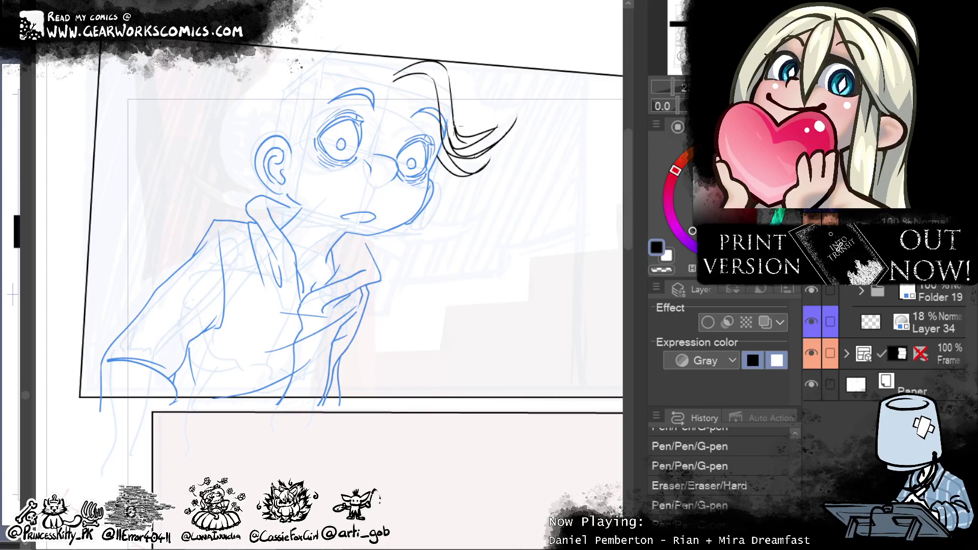
{"action": "key", "text": "ctrl+z"}
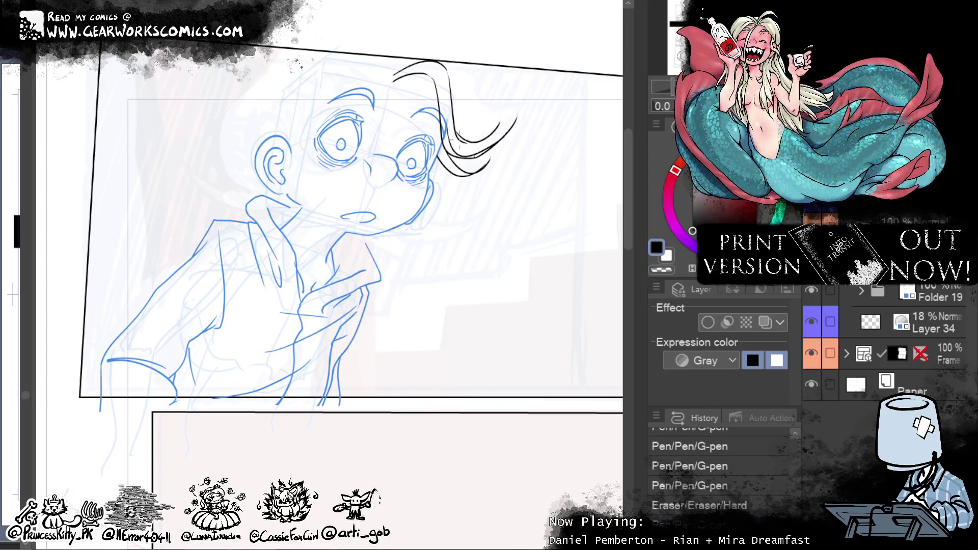
{"action": "left_click_drag", "start_coordinate": [490, 131], "coordinate": [457, 139]}
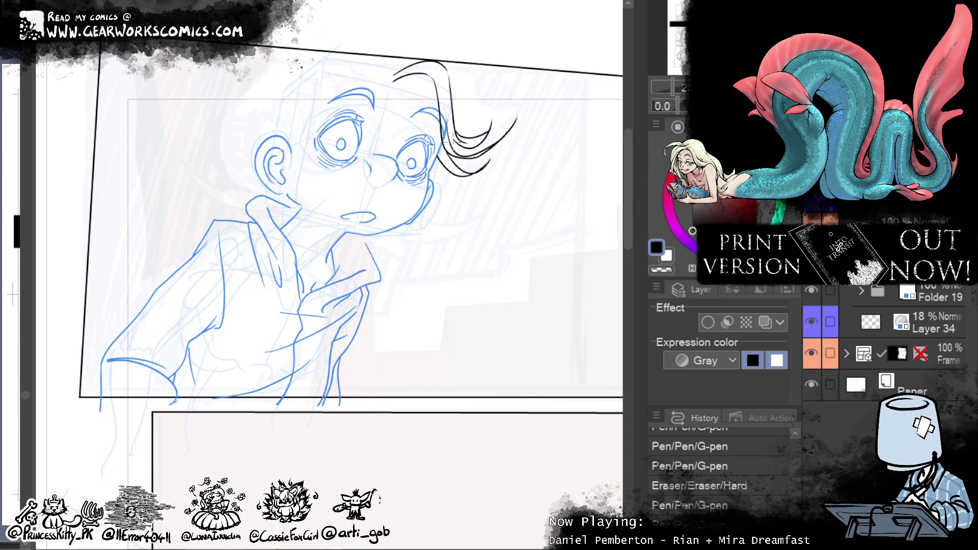
Step: Ink more strands from the top toward the forehead and glasses, erase a stray bit, and save
{"action": "left_click_drag", "start_coordinate": [463, 134], "coordinate": [455, 150]}
{"action": "key", "text": "ctrl+z"}
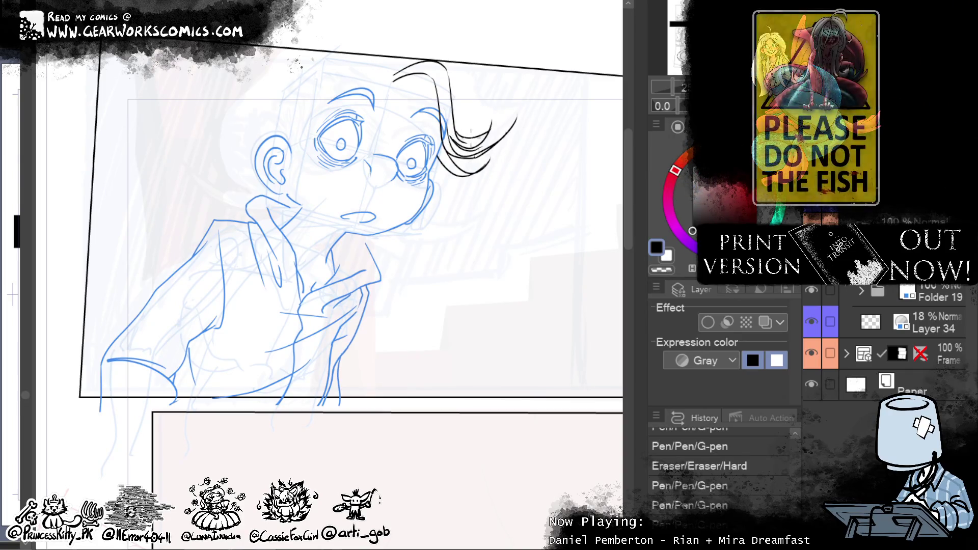
{"action": "left_click_drag", "start_coordinate": [463, 134], "coordinate": [452, 152]}
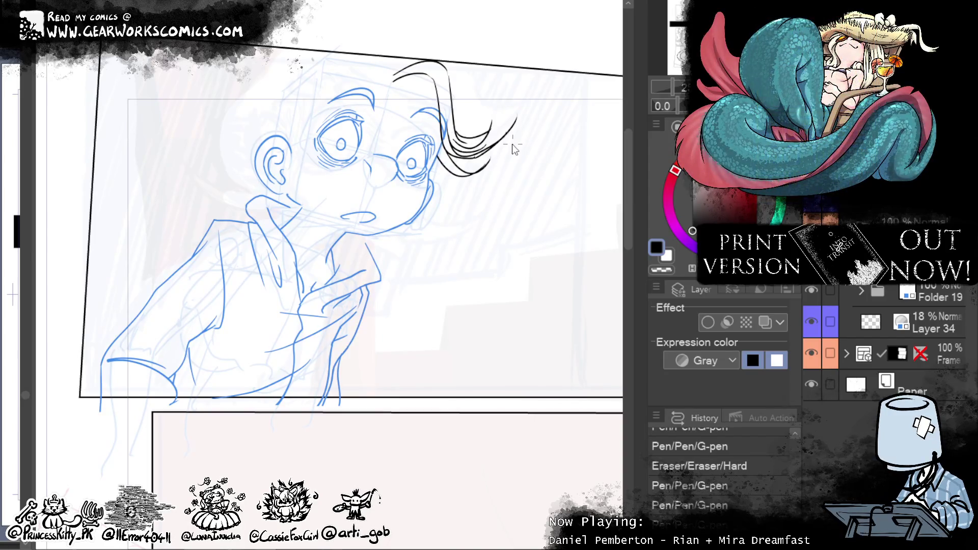
{"action": "mouse_move", "coordinate": [435, 63]}
{"action": "left_mouse_down"}
{"action": "mouse_move", "coordinate": [463, 118]}
{"action": "mouse_move", "coordinate": [459, 104]}
{"action": "left_mouse_up"}
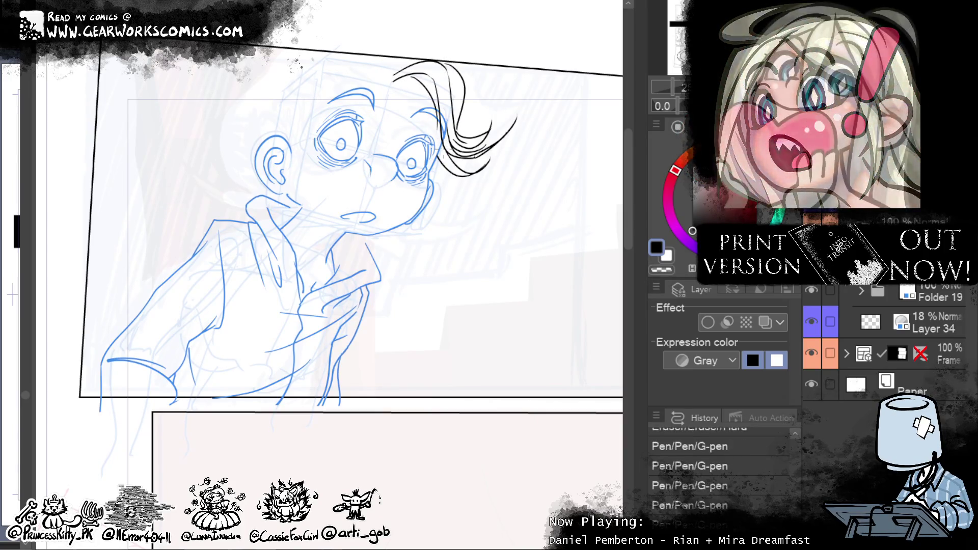
{"action": "left_click_drag", "start_coordinate": [415, 78], "coordinate": [439, 118]}
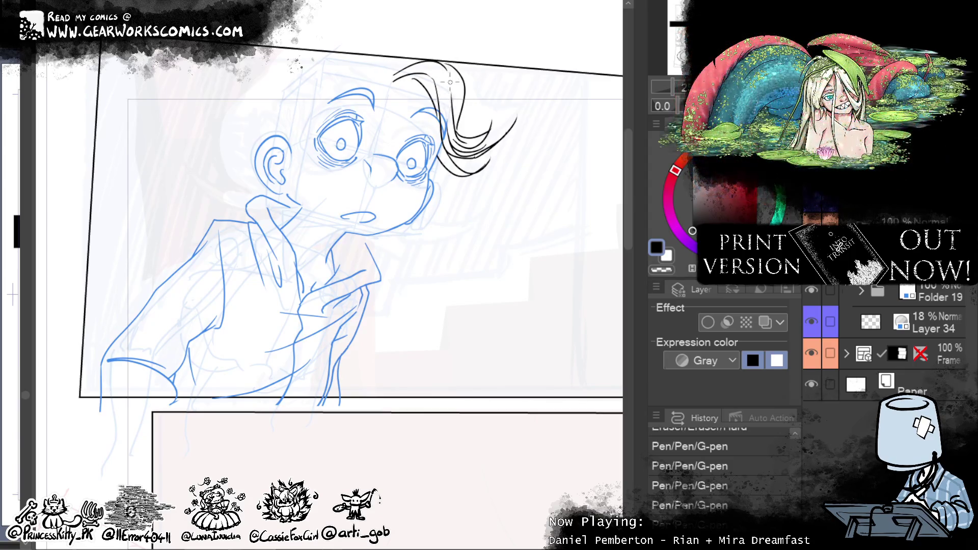
{"action": "left_click_drag", "start_coordinate": [451, 102], "coordinate": [451, 122]}
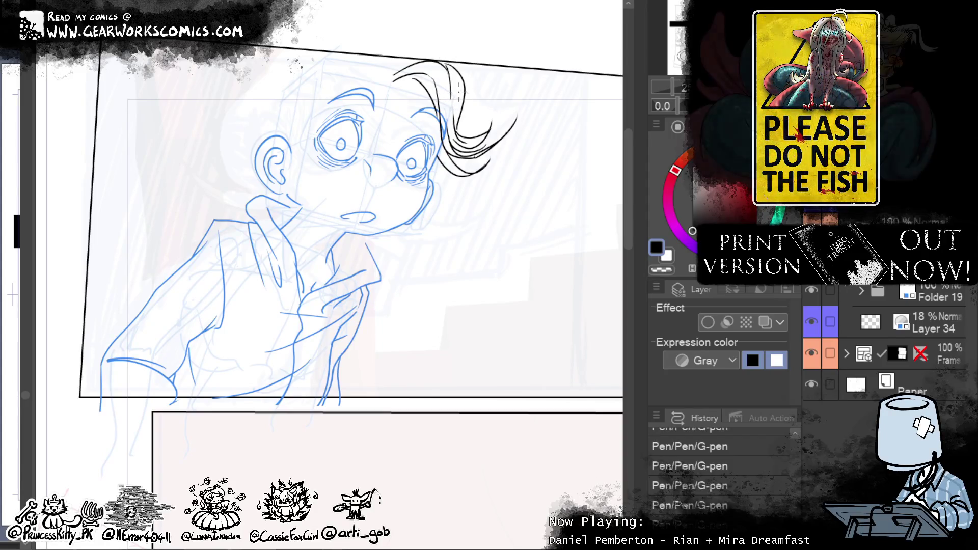
{"action": "left_click_drag", "start_coordinate": [458, 130], "coordinate": [455, 105]}
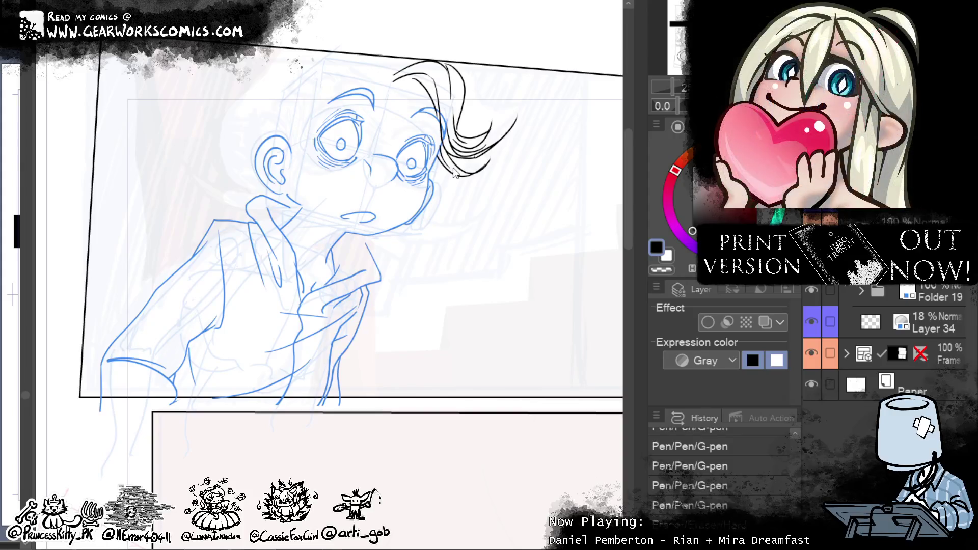
{"action": "left_click_drag", "start_coordinate": [444, 157], "coordinate": [433, 182]}
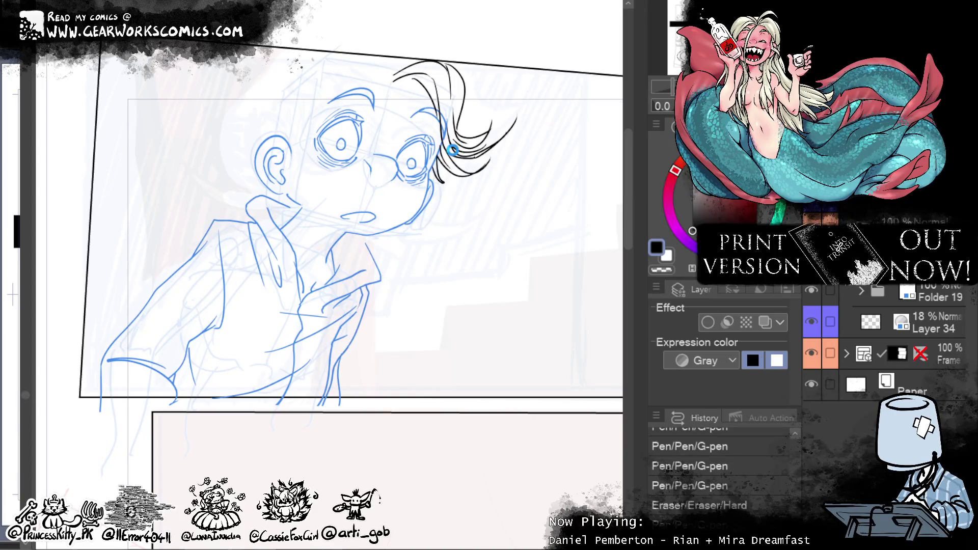
{"action": "key", "text": "ctrl+s"}
Step: Frame the boy's head and add a new raster layer for more inking
{"action": "mouse_move", "coordinate": [485, 102]}
{"action": "left_mouse_down"}
{"action": "mouse_move", "coordinate": [430, 170]}
{"action": "mouse_move", "coordinate": [537, 114]}
{"action": "mouse_move", "coordinate": [508, 157]}
{"action": "mouse_move", "coordinate": [450, 114]}
{"action": "mouse_move", "coordinate": [448, 171]}
{"action": "left_mouse_up"}
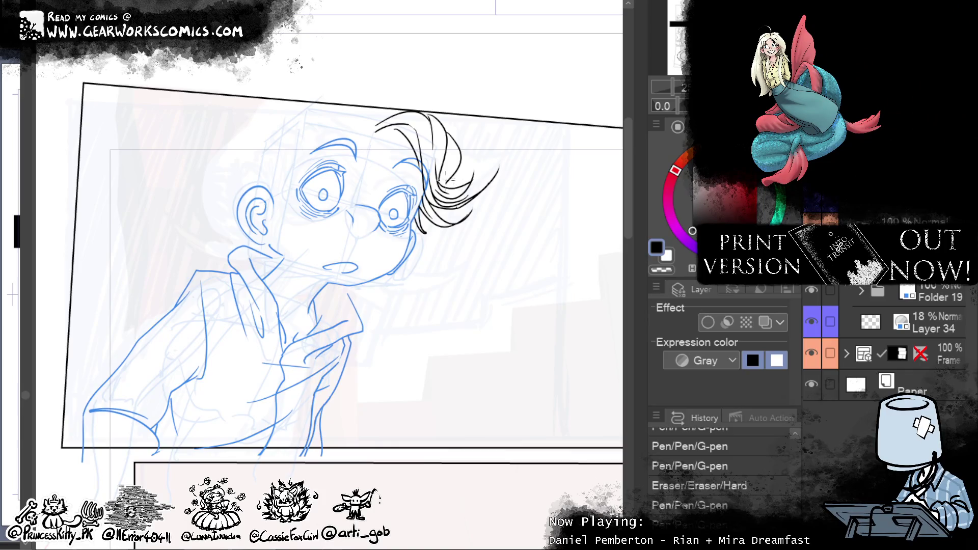
{"action": "left_click_drag", "start_coordinate": [454, 189], "coordinate": [450, 186]}
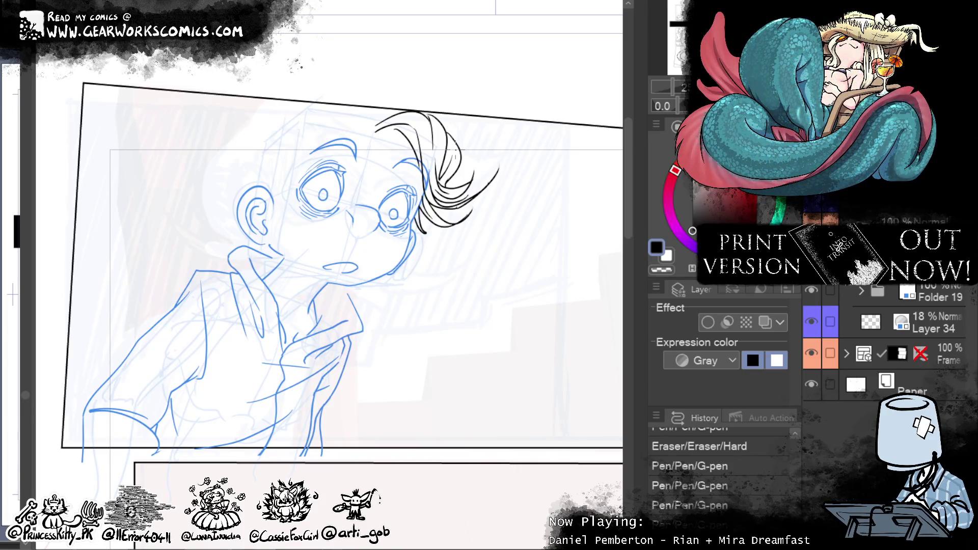
{"action": "key", "text": "ctrl+shift+n"}
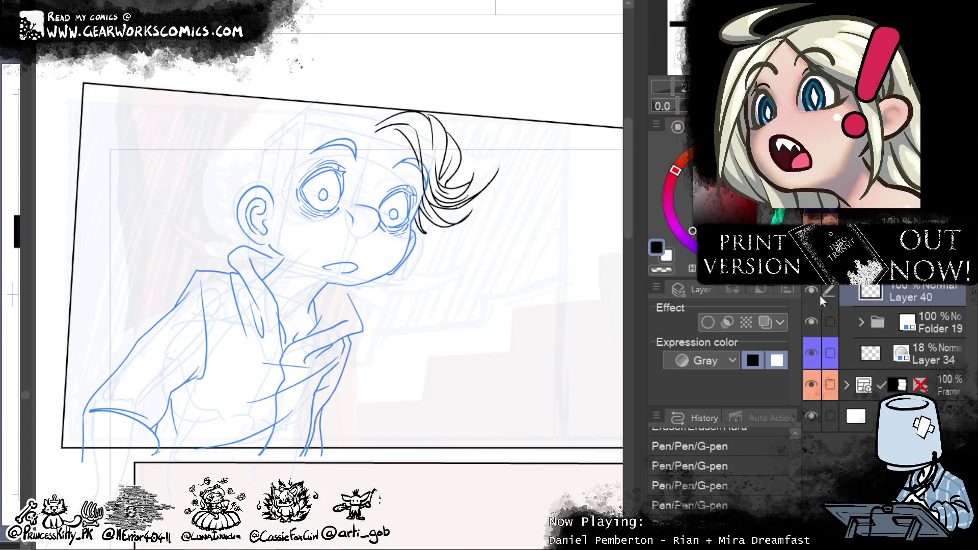
Step: Turn on layer colour for Layer 40 and ink curving strands over and under the hair
{"action": "left_click", "coordinate": [838, 295]}
{"action": "left_click_drag", "start_coordinate": [445, 182], "coordinate": [498, 202]}
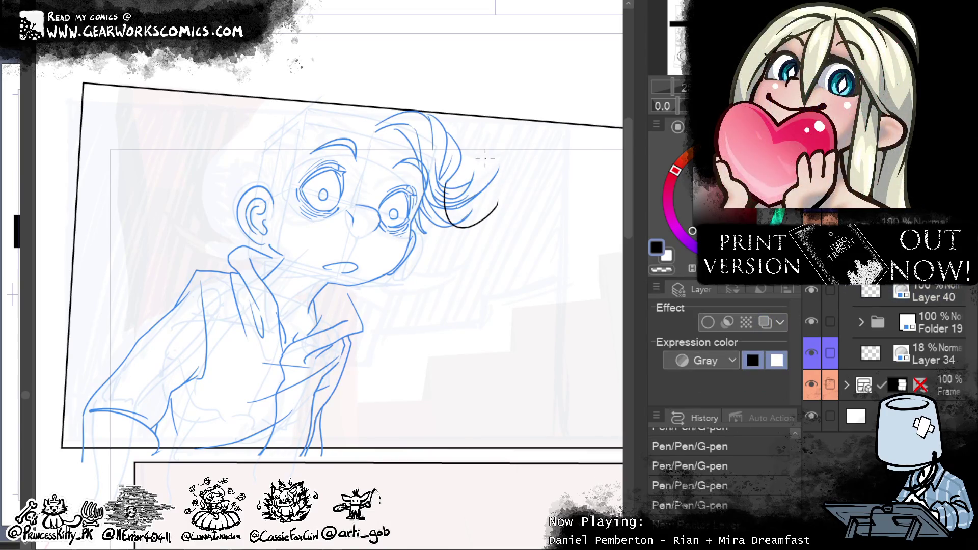
{"action": "left_click_drag", "start_coordinate": [418, 201], "coordinate": [497, 204]}
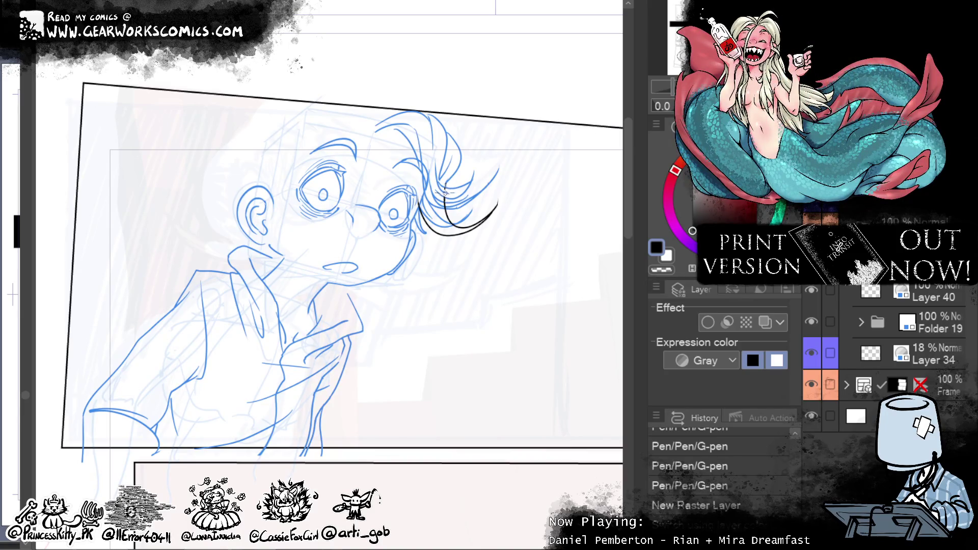
{"action": "left_click_drag", "start_coordinate": [447, 182], "coordinate": [451, 200]}
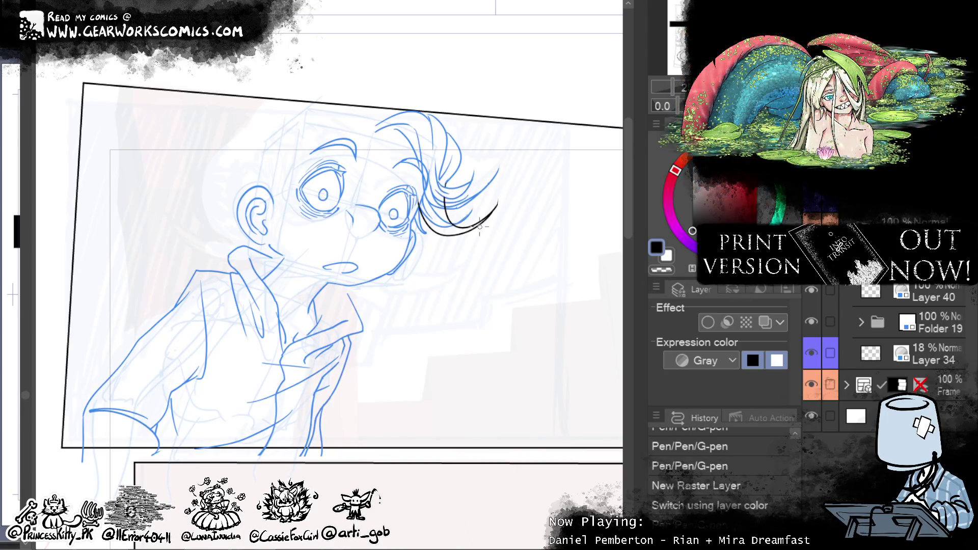
{"action": "left_click_drag", "start_coordinate": [443, 199], "coordinate": [447, 213]}
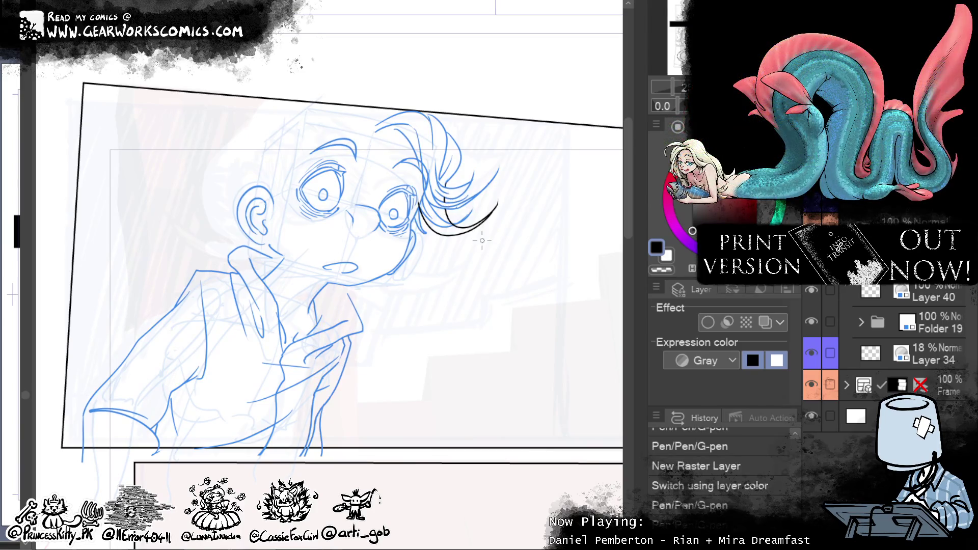
{"action": "left_click", "coordinate": [416, 196]}
Step: Switch Layer 40's lines back to black and trim the hair ends with the Hard eraser
{"action": "left_click", "coordinate": [916, 298]}
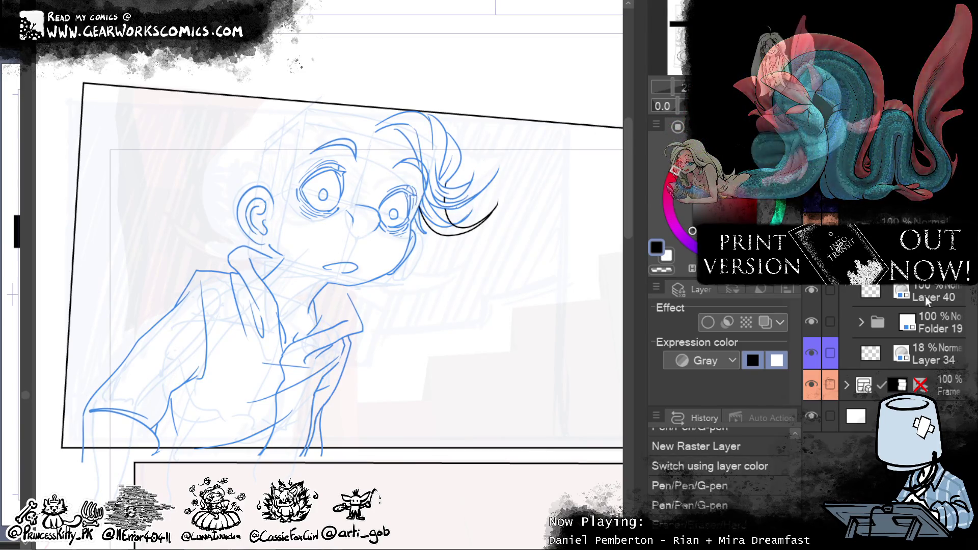
{"action": "left_click", "coordinate": [773, 322]}
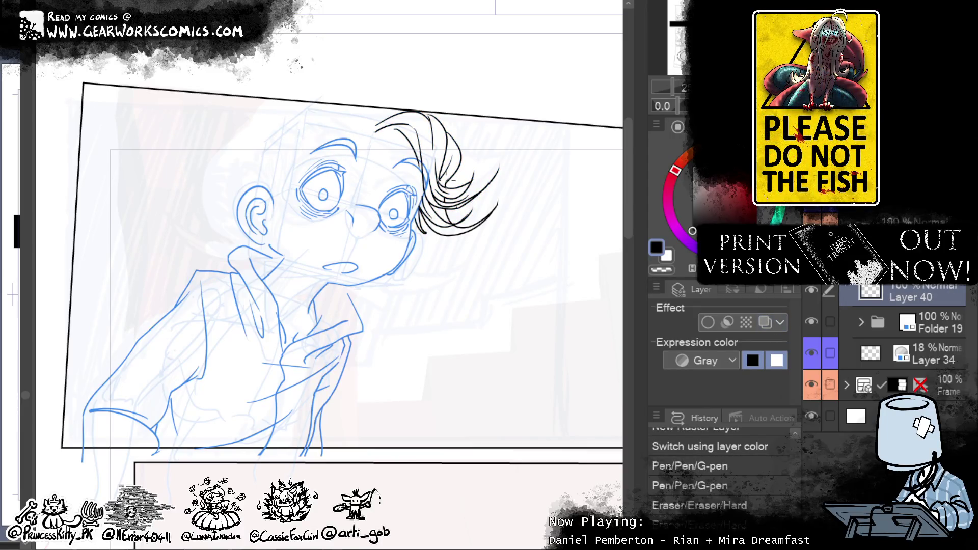
{"action": "left_click_drag", "start_coordinate": [446, 201], "coordinate": [457, 213]}
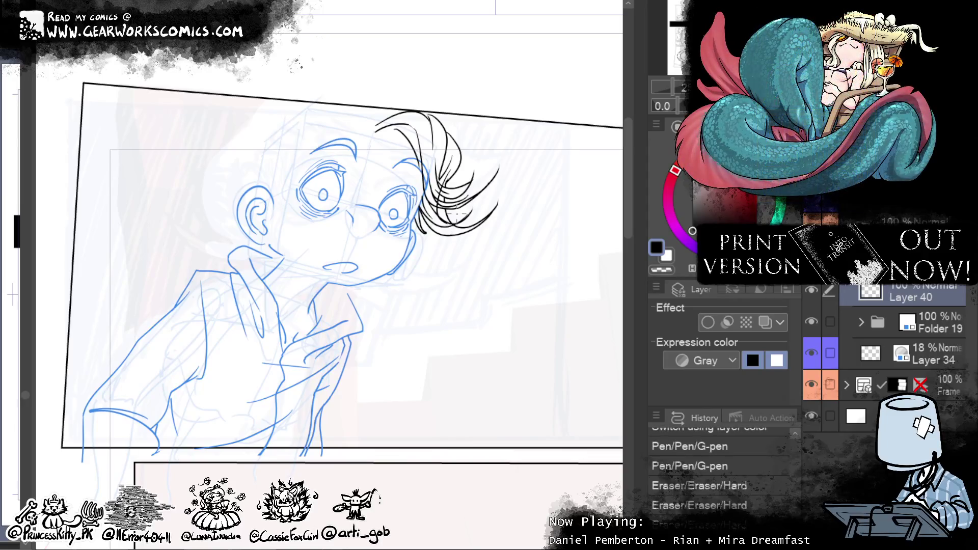
{"action": "mouse_move", "coordinate": [432, 183]}
{"action": "left_mouse_down"}
{"action": "mouse_move", "coordinate": [451, 191]}
{"action": "mouse_move", "coordinate": [439, 224]}
{"action": "left_mouse_up"}
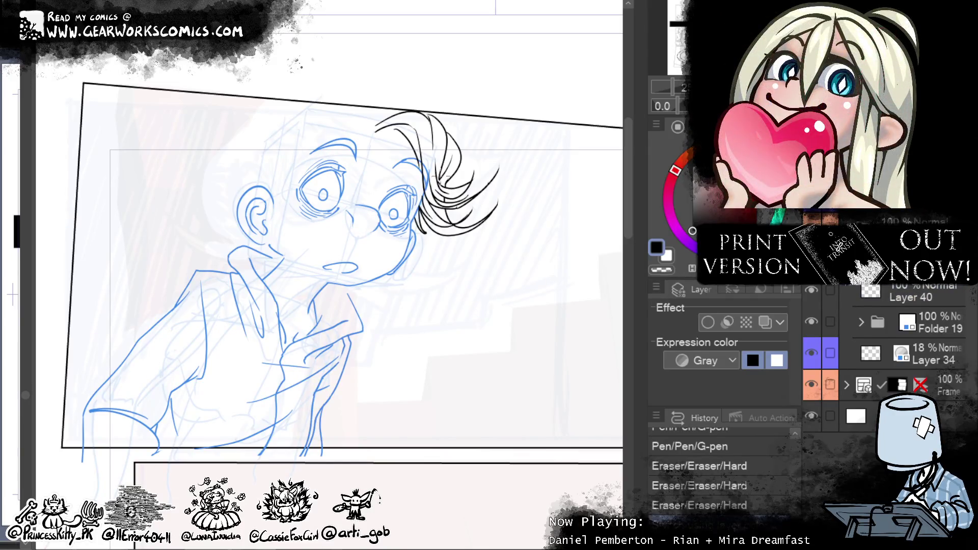
{"action": "left_click_drag", "start_coordinate": [435, 186], "coordinate": [442, 218]}
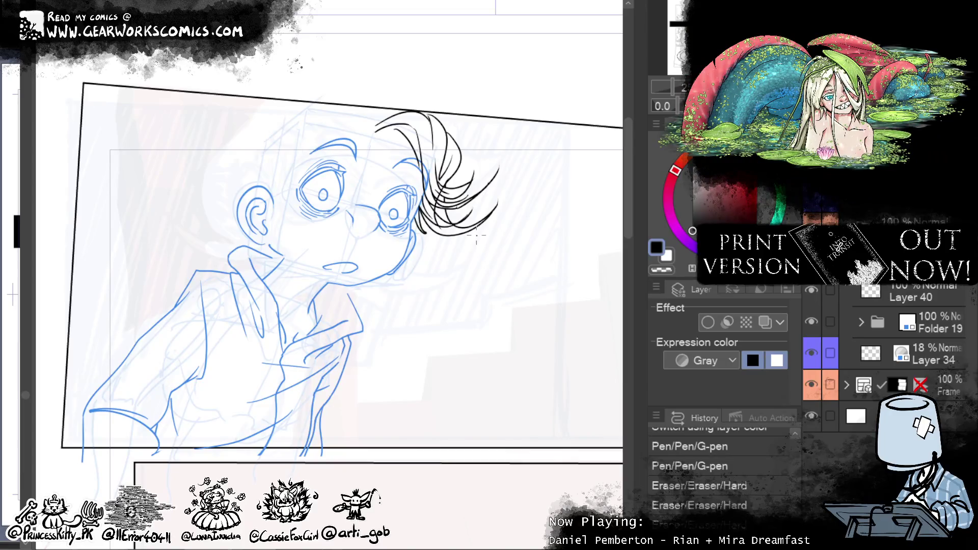
{"action": "left_click_drag", "start_coordinate": [442, 193], "coordinate": [442, 225]}
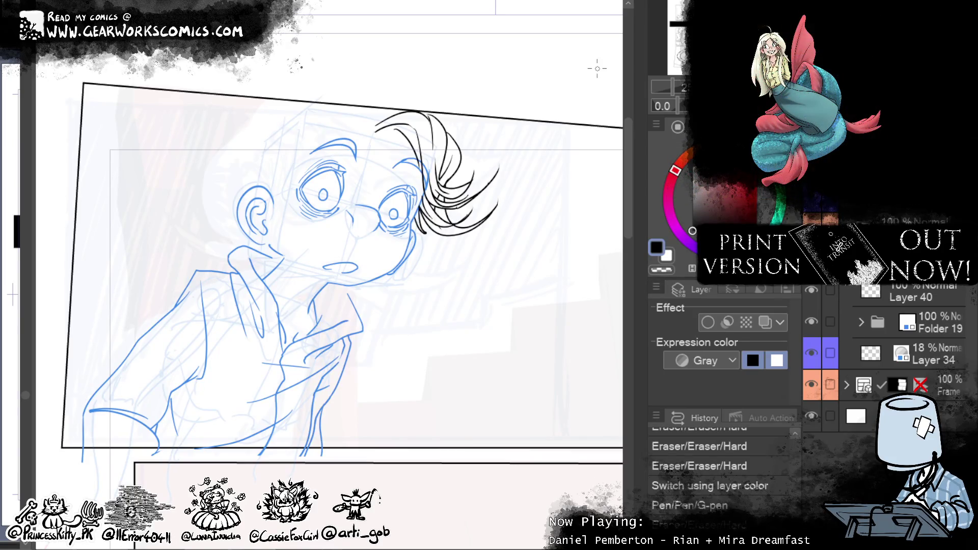
{"action": "key", "text": "ctrl+z"}
{"action": "key", "text": "ctrl+z"}
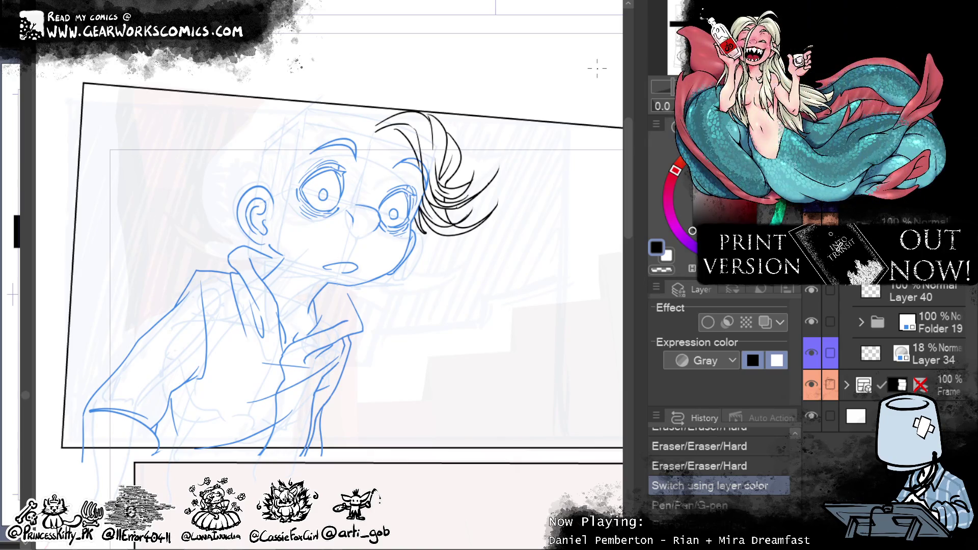
{"action": "left_click_drag", "start_coordinate": [515, 278], "coordinate": [544, 330]}
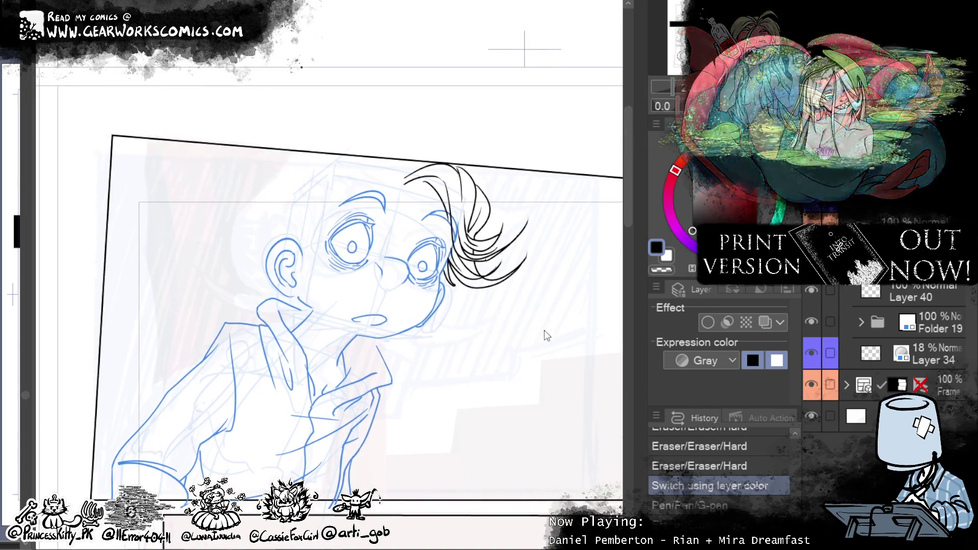
Step: Restore the undone edits on Layer 40 and push the hair strands into a sweeping shape with Liquify
{"action": "key", "text": "ctrl+y"}
{"action": "key", "text": "ctrl+y"}
{"action": "key", "text": "ctrl+y"}
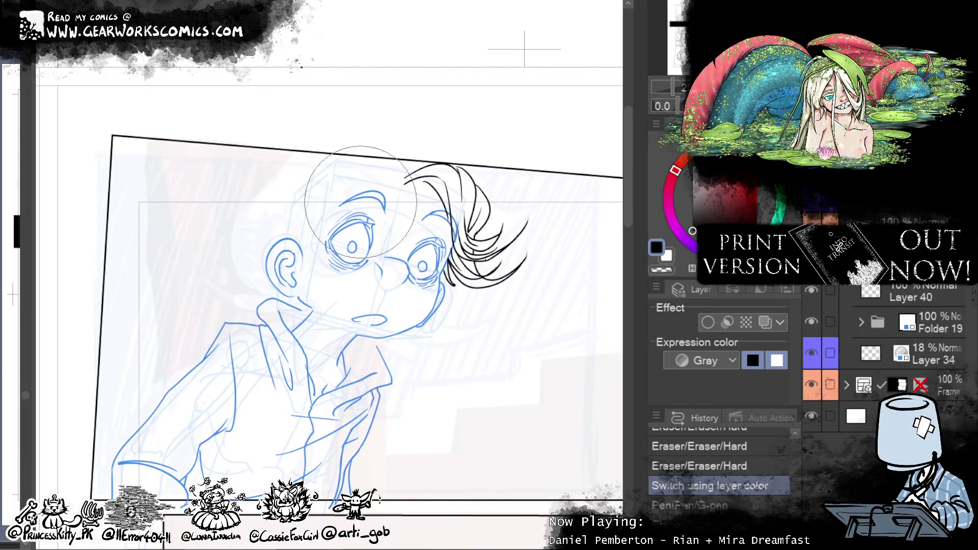
{"action": "left_click", "coordinate": [926, 290]}
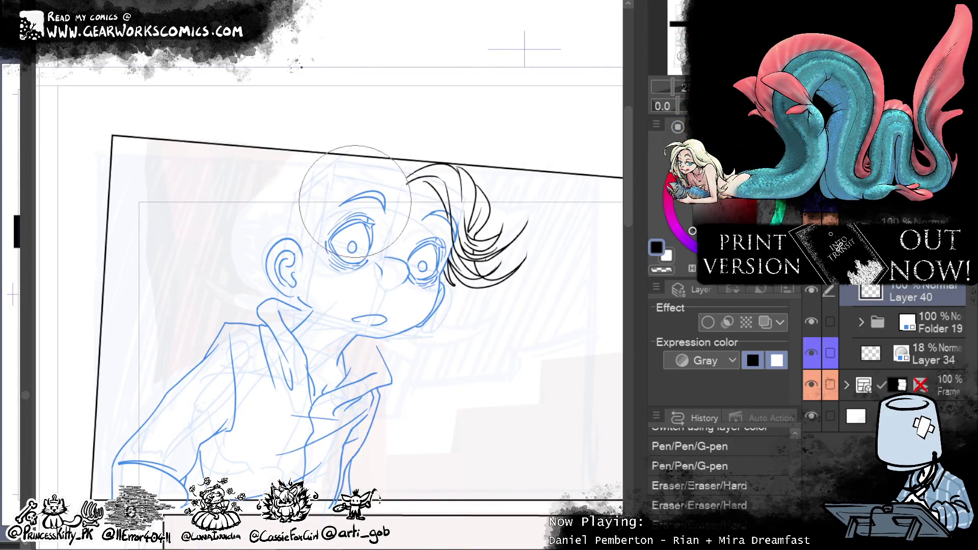
{"action": "key", "text": "ctrl+y"}
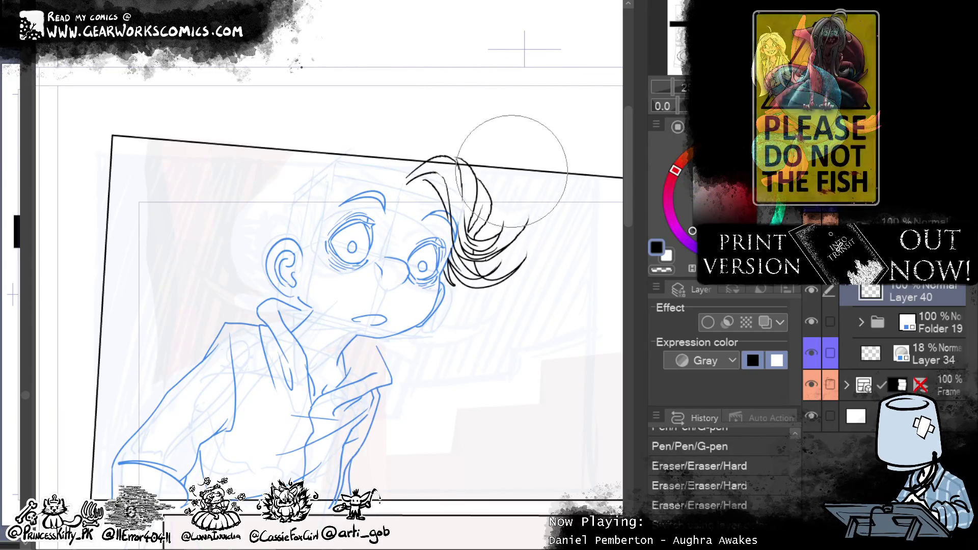
{"action": "key", "text": "ctrl+y"}
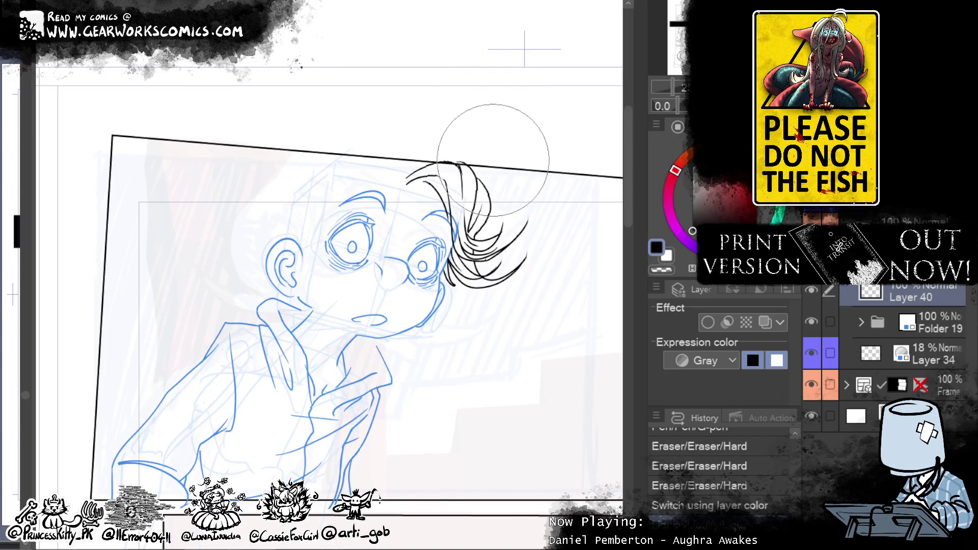
{"action": "key", "text": "ctrl+z"}
{"action": "key", "text": "ctrl+y"}
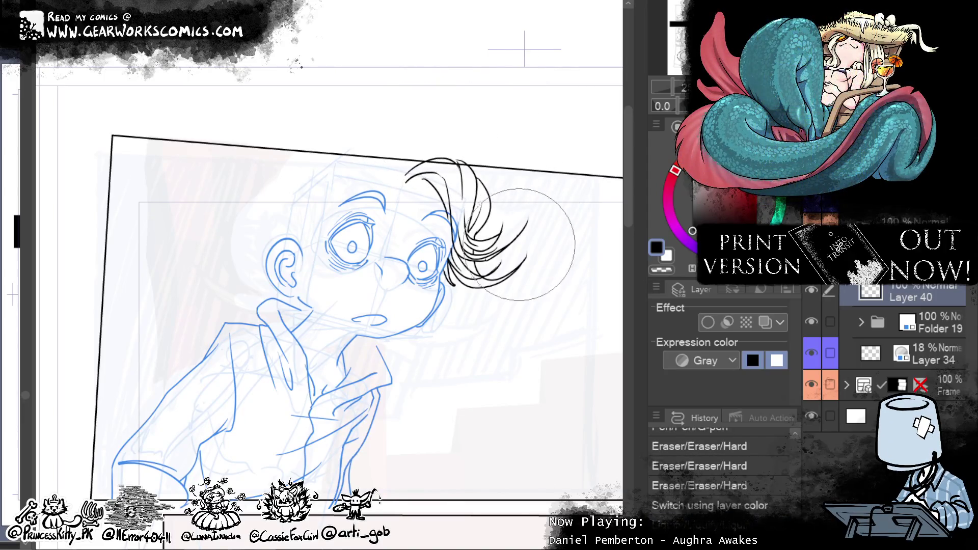
{"action": "key", "text": "ctrl+y"}
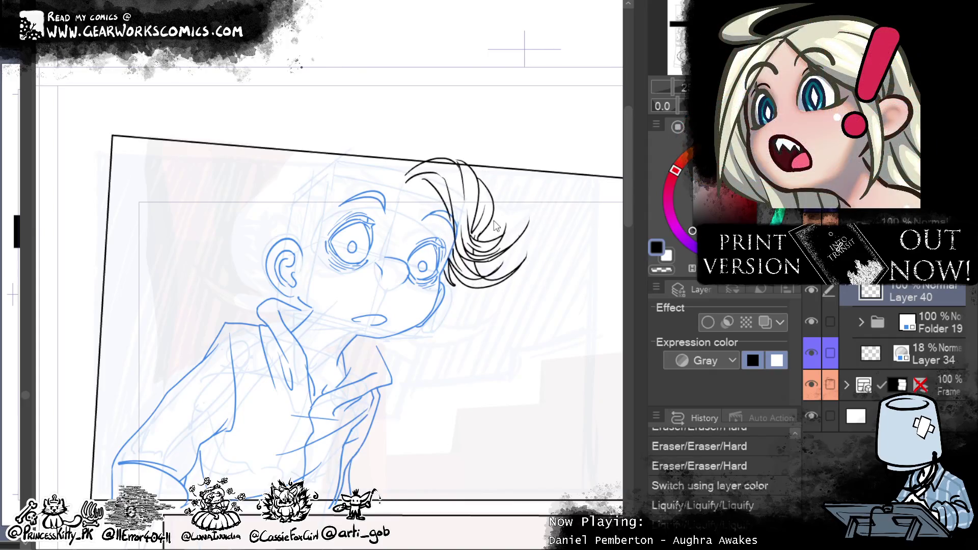
{"action": "left_click_drag", "start_coordinate": [478, 232], "coordinate": [461, 253]}
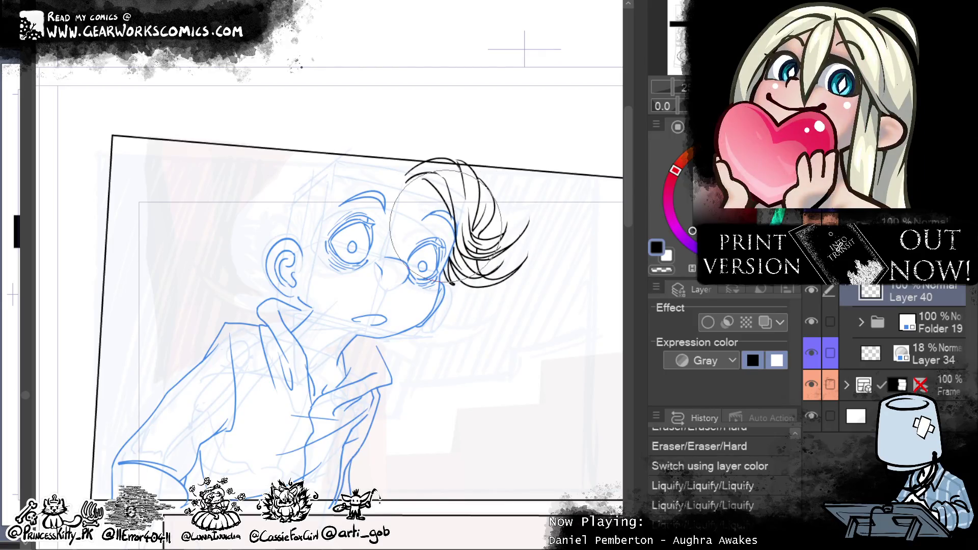
{"action": "scroll", "coordinate": [489, 433], "scroll_direction": "up", "scroll_amount": 2}
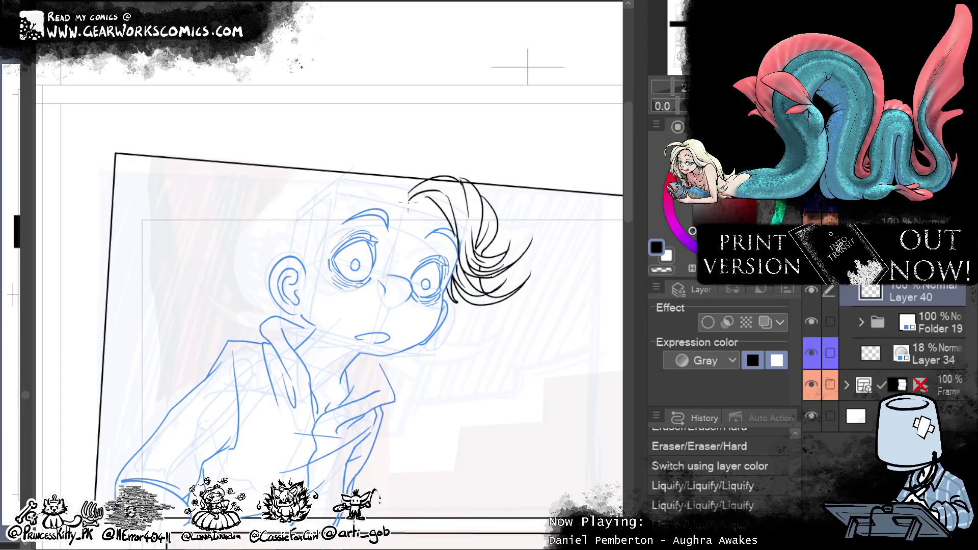
Step: Ink the long hairline curve down the boy's forehead, redrawing and restoring strokes
{"action": "left_click_drag", "start_coordinate": [408, 191], "coordinate": [298, 237]}
{"action": "left_click_drag", "start_coordinate": [398, 184], "coordinate": [305, 257]}
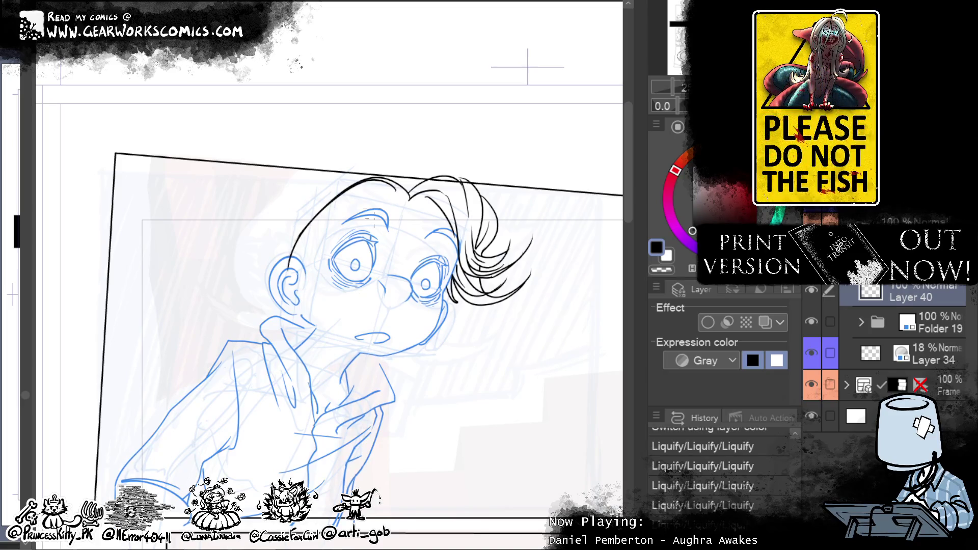
{"action": "key", "text": "ctrl+z"}
{"action": "mouse_move", "coordinate": [388, 181]}
{"action": "left_mouse_down"}
{"action": "mouse_move", "coordinate": [361, 192]}
{"action": "mouse_move", "coordinate": [299, 250]}
{"action": "left_mouse_up"}
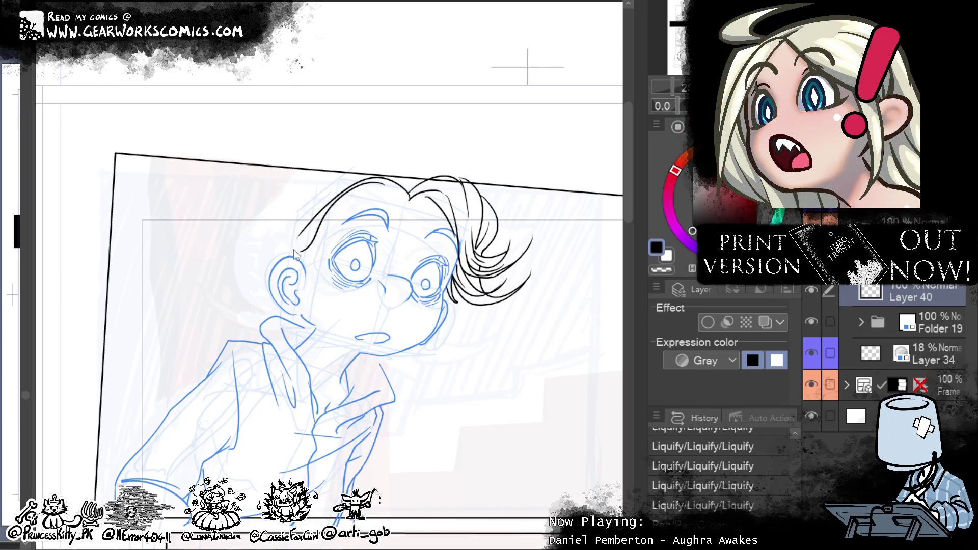
{"action": "left_click_drag", "start_coordinate": [315, 230], "coordinate": [294, 254]}
{"action": "key", "text": "ctrl+z"}
{"action": "key", "text": "ctrl+z"}
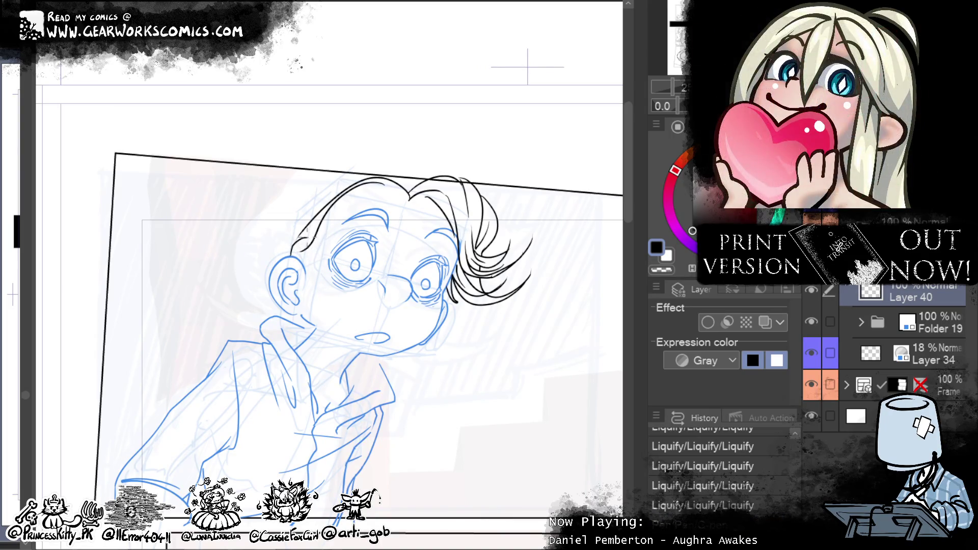
{"action": "key", "text": "ctrl+y"}
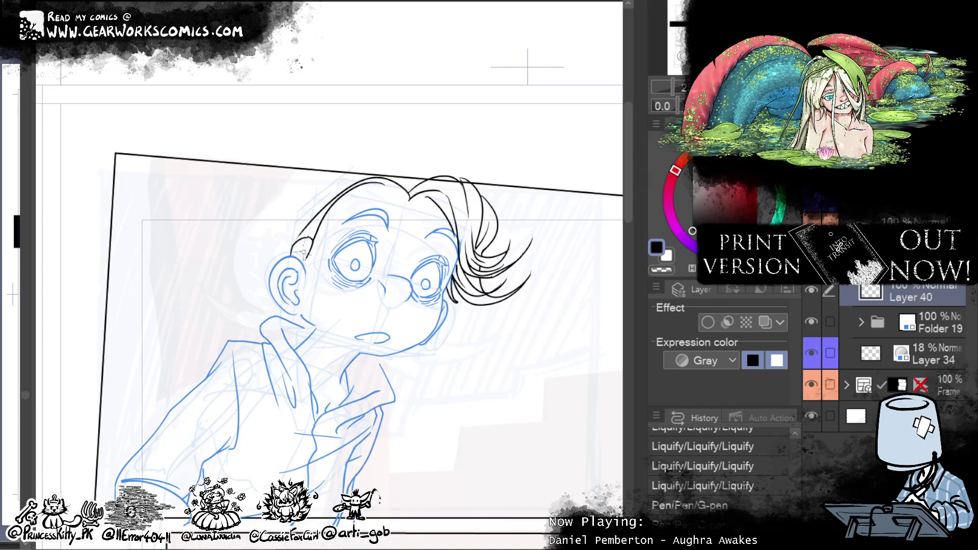
{"action": "key", "text": "ctrl+y"}
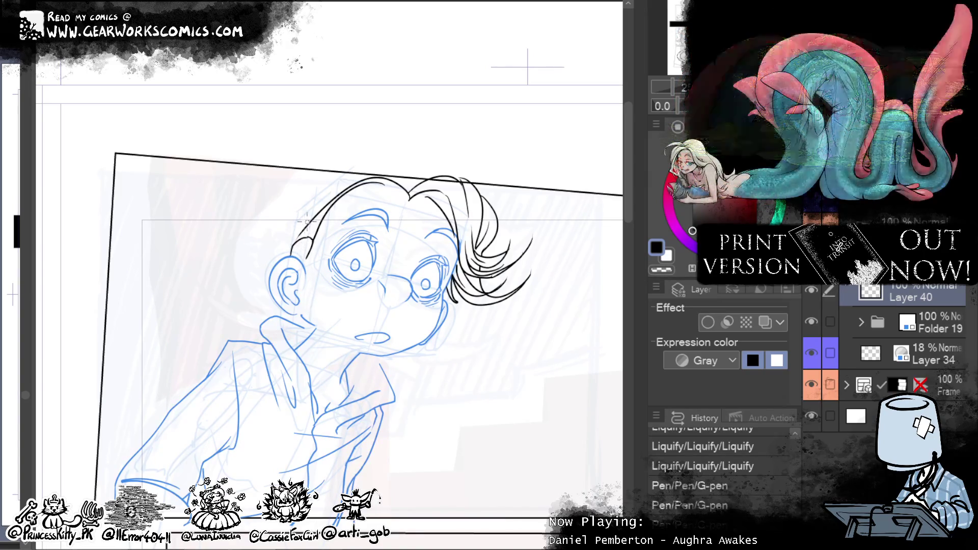
{"action": "key", "text": "ctrl+y"}
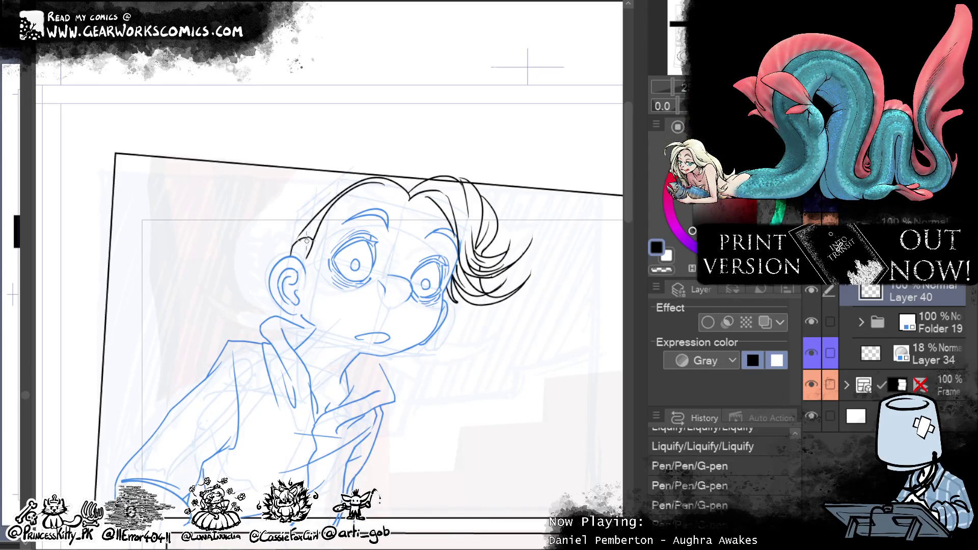
{"action": "key", "text": "ctrl+y"}
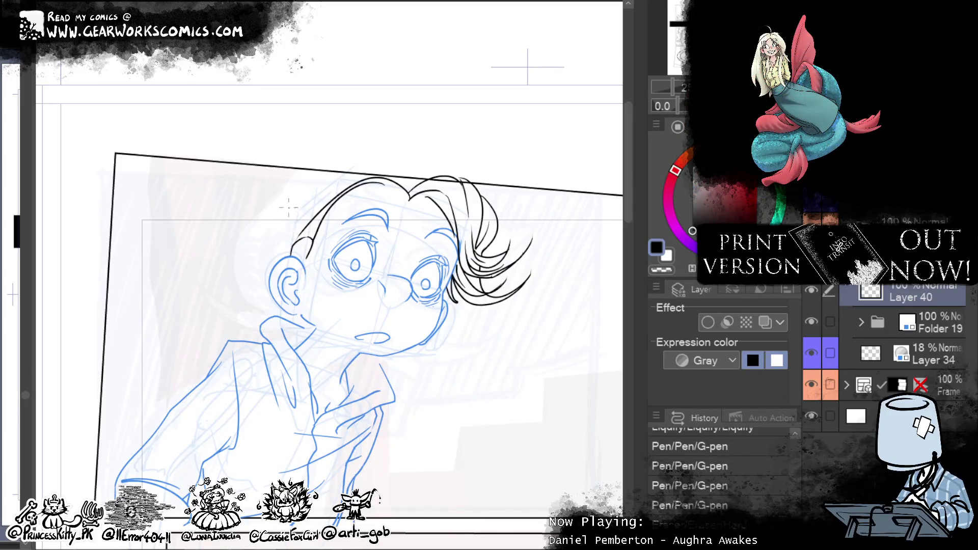
{"action": "key", "text": "ctrl+y"}
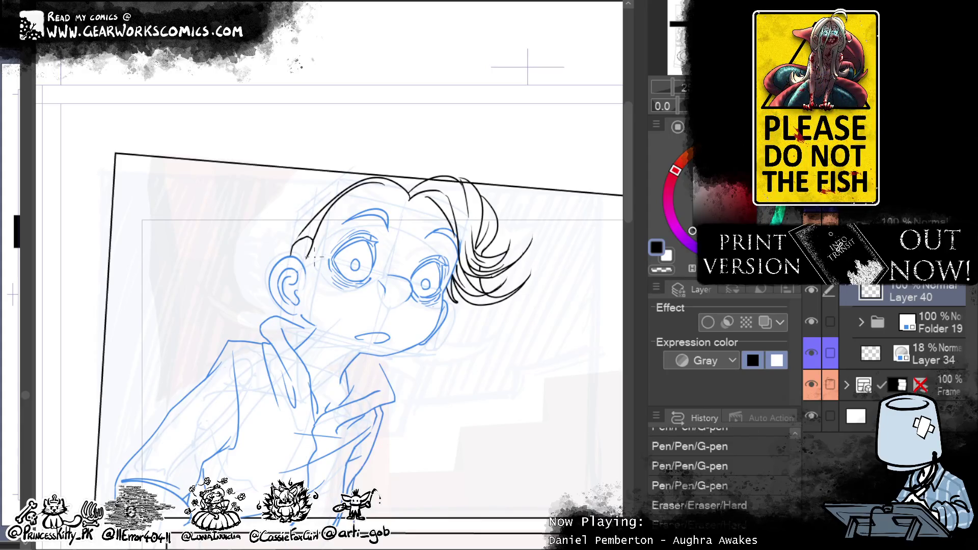
Step: Erase stray lines around the ear with the Hard eraser
{"action": "left_click", "coordinate": [304, 253]}
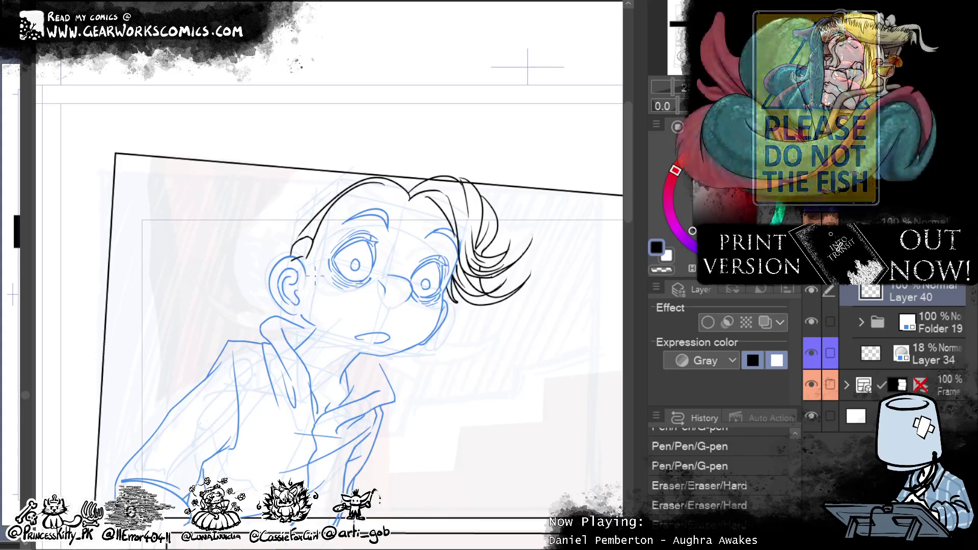
{"action": "left_click_drag", "start_coordinate": [291, 261], "coordinate": [298, 267]}
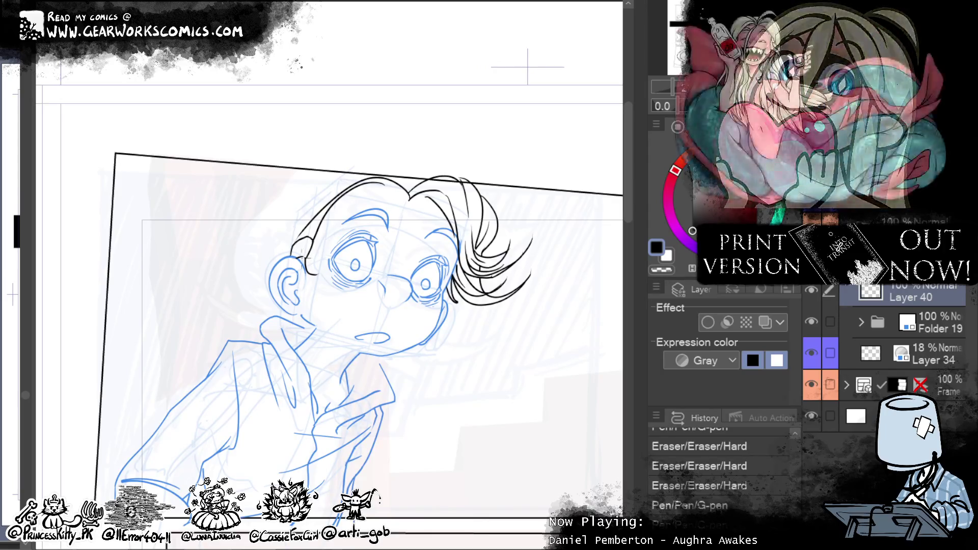
{"action": "left_click_drag", "start_coordinate": [306, 260], "coordinate": [313, 272]}
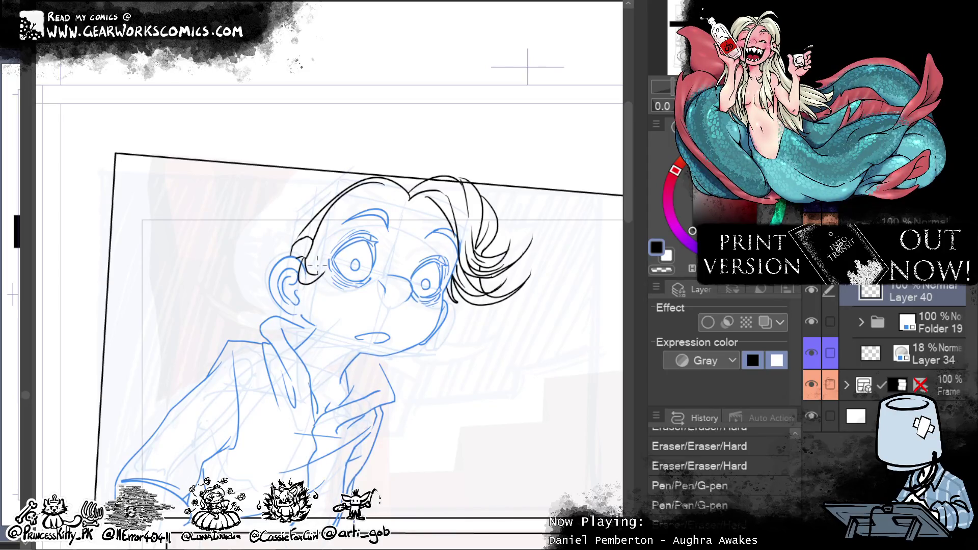
{"action": "left_click_drag", "start_coordinate": [312, 264], "coordinate": [321, 272]}
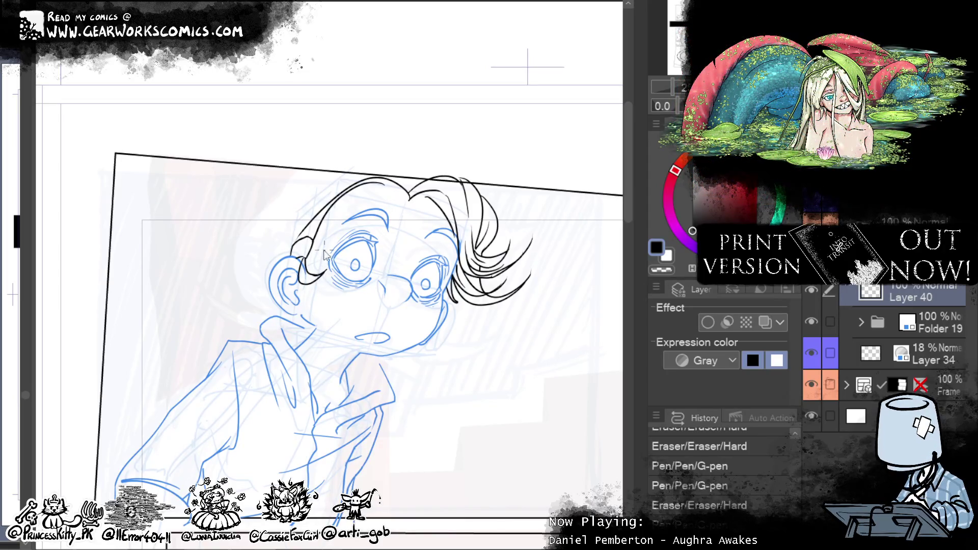
{"action": "key", "text": "ctrl+z"}
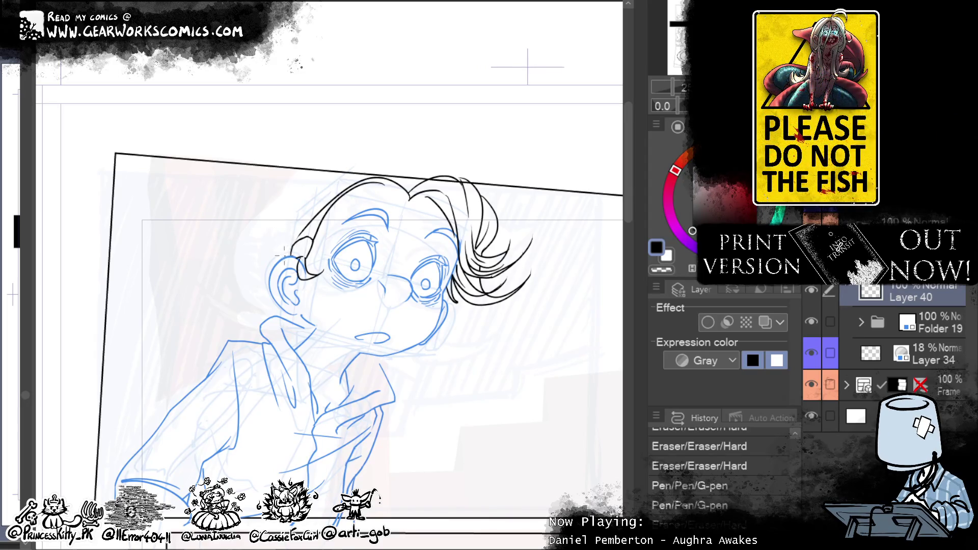
Step: Ink arcs and curls over the top-left of the boy's head, retrying strokes as needed
{"action": "left_click_drag", "start_coordinate": [280, 252], "coordinate": [351, 168]}
{"action": "key", "text": "ctrl+z"}
{"action": "left_click_drag", "start_coordinate": [281, 249], "coordinate": [373, 164]}
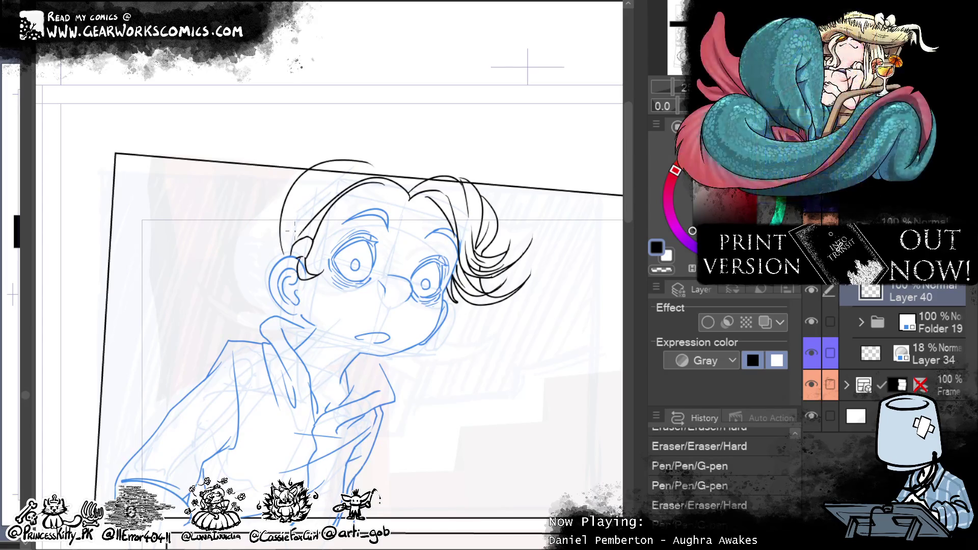
{"action": "left_click_drag", "start_coordinate": [293, 229], "coordinate": [387, 171]}
{"action": "key", "text": "ctrl+z"}
{"action": "mouse_move", "coordinate": [288, 257]}
{"action": "left_mouse_down"}
{"action": "mouse_move", "coordinate": [300, 191]}
{"action": "mouse_move", "coordinate": [289, 263]}
{"action": "left_mouse_up"}
{"action": "key", "text": "ctrl+z"}
{"action": "key", "text": "ctrl+z"}
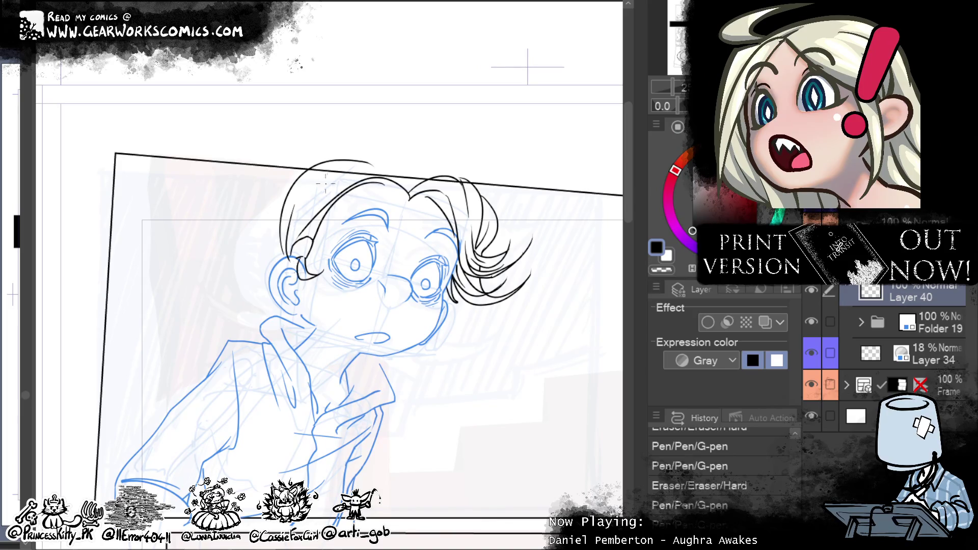
{"action": "left_click_drag", "start_coordinate": [327, 181], "coordinate": [336, 189]}
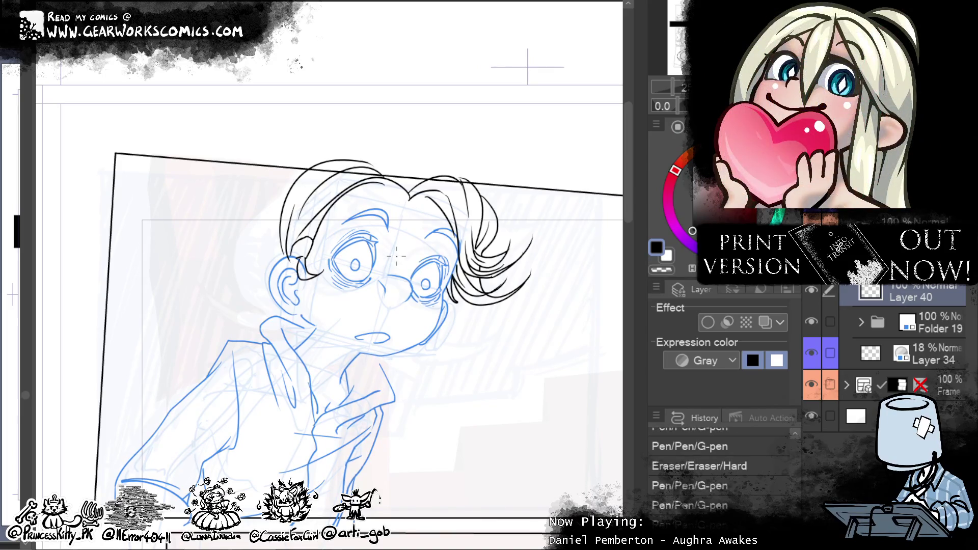
{"action": "key", "text": "ctrl+z"}
{"action": "left_click_drag", "start_coordinate": [300, 214], "coordinate": [402, 175]}
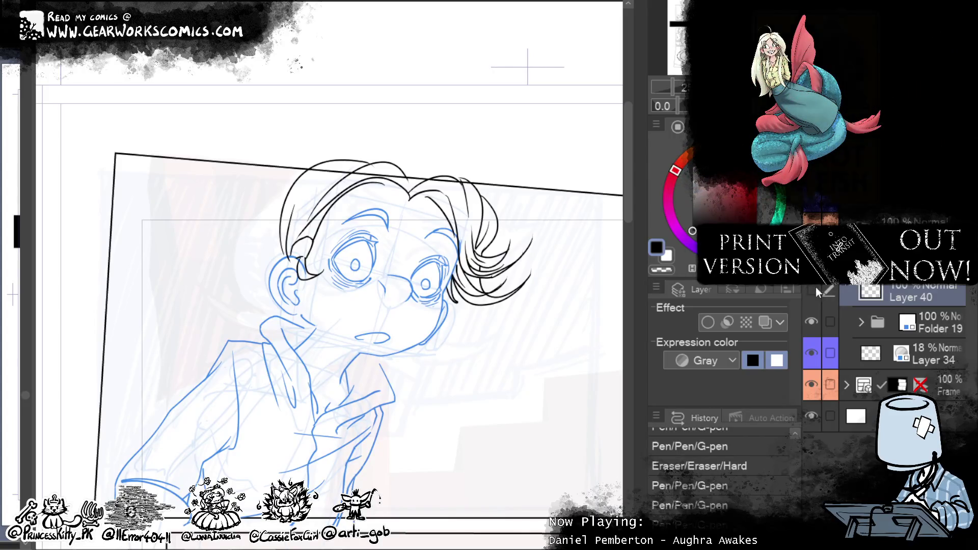
{"action": "left_click_drag", "start_coordinate": [341, 162], "coordinate": [288, 193]}
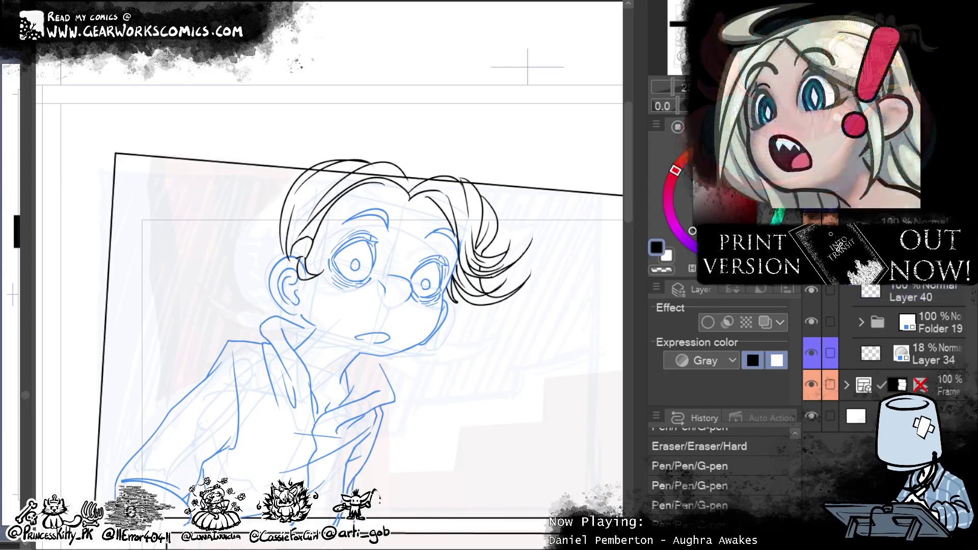
Step: Ink strands down the left edge of the hair toward the ear, erasing a stray mark
{"action": "scroll", "coordinate": [886, 351], "scroll_direction": "down", "scroll_amount": 1}
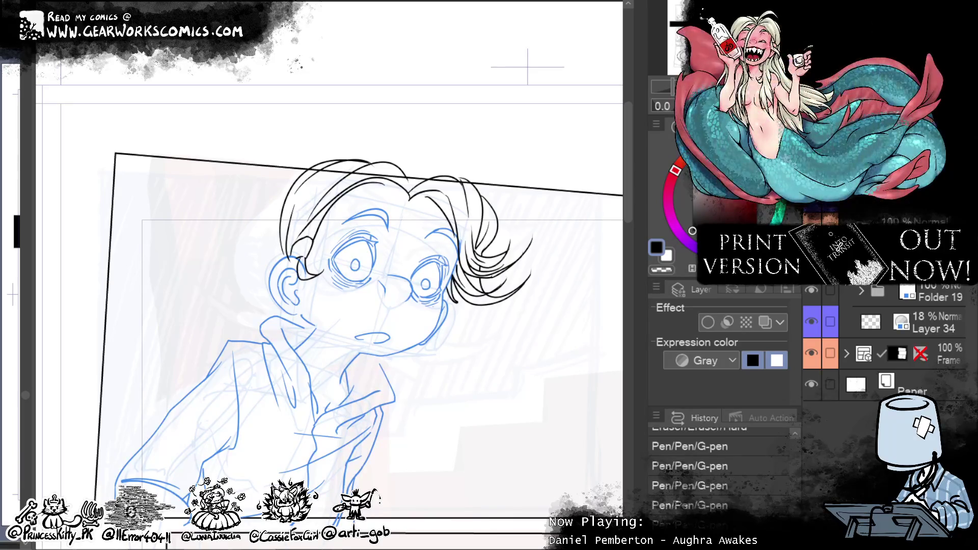
{"action": "left_click_drag", "start_coordinate": [316, 164], "coordinate": [250, 250]}
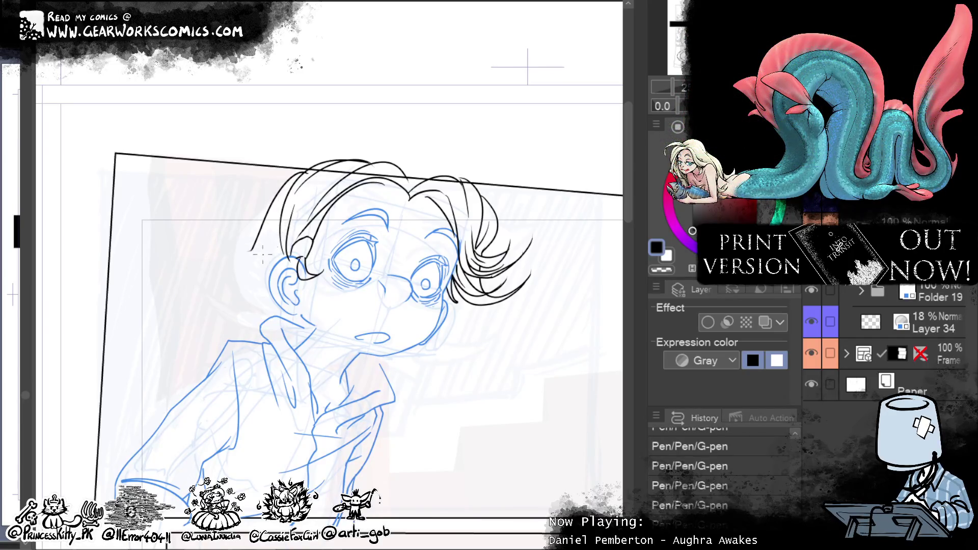
{"action": "left_click_drag", "start_coordinate": [254, 251], "coordinate": [232, 254]}
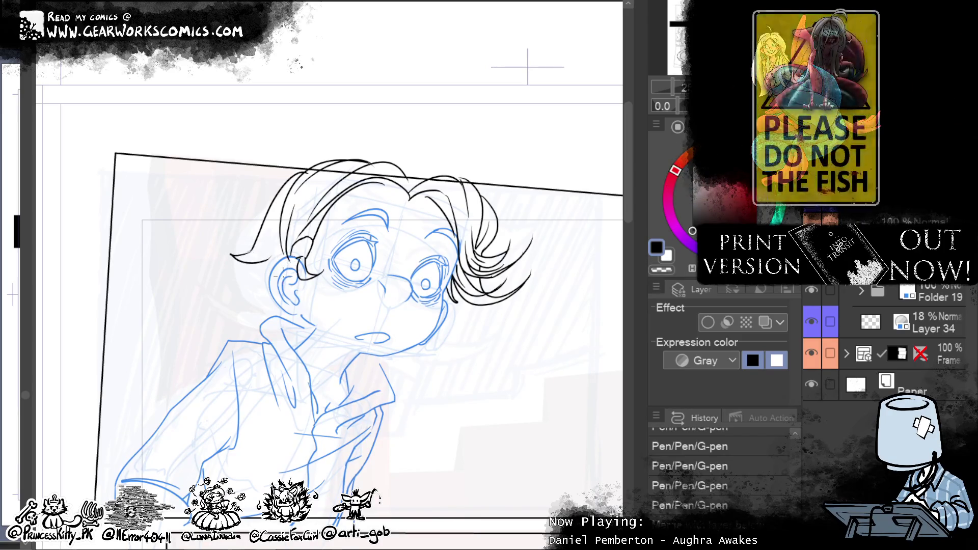
{"action": "key", "text": "ctrl+z"}
{"action": "left_click_drag", "start_coordinate": [278, 210], "coordinate": [263, 292]}
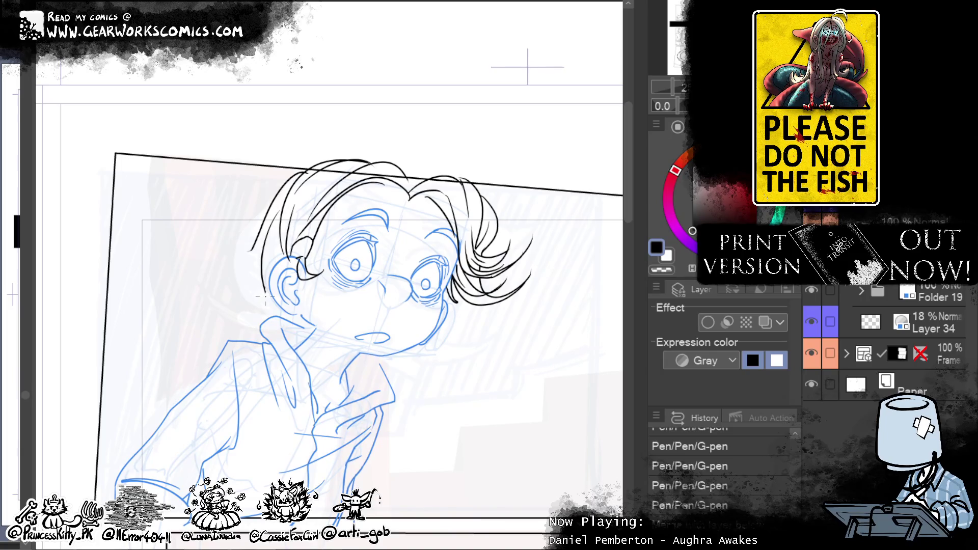
{"action": "key", "text": "ctrl+z"}
{"action": "left_click_drag", "start_coordinate": [278, 211], "coordinate": [254, 293]}
{"action": "key", "text": "ctrl+z"}
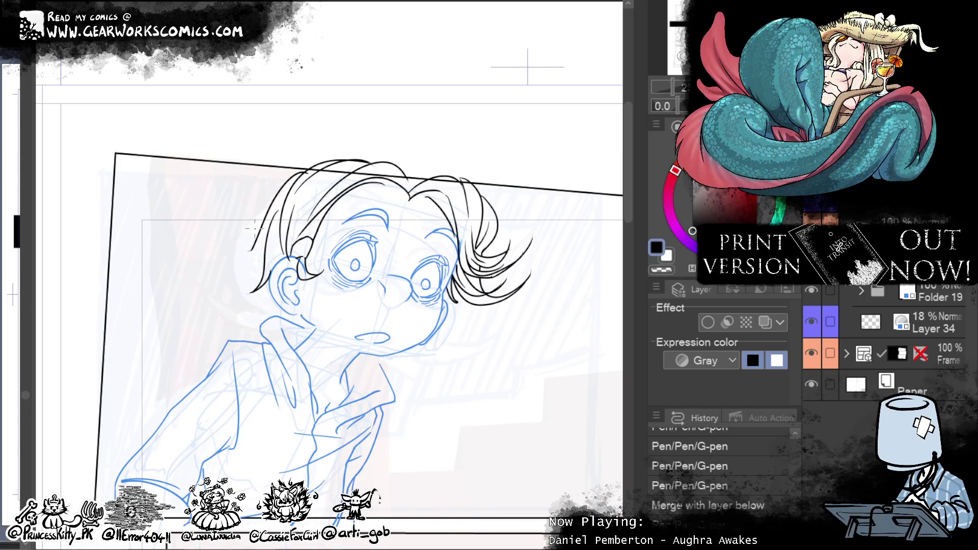
{"action": "left_click_drag", "start_coordinate": [266, 253], "coordinate": [243, 271]}
{"action": "left_click_drag", "start_coordinate": [257, 231], "coordinate": [255, 252]}
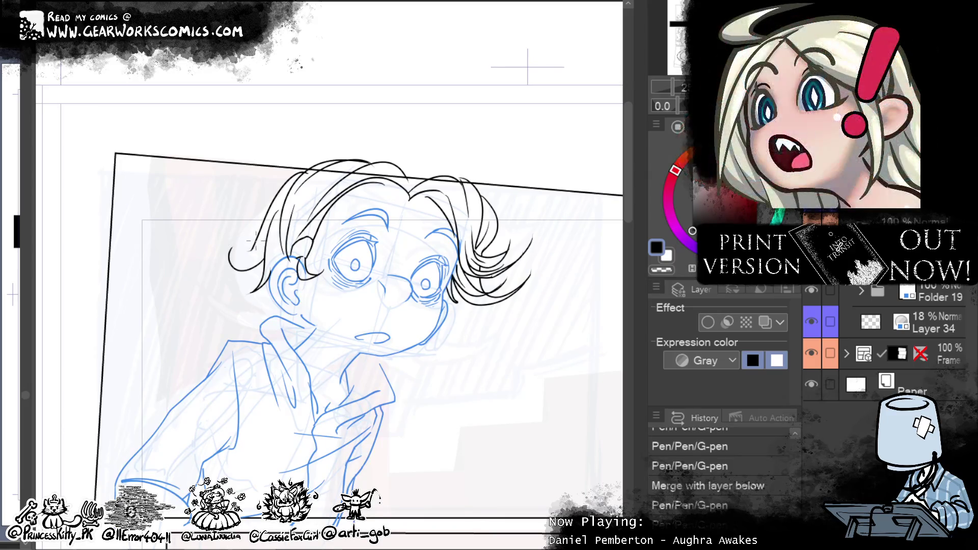
{"action": "key", "text": "ctrl+z"}
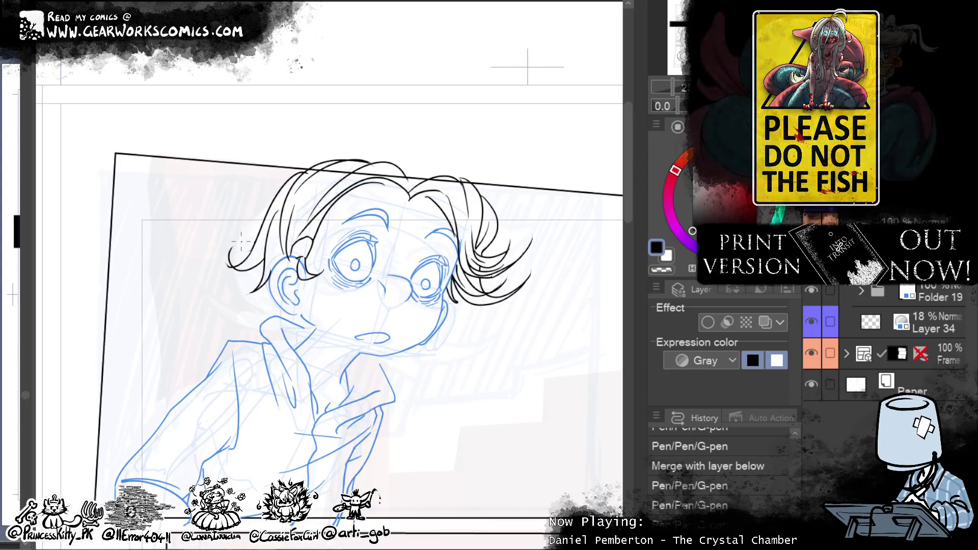
{"action": "left_click_drag", "start_coordinate": [228, 266], "coordinate": [232, 257]}
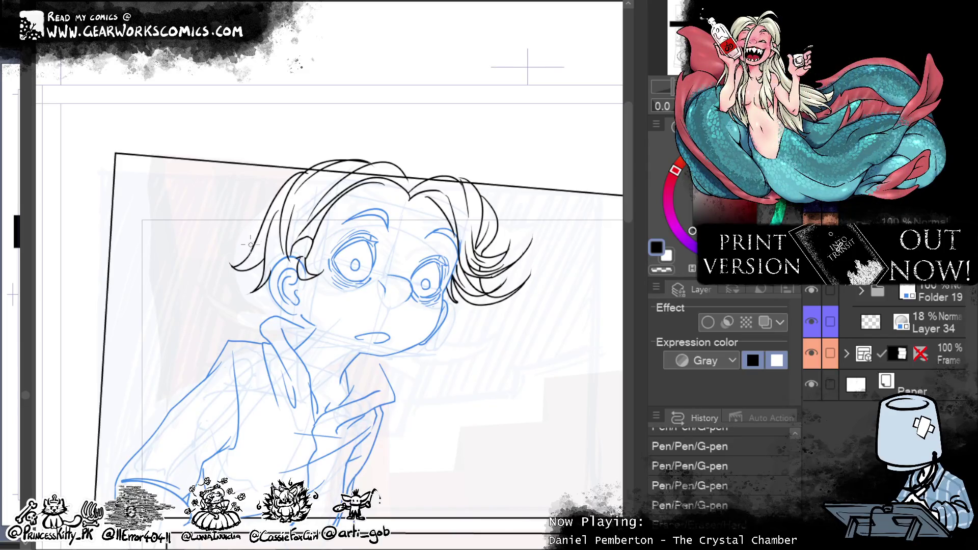
{"action": "left_click", "coordinate": [254, 180]}
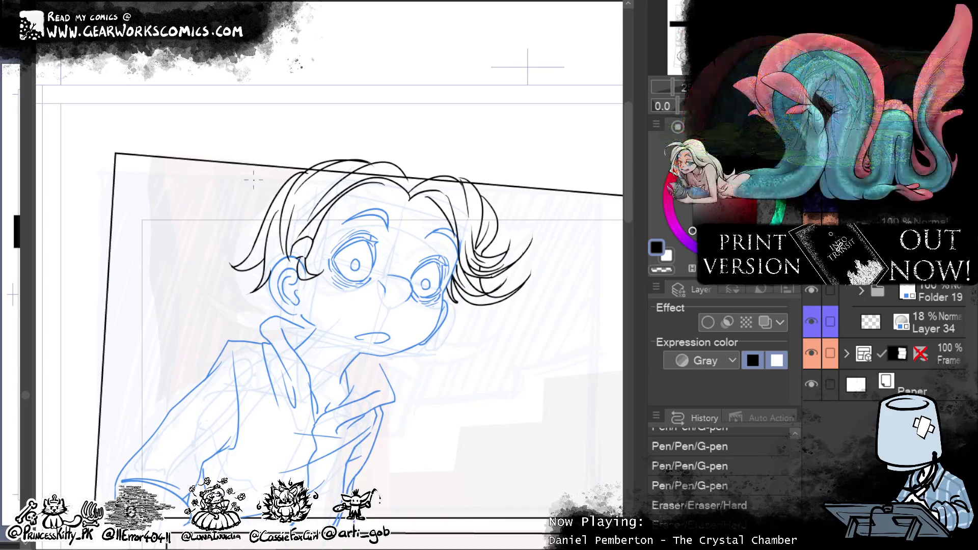
Step: Ink a short curve below the right cheek along the chin
{"action": "left_click_drag", "start_coordinate": [454, 308], "coordinate": [467, 332]}
{"action": "key", "text": "ctrl+z"}
{"action": "mouse_move", "coordinate": [461, 294]}
{"action": "left_mouse_down"}
{"action": "mouse_move", "coordinate": [468, 324]}
{"action": "mouse_move", "coordinate": [447, 327]}
{"action": "left_mouse_up"}
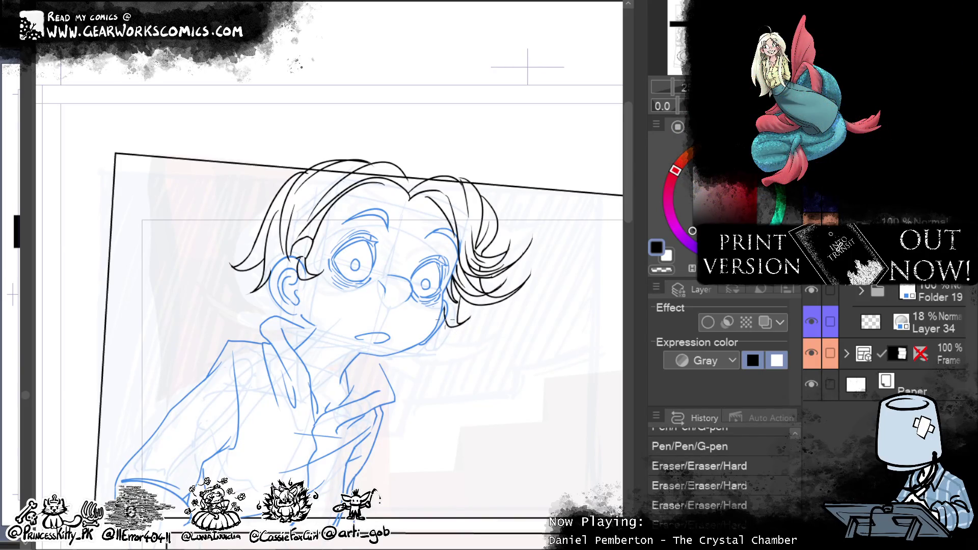
{"action": "key", "text": "ctrl+z"}
{"action": "left_click_drag", "start_coordinate": [432, 312], "coordinate": [459, 336]}
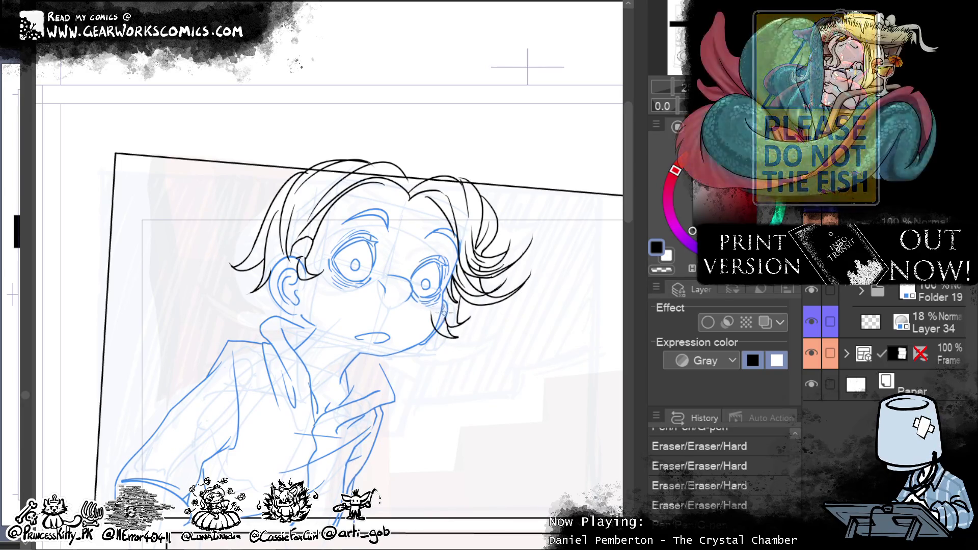
{"action": "left_click_drag", "start_coordinate": [431, 313], "coordinate": [433, 327]}
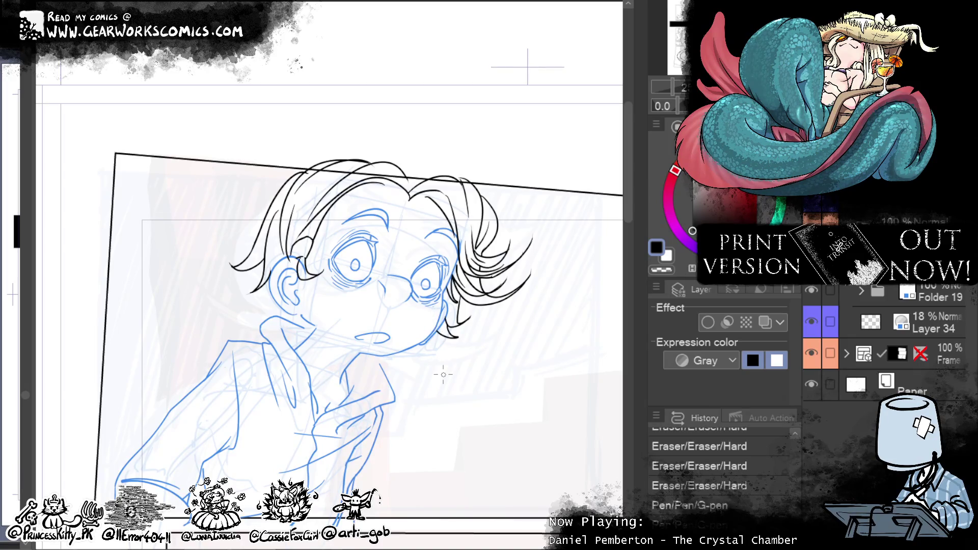
Step: Add a curling strand hanging from the hair
{"action": "mouse_move", "coordinate": [254, 270]}
{"action": "left_mouse_down"}
{"action": "mouse_move", "coordinate": [247, 301]}
{"action": "mouse_move", "coordinate": [232, 306]}
{"action": "left_mouse_up"}
{"action": "mouse_move", "coordinate": [250, 269]}
{"action": "left_mouse_down"}
{"action": "mouse_move", "coordinate": [209, 288]}
{"action": "mouse_move", "coordinate": [206, 266]}
{"action": "mouse_move", "coordinate": [232, 313]}
{"action": "left_mouse_up"}
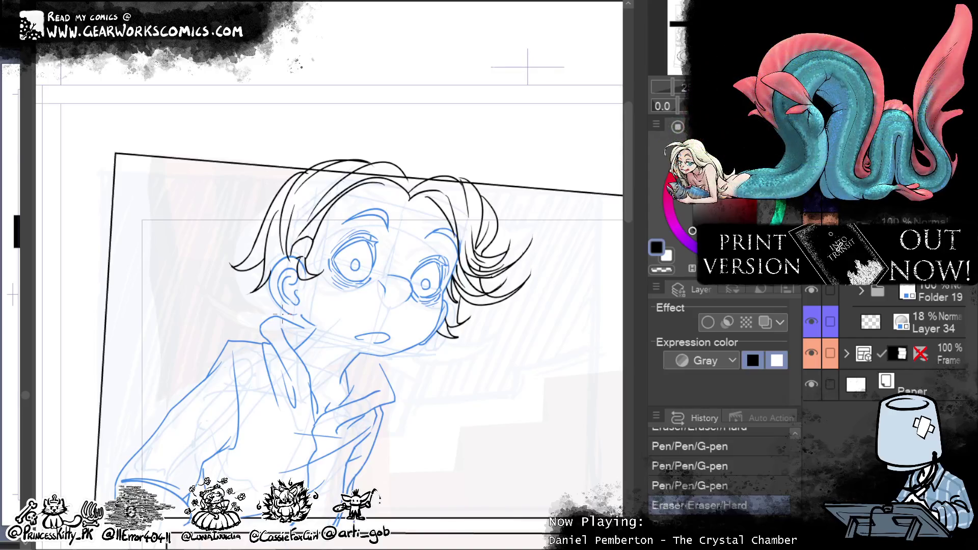
{"action": "scroll", "coordinate": [720, 474], "scroll_direction": "up", "scroll_amount": 1}
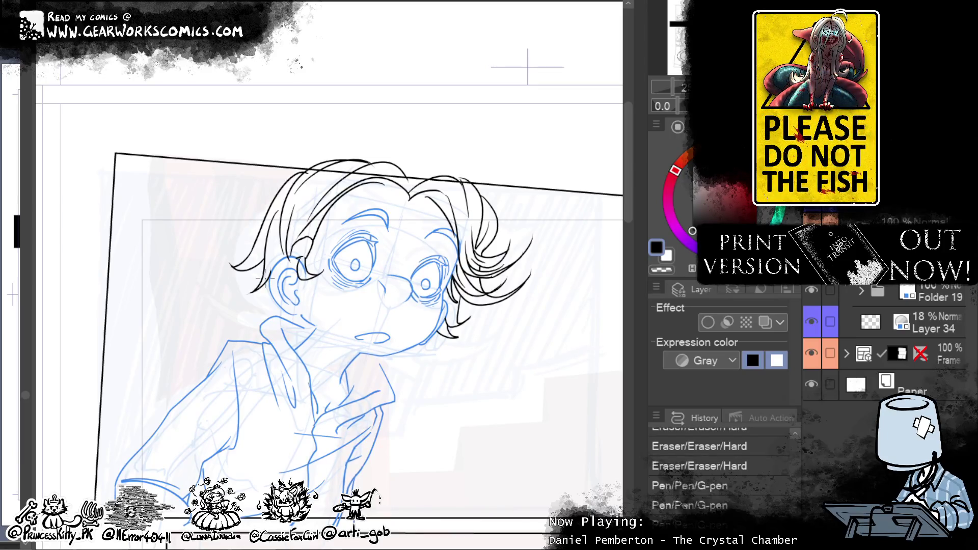
Step: Ink the long hair strands hanging down the left of the boy's face, redrawing until they sit right
{"action": "scroll", "coordinate": [874, 288], "scroll_direction": "up", "scroll_amount": 1}
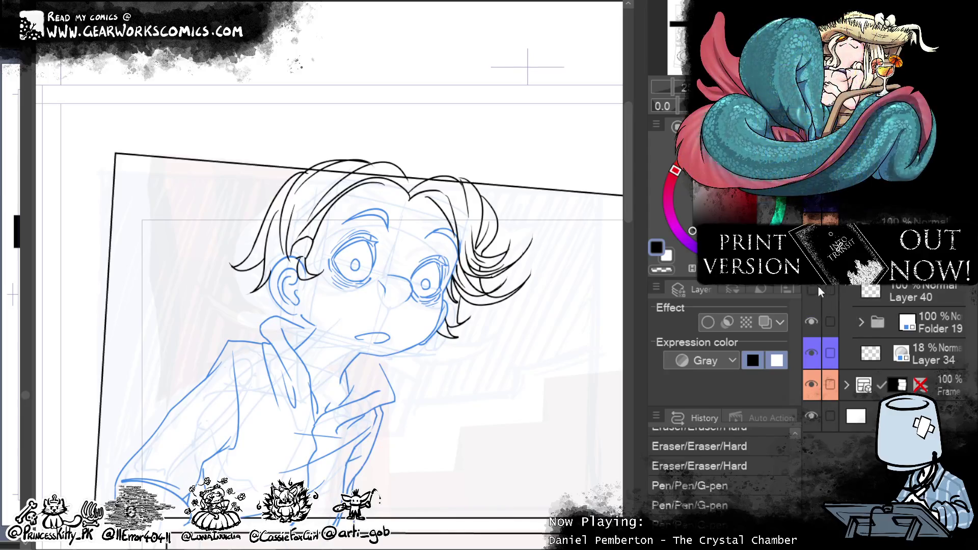
{"action": "left_click_drag", "start_coordinate": [252, 288], "coordinate": [226, 313]}
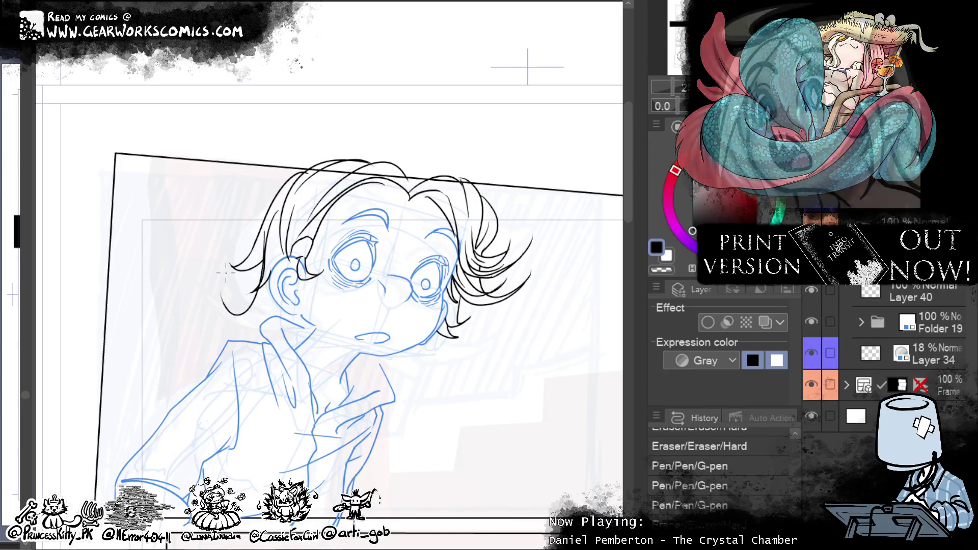
{"action": "key", "text": "ctrl+z"}
{"action": "mouse_move", "coordinate": [262, 317]}
{"action": "left_mouse_down"}
{"action": "mouse_move", "coordinate": [201, 329]}
{"action": "mouse_move", "coordinate": [182, 287]}
{"action": "mouse_move", "coordinate": [238, 346]}
{"action": "left_mouse_up"}
{"action": "key", "text": "ctrl+z"}
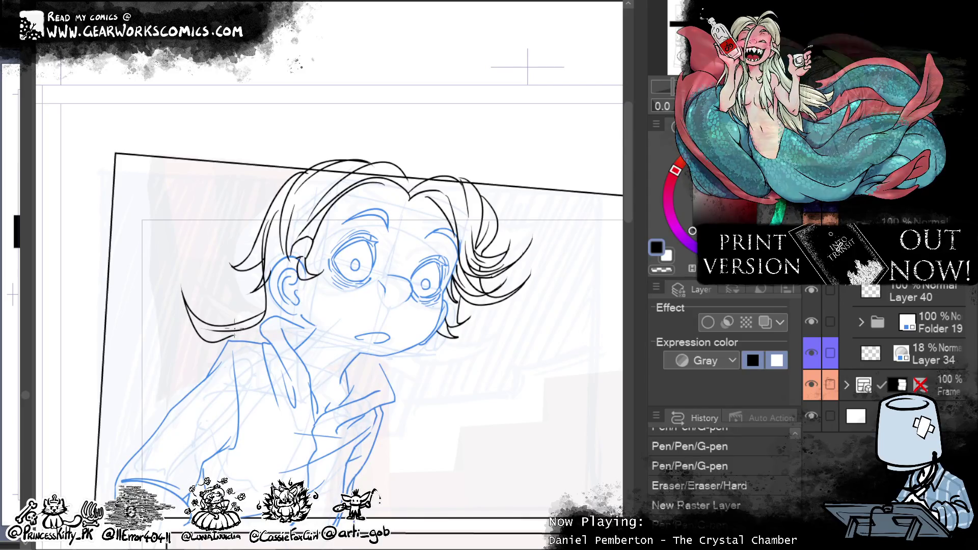
{"action": "left_click_drag", "start_coordinate": [268, 326], "coordinate": [184, 354]}
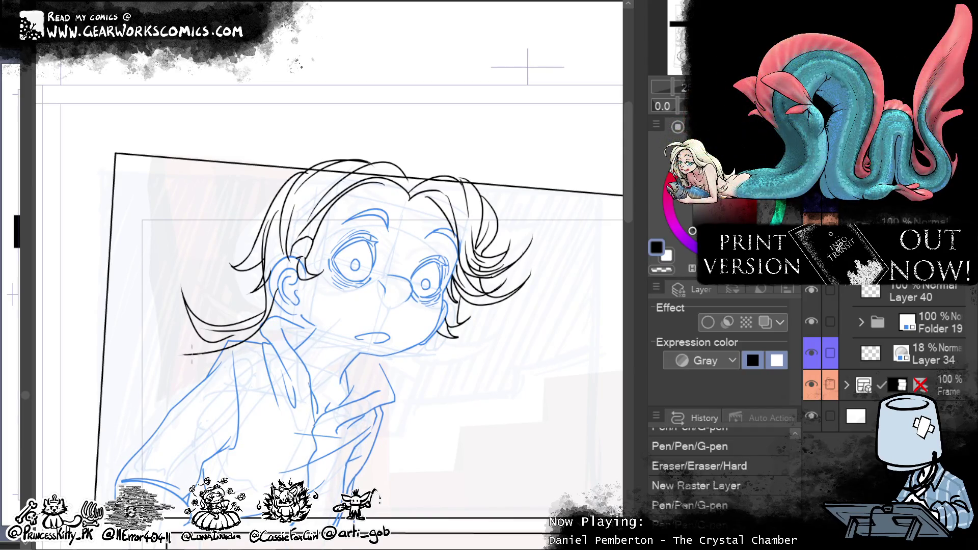
{"action": "key", "text": "ctrl+z"}
{"action": "mouse_move", "coordinate": [283, 313]}
{"action": "left_mouse_down"}
{"action": "mouse_move", "coordinate": [207, 356]}
{"action": "mouse_move", "coordinate": [177, 358]}
{"action": "left_mouse_up"}
{"action": "key", "text": "ctrl+z"}
{"action": "left_click_drag", "start_coordinate": [278, 300], "coordinate": [198, 357]}
{"action": "key", "text": "ctrl+z"}
{"action": "left_click_drag", "start_coordinate": [279, 295], "coordinate": [184, 356]}
{"action": "key", "text": "ctrl+z"}
{"action": "key", "text": "ctrl+z"}
{"action": "left_click_drag", "start_coordinate": [279, 291], "coordinate": [170, 354]}
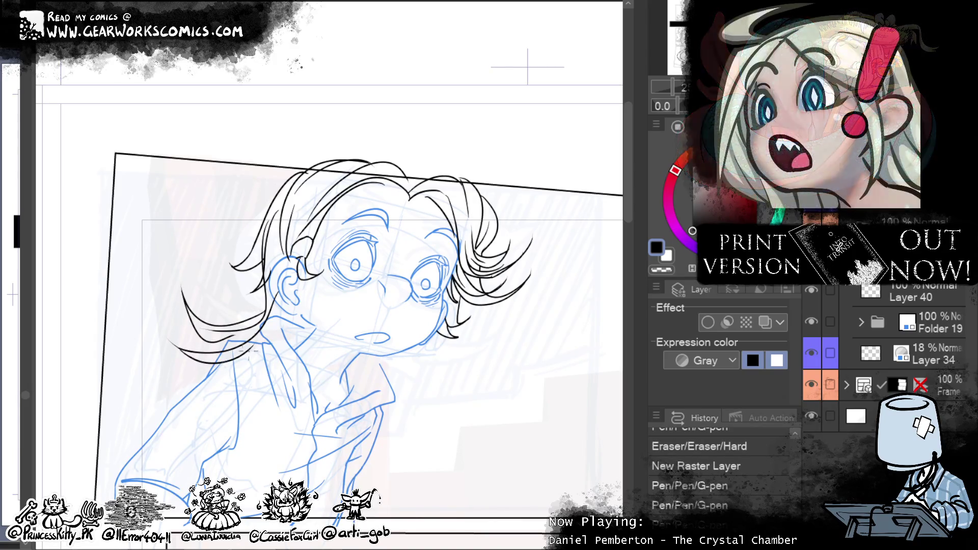
{"action": "left_click_drag", "start_coordinate": [278, 293], "coordinate": [173, 352]}
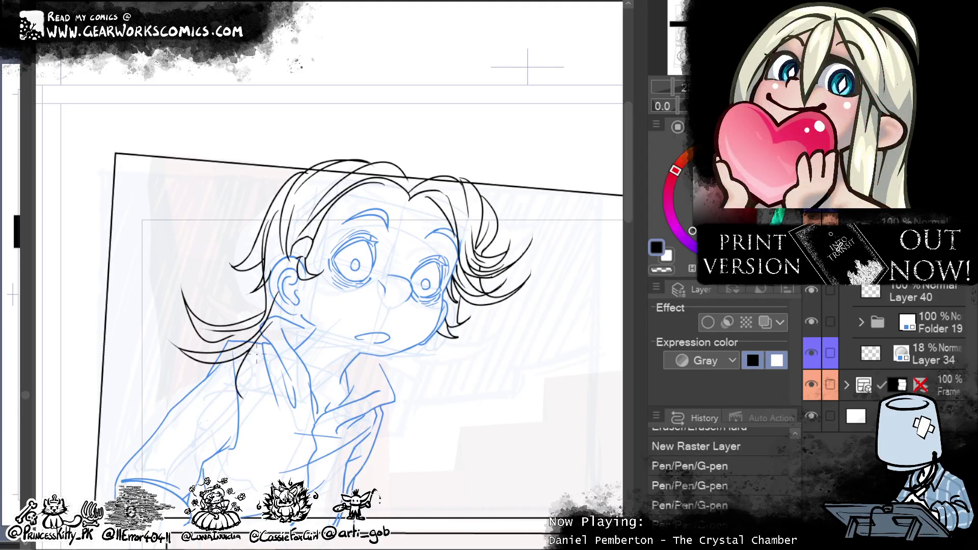
Step: Ink the first collar lines, with a short stroke at its bottom and a curve along it
{"action": "left_click_drag", "start_coordinate": [294, 330], "coordinate": [238, 397]}
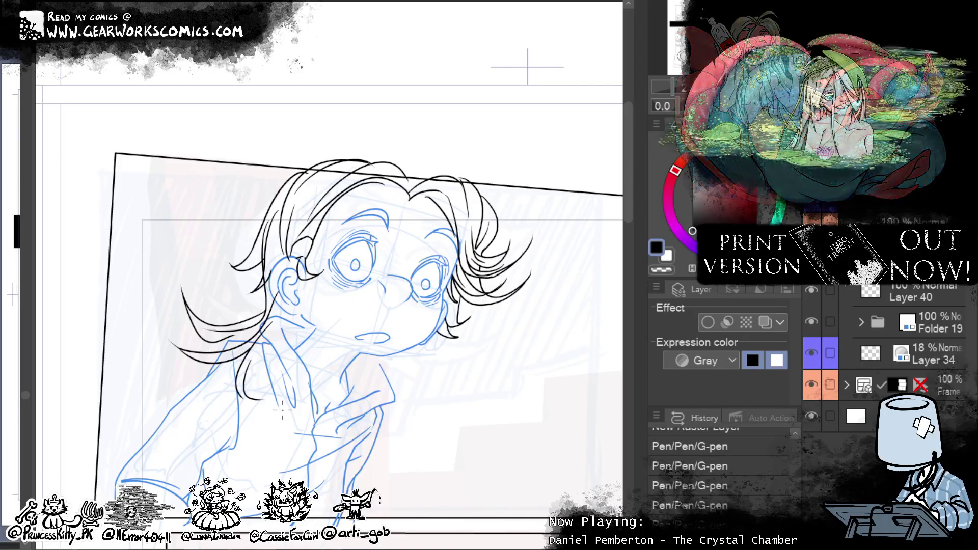
{"action": "left_click_drag", "start_coordinate": [245, 396], "coordinate": [258, 400]}
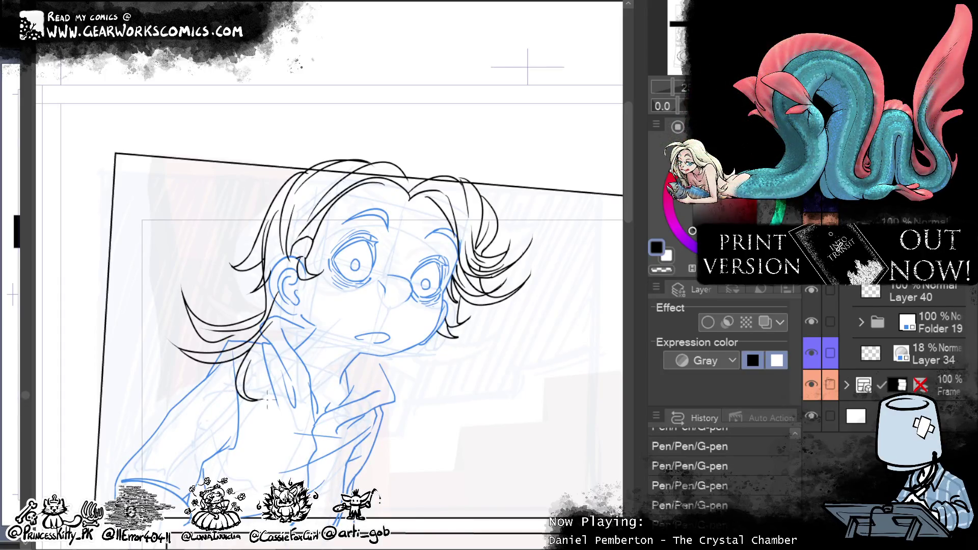
{"action": "left_click_drag", "start_coordinate": [292, 326], "coordinate": [246, 389]}
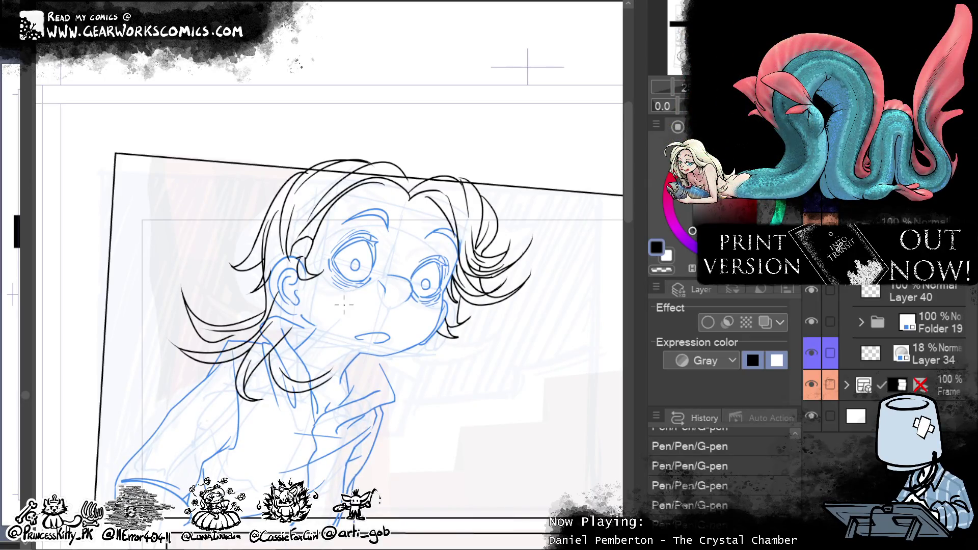
{"action": "left_click_drag", "start_coordinate": [283, 363], "coordinate": [341, 365]}
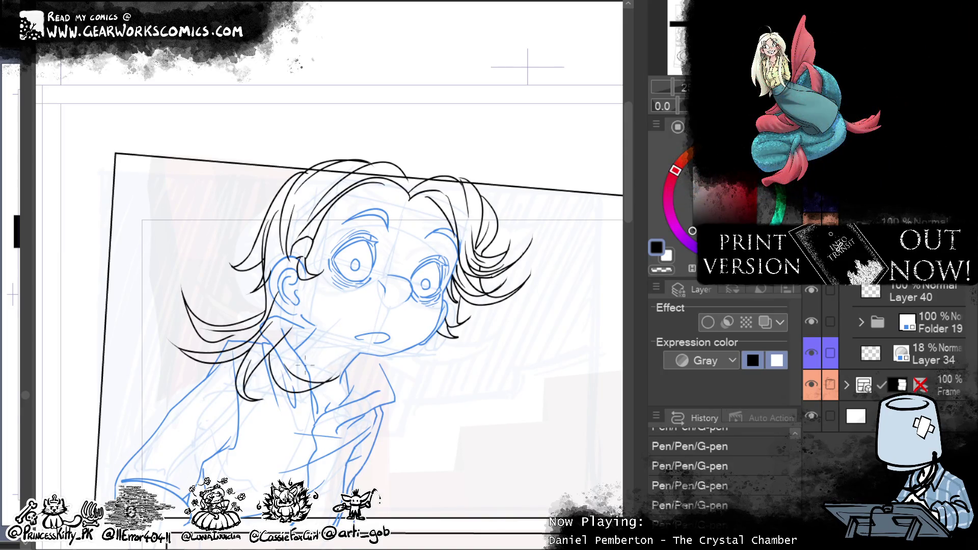
Step: Retry the collar curve, then undo the recent strokes near the shoulder
{"action": "key", "text": "ctrl+z"}
{"action": "left_click_drag", "start_coordinate": [277, 365], "coordinate": [340, 382]}
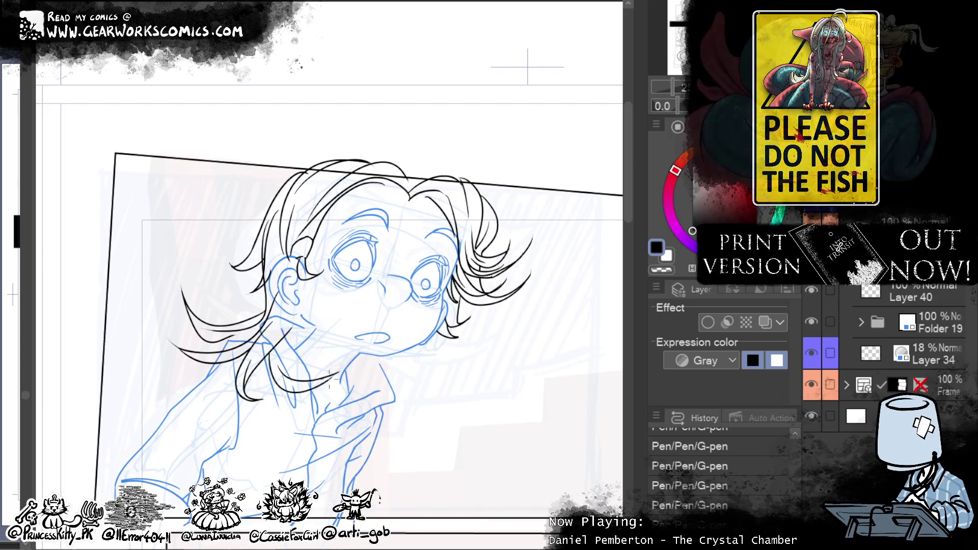
{"action": "key", "text": "ctrl+z"}
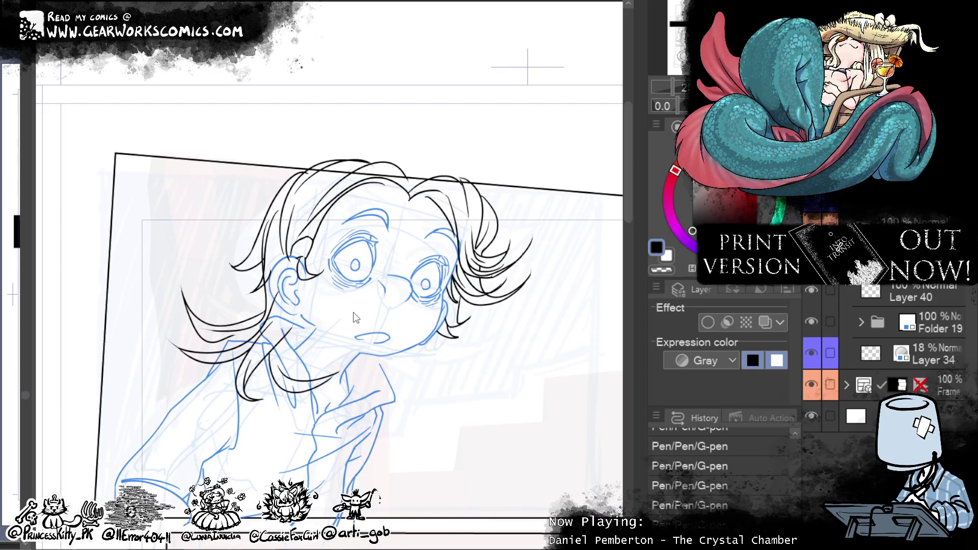
{"action": "left_click_drag", "start_coordinate": [289, 323], "coordinate": [305, 378]}
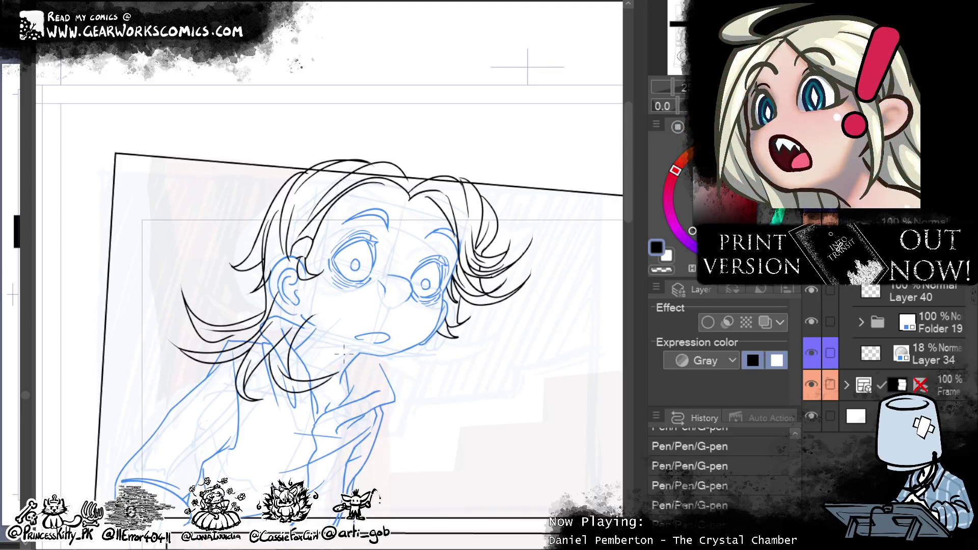
{"action": "key", "text": "ctrl+z"}
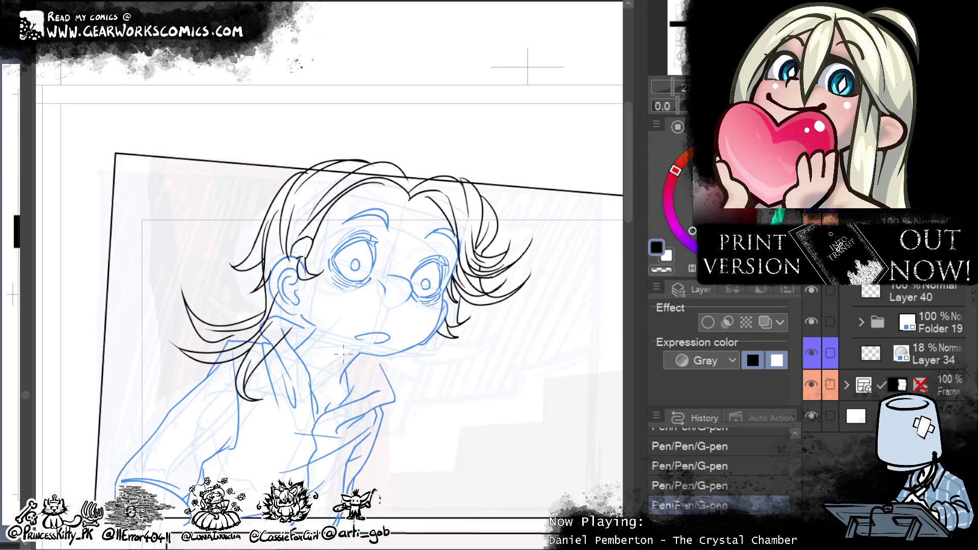
{"action": "key", "text": "ctrl+z"}
{"action": "key", "text": "ctrl+z"}
{"action": "key", "text": "ctrl+z"}
{"action": "key", "text": "ctrl+z"}
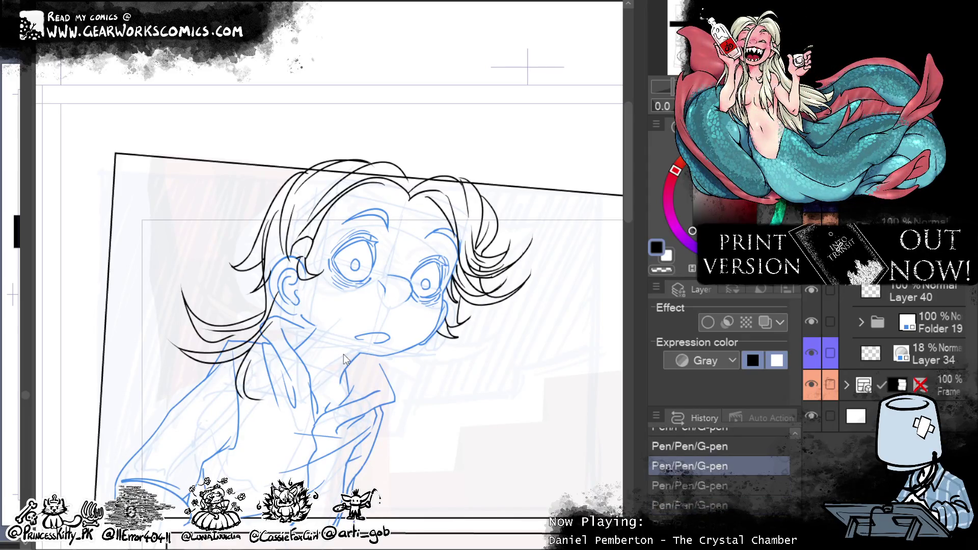
{"action": "key", "text": "ctrl+z"}
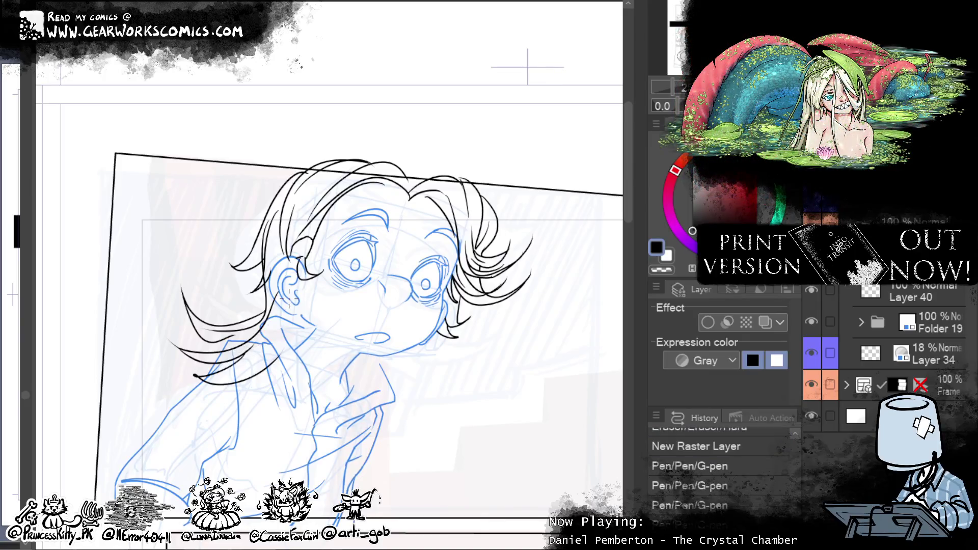
Step: Ink the collar and chin lines and add a short extra strand to the left hair
{"action": "left_click_drag", "start_coordinate": [245, 353], "coordinate": [205, 376]}
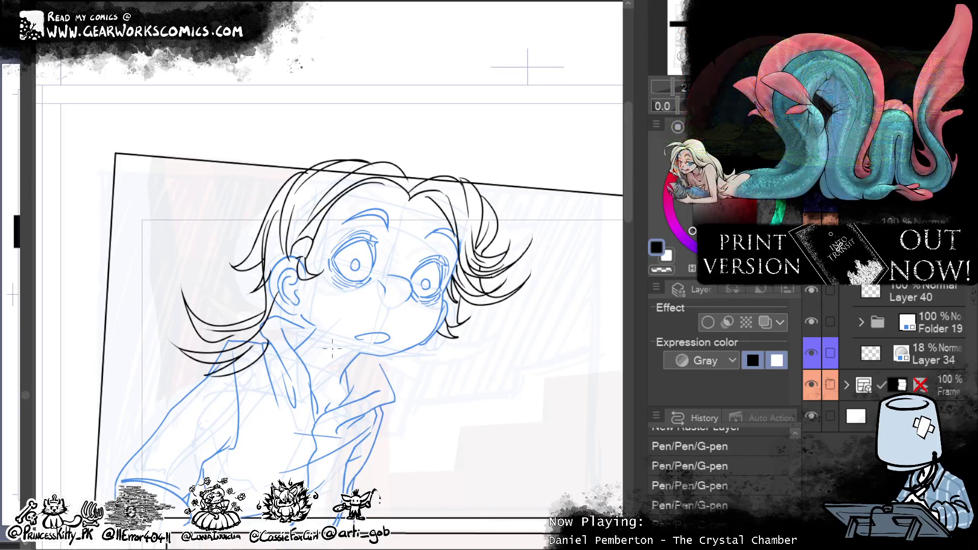
{"action": "mouse_move", "coordinate": [304, 309]}
{"action": "left_mouse_down"}
{"action": "mouse_move", "coordinate": [359, 367]}
{"action": "mouse_move", "coordinate": [284, 387]}
{"action": "mouse_move", "coordinate": [295, 401]}
{"action": "left_mouse_up"}
{"action": "key", "text": "ctrl+z"}
{"action": "left_click_drag", "start_coordinate": [286, 351], "coordinate": [258, 392]}
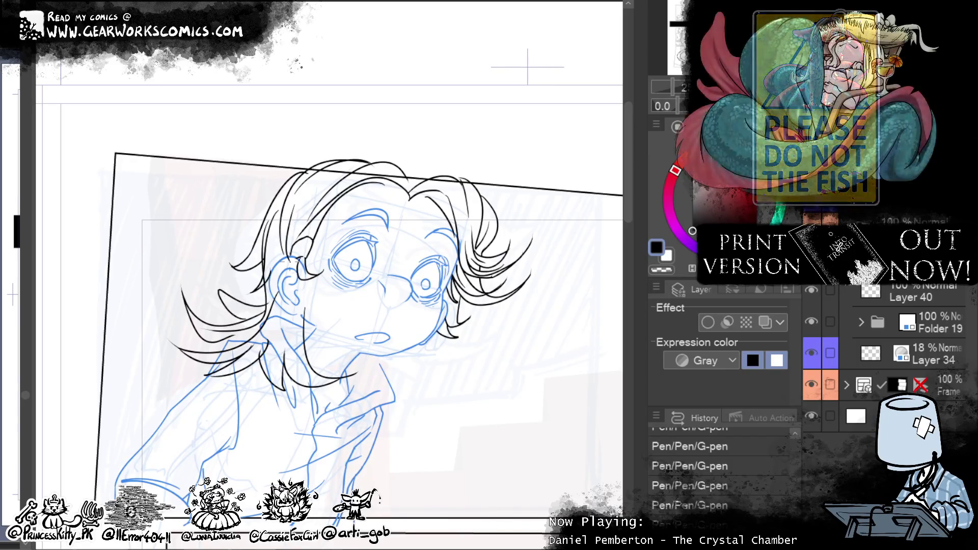
{"action": "left_click_drag", "start_coordinate": [247, 295], "coordinate": [224, 278]}
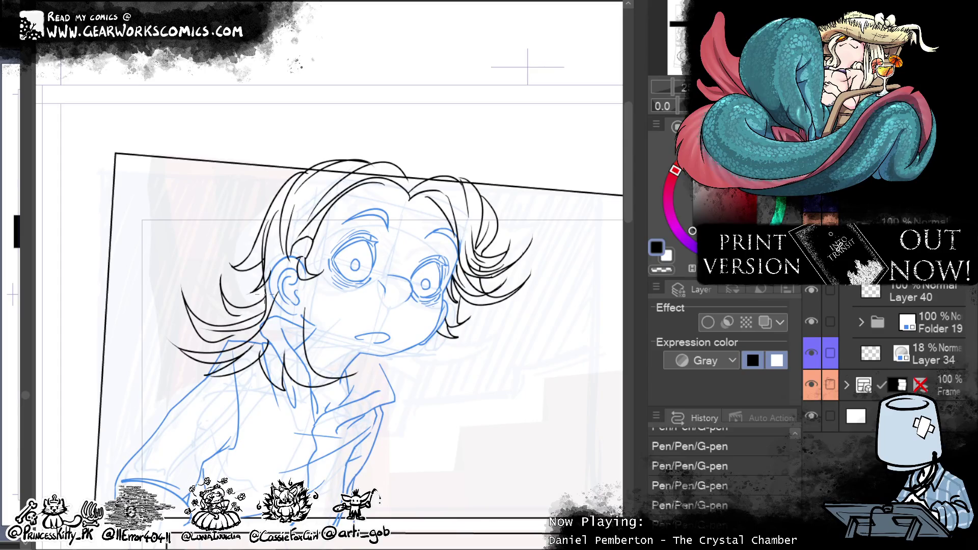
{"action": "left_click_drag", "start_coordinate": [248, 315], "coordinate": [225, 319]}
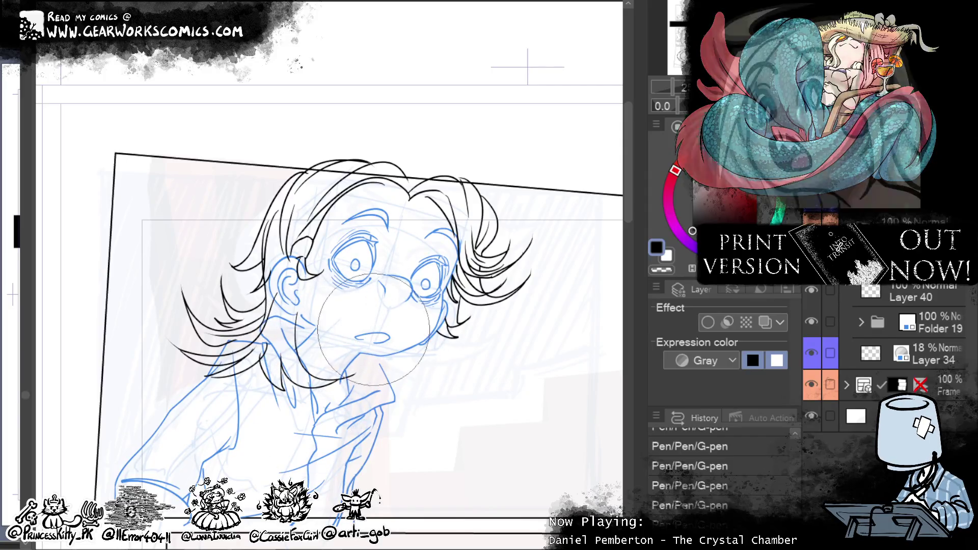
Step: Liquify the chin and neck lines into shape, reverting a trial warp on the hair and ear lines
{"action": "left_click_drag", "start_coordinate": [321, 359], "coordinate": [310, 402]}
{"action": "mouse_move", "coordinate": [254, 448]}
{"action": "left_mouse_down"}
{"action": "mouse_move", "coordinate": [275, 432]}
{"action": "mouse_move", "coordinate": [288, 439]}
{"action": "left_mouse_up"}
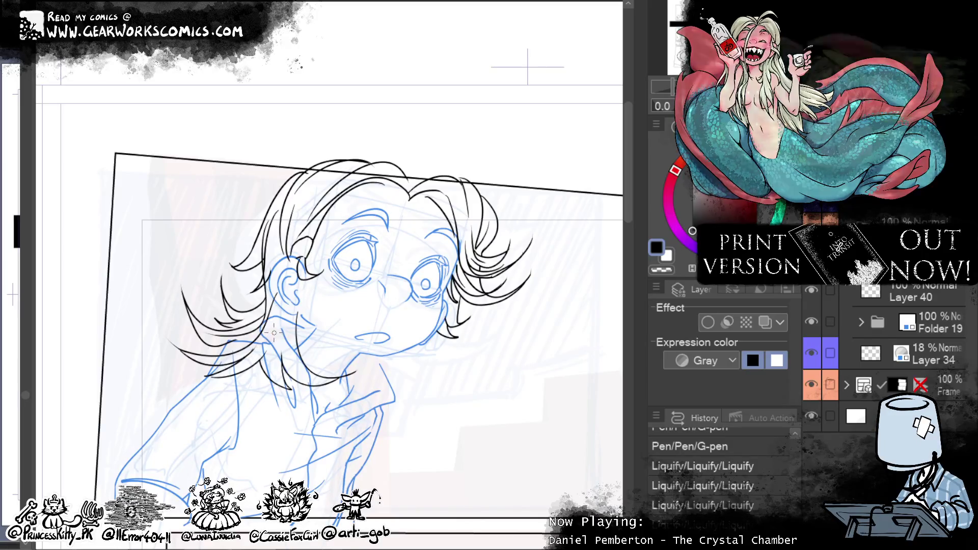
{"action": "left_click_drag", "start_coordinate": [259, 356], "coordinate": [284, 333]}
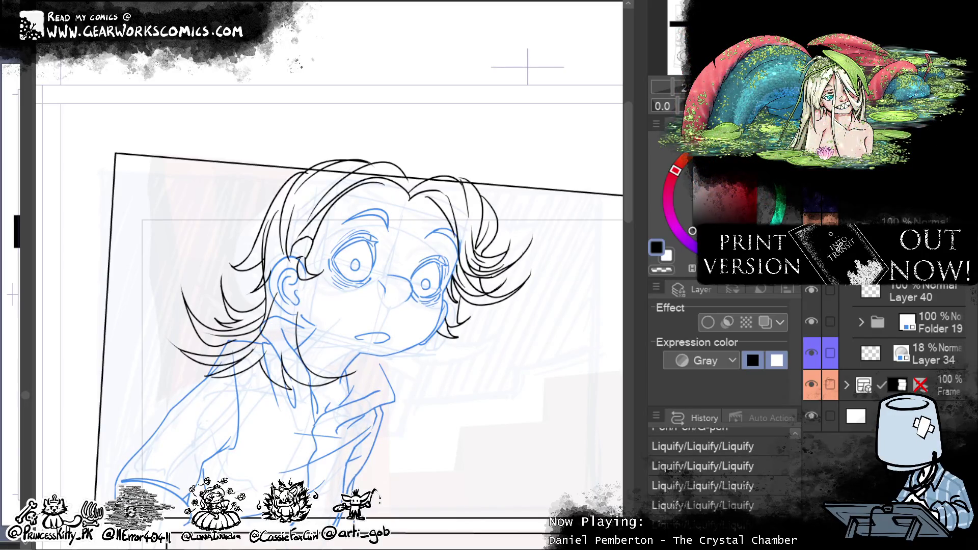
{"action": "left_click_drag", "start_coordinate": [296, 351], "coordinate": [283, 311]}
{"action": "key", "text": "ctrl+z"}
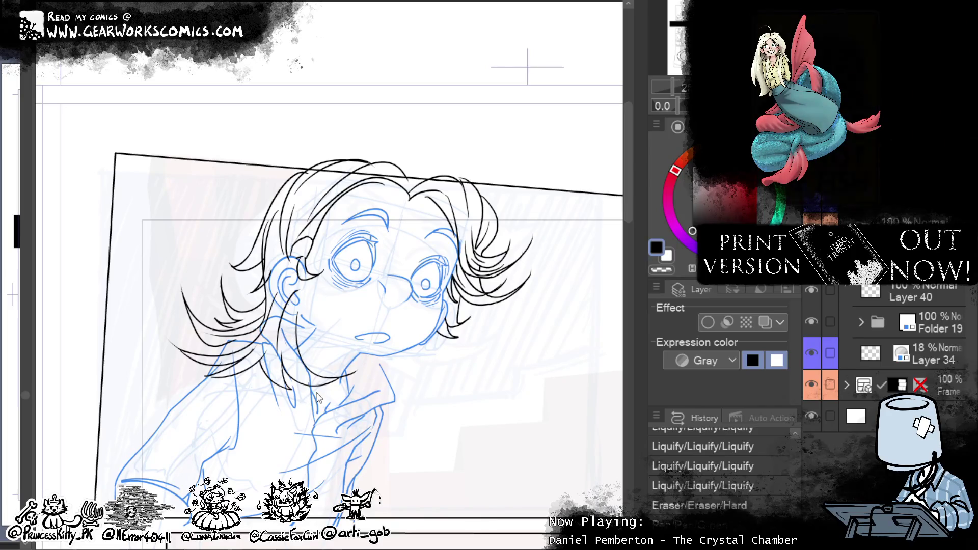
Step: Ink a strand hanging below the jaw, retrying it at different angles several times
{"action": "scroll", "coordinate": [499, 421], "scroll_direction": "down", "scroll_amount": 2}
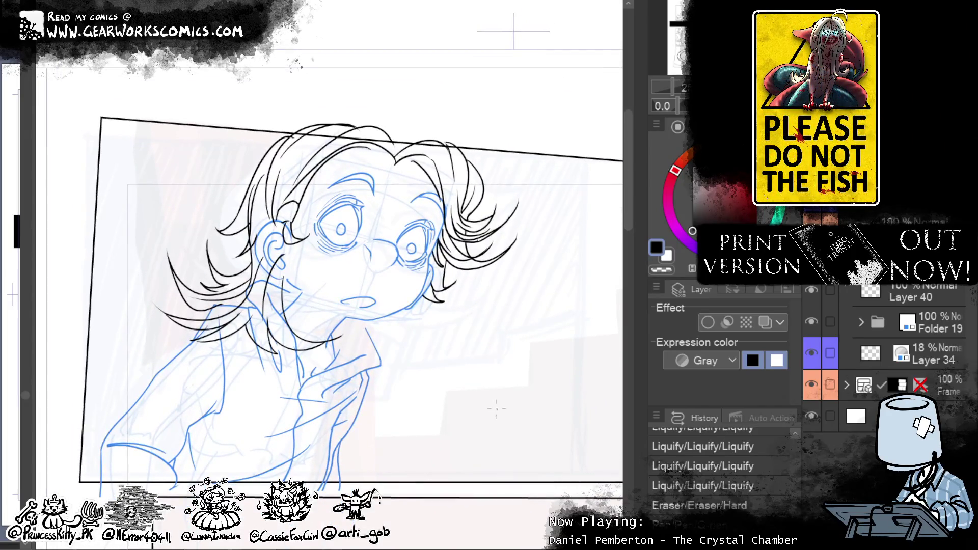
{"action": "mouse_move", "coordinate": [396, 309]}
{"action": "left_mouse_down"}
{"action": "mouse_move", "coordinate": [442, 354]}
{"action": "mouse_move", "coordinate": [426, 356]}
{"action": "mouse_move", "coordinate": [448, 337]}
{"action": "left_mouse_up"}
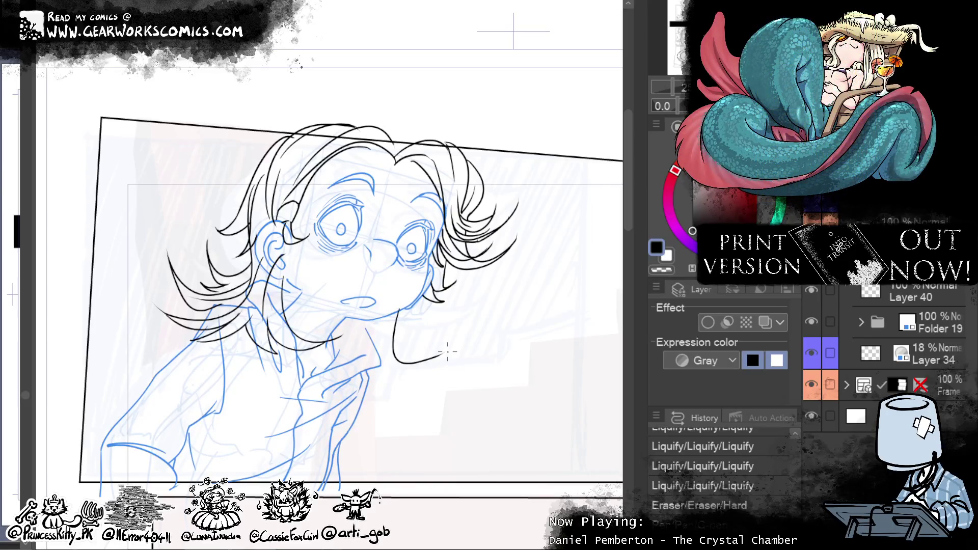
{"action": "key", "text": "ctrl+z"}
{"action": "key", "text": "ctrl+z"}
{"action": "left_click_drag", "start_coordinate": [397, 362], "coordinate": [450, 344]}
{"action": "key", "text": "ctrl+z"}
{"action": "key", "text": "ctrl+z"}
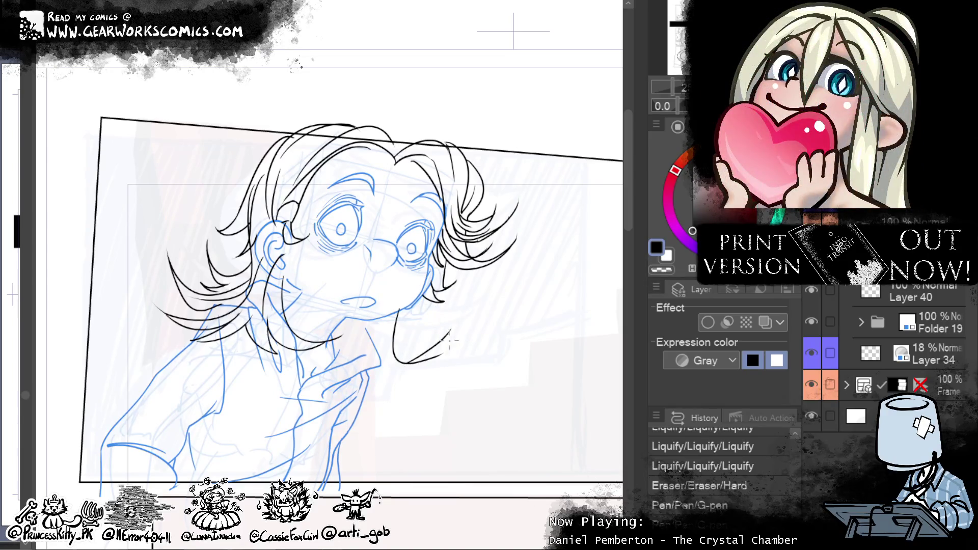
{"action": "key", "text": "ctrl+z"}
{"action": "left_click_drag", "start_coordinate": [398, 362], "coordinate": [453, 325]}
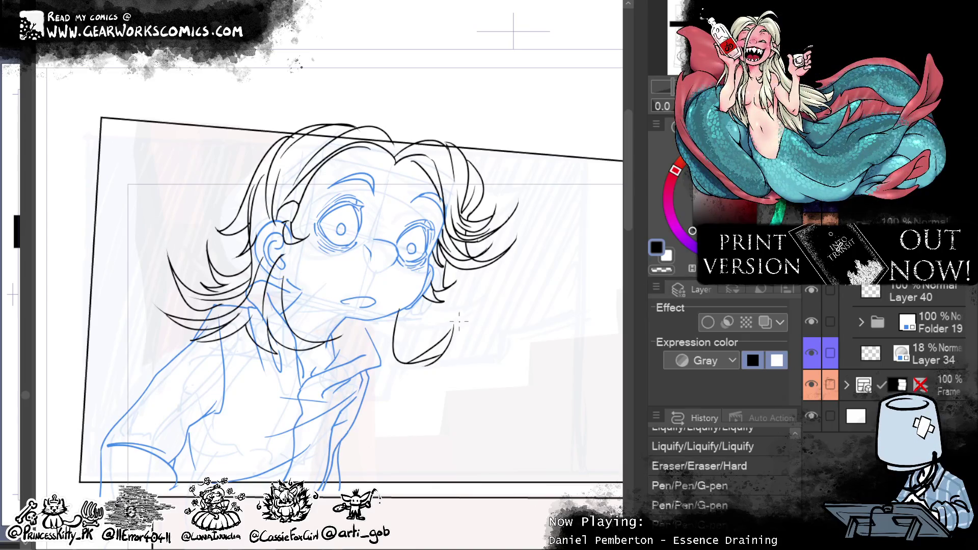
{"action": "key", "text": "ctrl+z"}
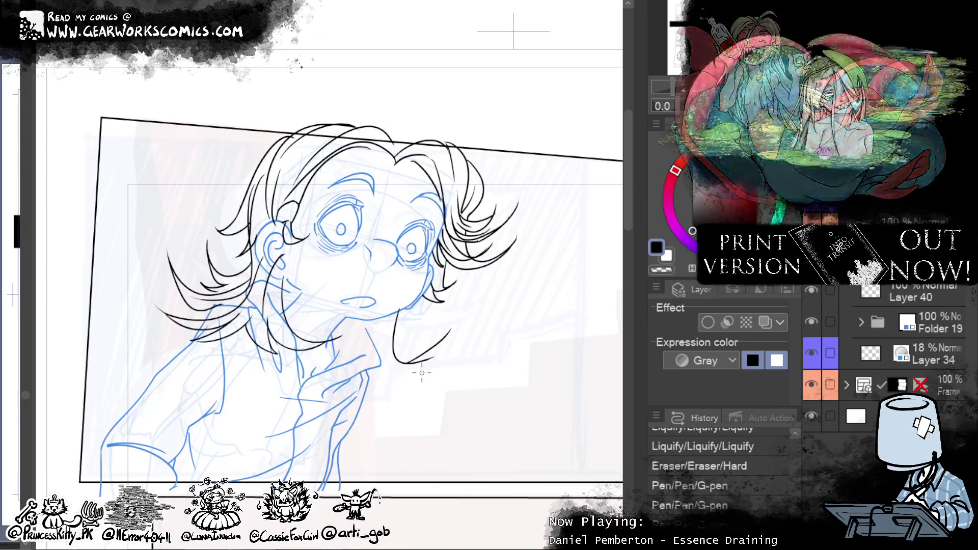
{"action": "left_click_drag", "start_coordinate": [398, 363], "coordinate": [451, 330]}
{"action": "key", "text": "ctrl+z"}
{"action": "left_click_drag", "start_coordinate": [398, 363], "coordinate": [452, 321]}
{"action": "key", "text": "ctrl+z"}
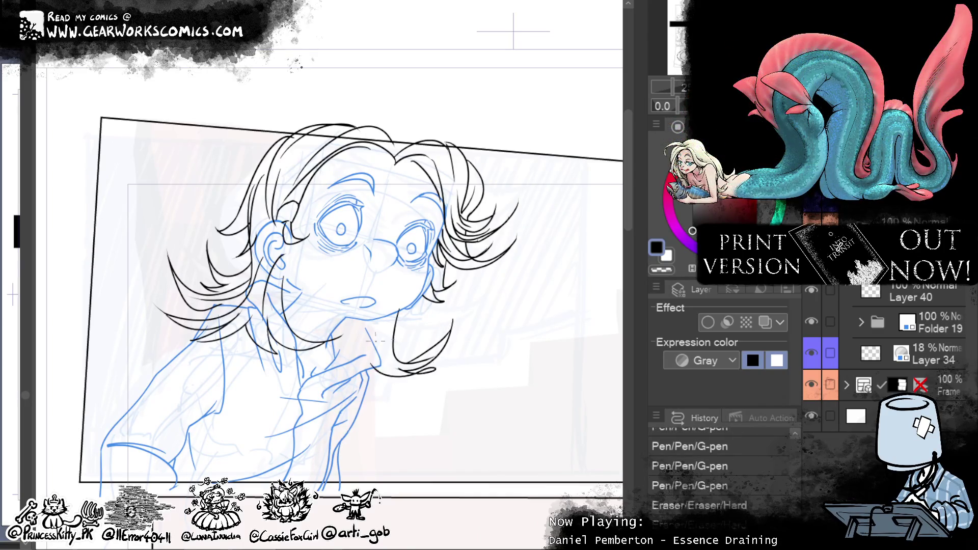
{"action": "left_click_drag", "start_coordinate": [452, 321], "coordinate": [426, 377]}
{"action": "key", "text": "ctrl+z"}
{"action": "key", "text": "ctrl+z"}
Step: Add curved hair strands along the bottom of the jaw
{"action": "left_click_drag", "start_coordinate": [369, 358], "coordinate": [434, 366]}
{"action": "left_click_drag", "start_coordinate": [372, 362], "coordinate": [376, 381]}
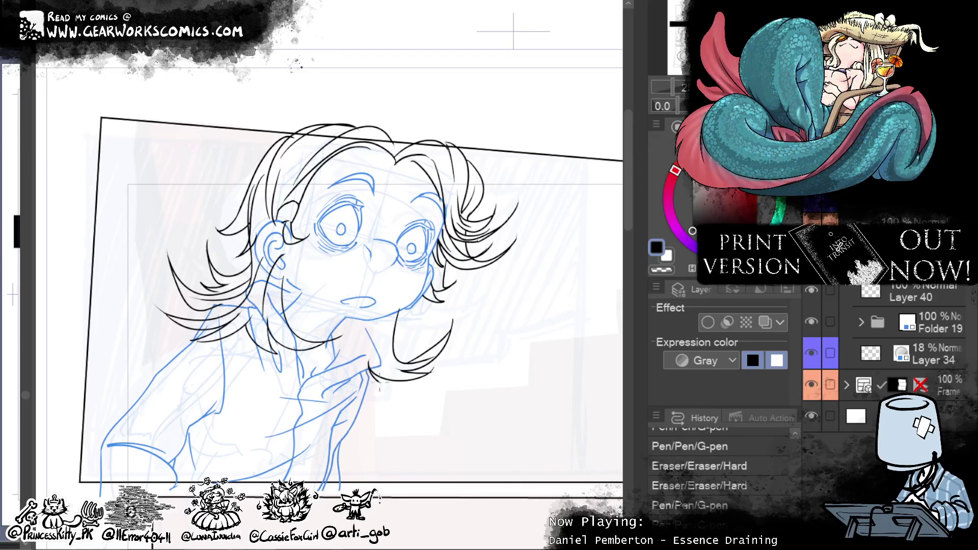
{"action": "left_click_drag", "start_coordinate": [348, 376], "coordinate": [396, 385]}
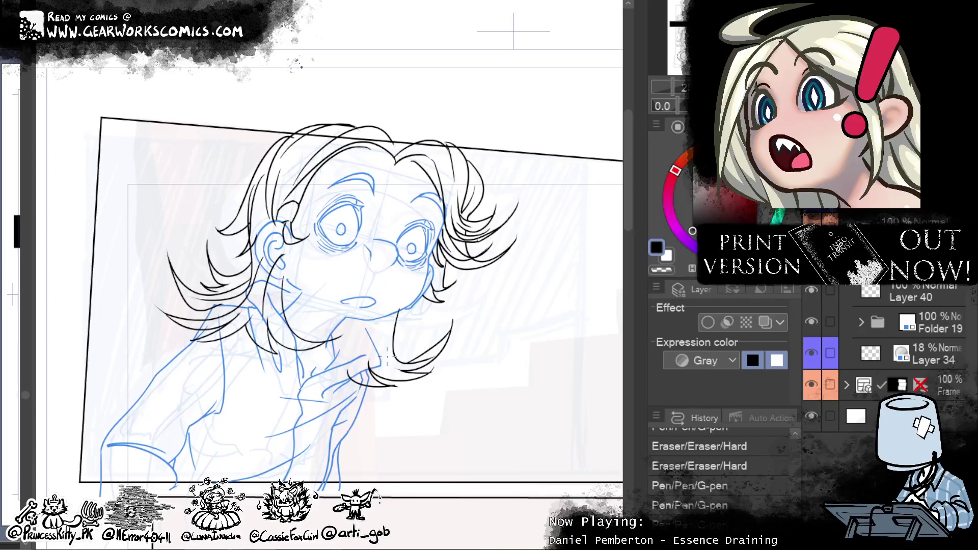
Step: Lasso the jaw and neck area and rotate the selected strokes slightly
{"action": "mouse_move", "coordinate": [416, 325]}
{"action": "left_mouse_down"}
{"action": "mouse_move", "coordinate": [388, 288]}
{"action": "mouse_move", "coordinate": [367, 430]}
{"action": "mouse_move", "coordinate": [505, 336]}
{"action": "mouse_move", "coordinate": [415, 324]}
{"action": "left_mouse_up"}
{"action": "key", "text": "ctrl+t"}
{"action": "mouse_move", "coordinate": [561, 356]}
{"action": "left_mouse_down"}
{"action": "mouse_move", "coordinate": [445, 415]}
{"action": "mouse_move", "coordinate": [443, 405]}
{"action": "left_mouse_up"}
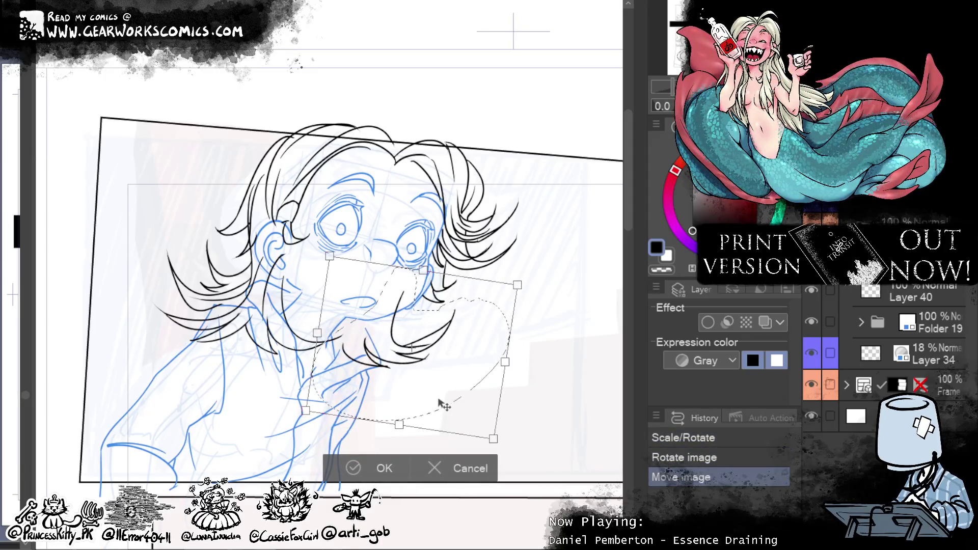
Step: Cancel the rotation, then redo the jaw rotation, deselect, pen strokes and eraser trims
{"action": "key", "text": "Escape"}
{"action": "key", "text": "ctrl+d"}
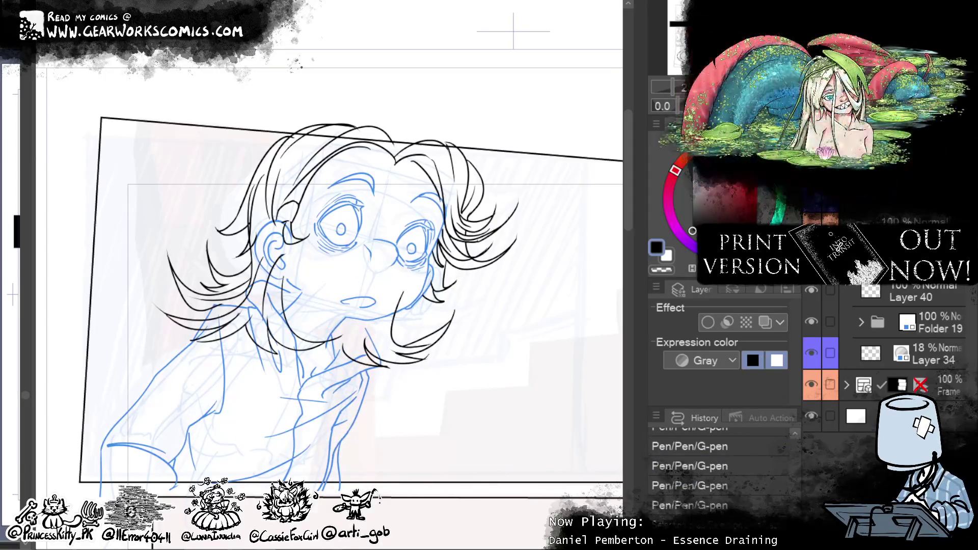
{"action": "key", "text": "ctrl+y"}
{"action": "key", "text": "ctrl+y"}
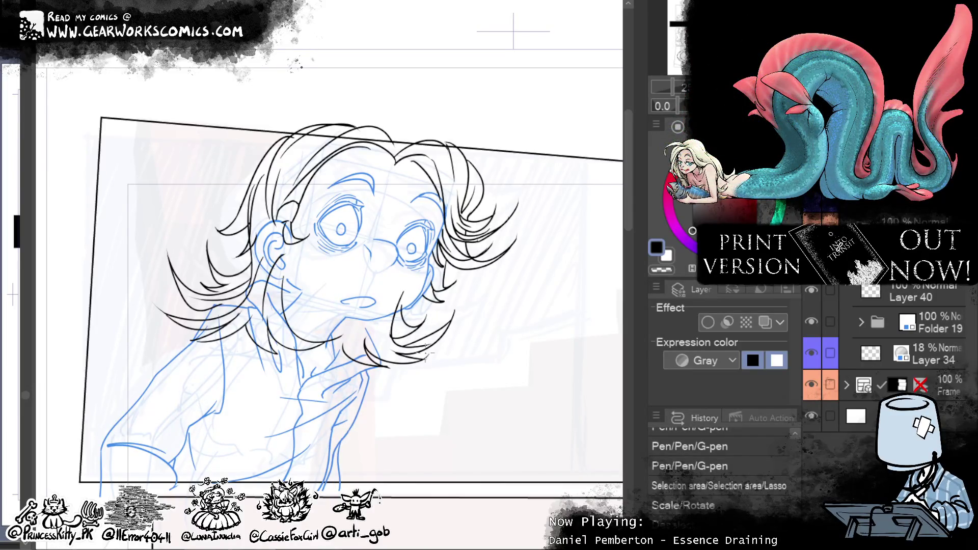
{"action": "key", "text": "ctrl+y"}
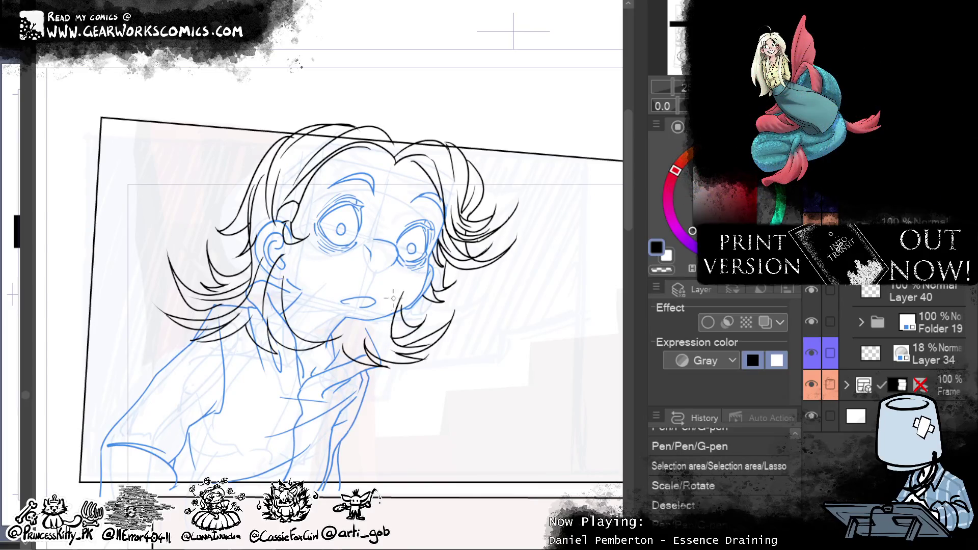
{"action": "key", "text": "ctrl+y"}
{"action": "key", "text": "ctrl+y"}
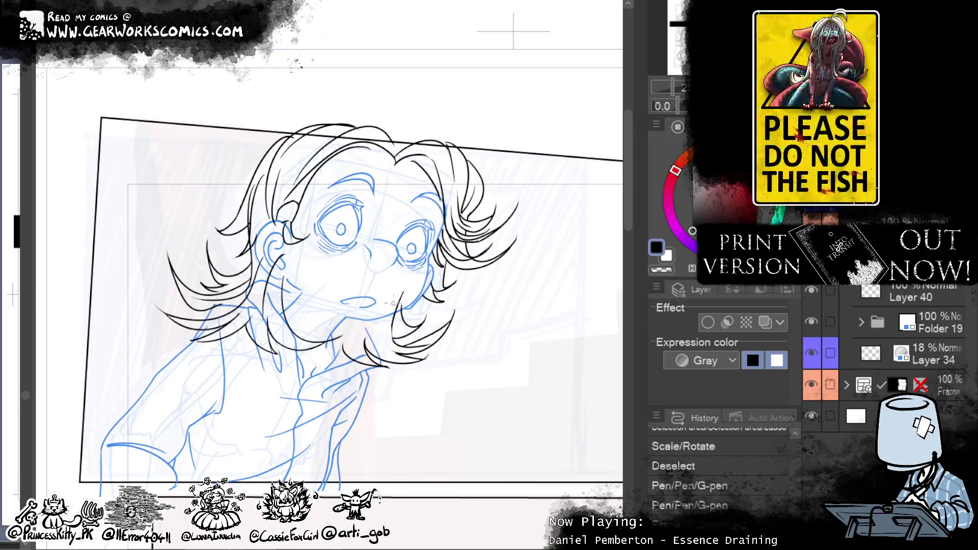
{"action": "key", "text": "ctrl+y"}
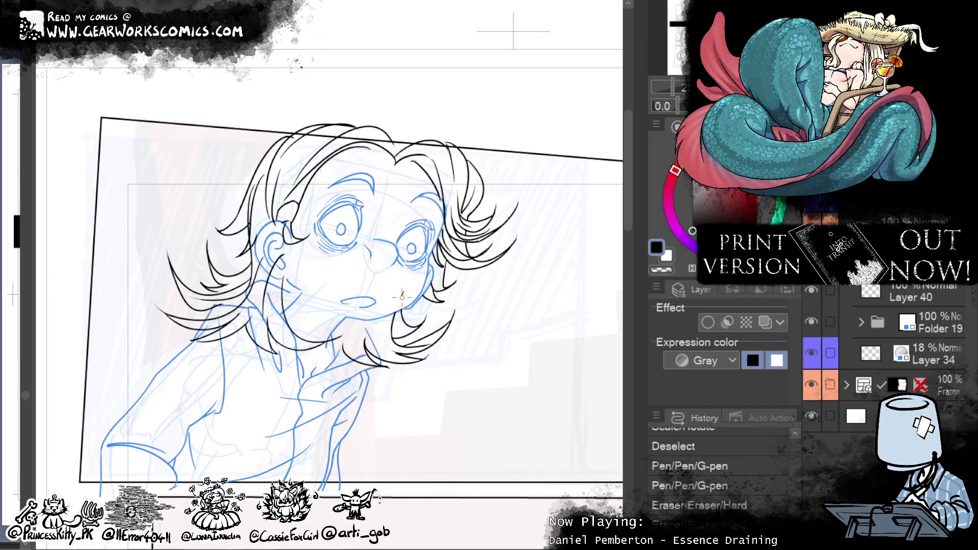
{"action": "key", "text": "ctrl+y"}
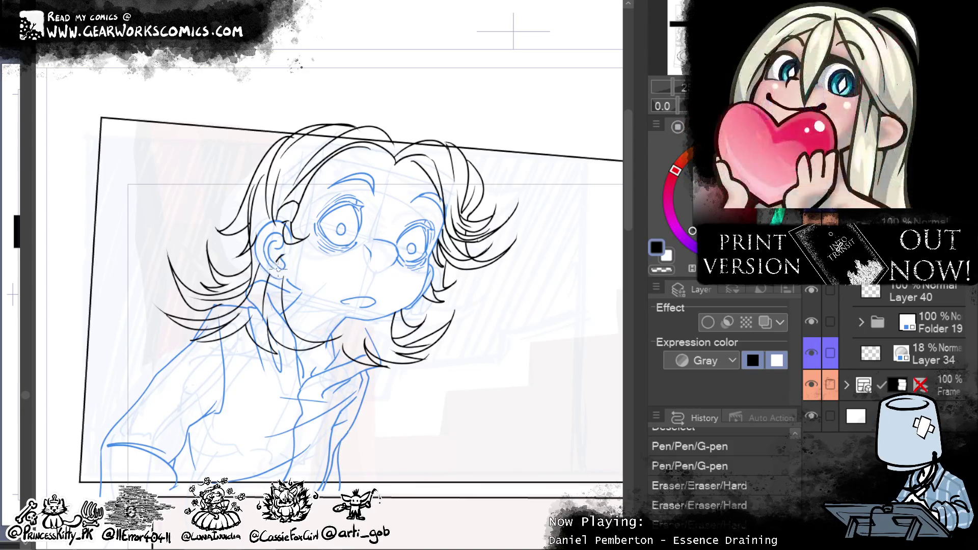
{"action": "key", "text": "ctrl+y"}
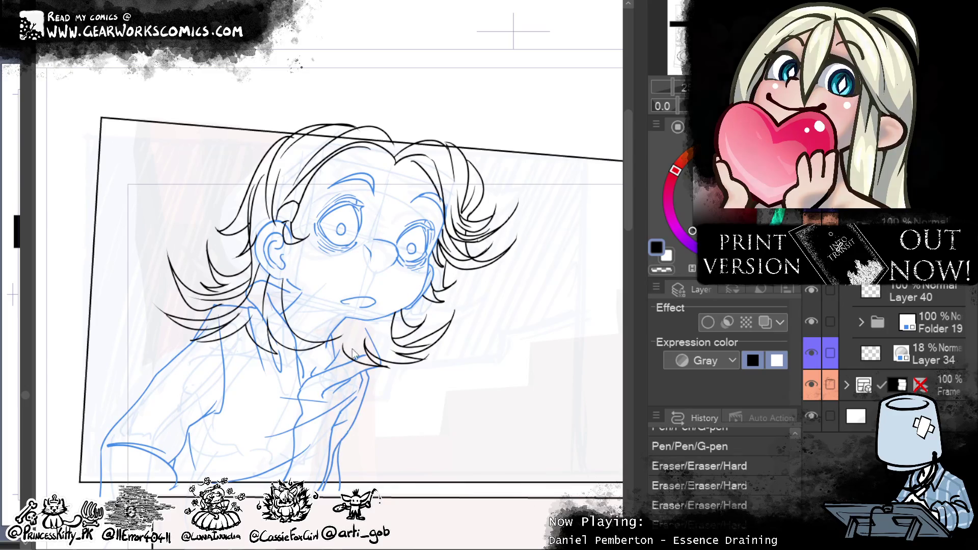
Step: Pan back to the chin and erase the faint sketch lines beside it and along the jaw
{"action": "mouse_move", "coordinate": [417, 440]}
{"action": "left_mouse_down"}
{"action": "mouse_move", "coordinate": [489, 421]}
{"action": "mouse_move", "coordinate": [500, 364]}
{"action": "left_mouse_up"}
{"action": "left_click_drag", "start_coordinate": [545, 333], "coordinate": [474, 423]}
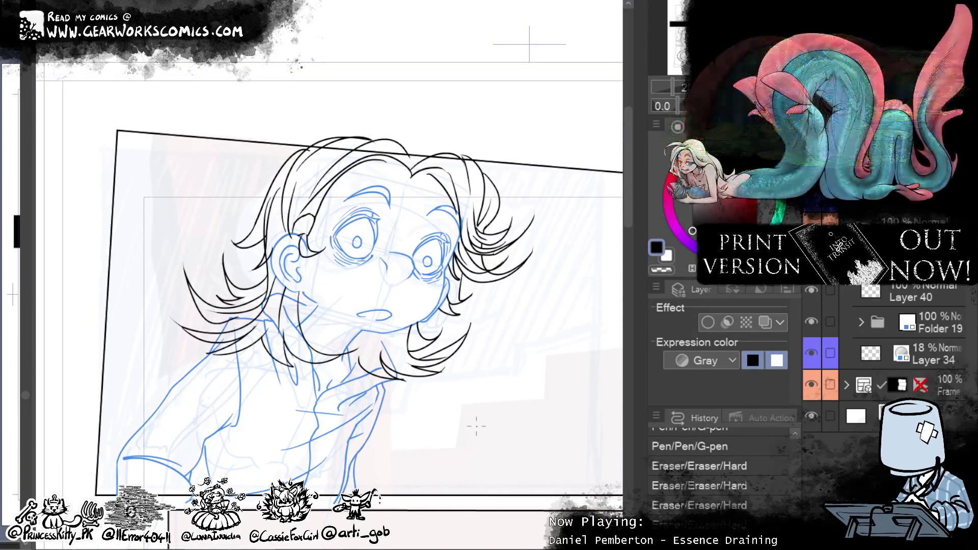
{"action": "left_click_drag", "start_coordinate": [344, 357], "coordinate": [334, 367]}
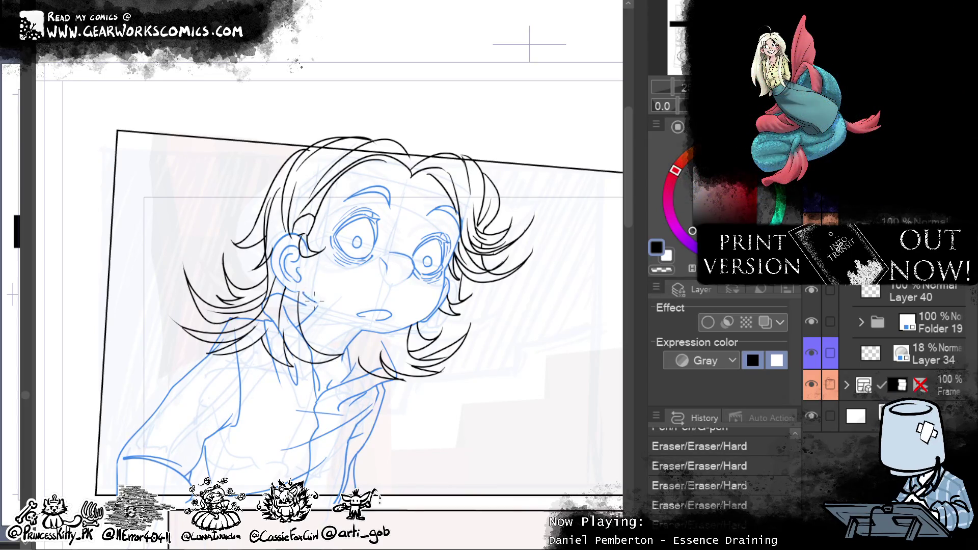
{"action": "left_click_drag", "start_coordinate": [309, 298], "coordinate": [311, 351]}
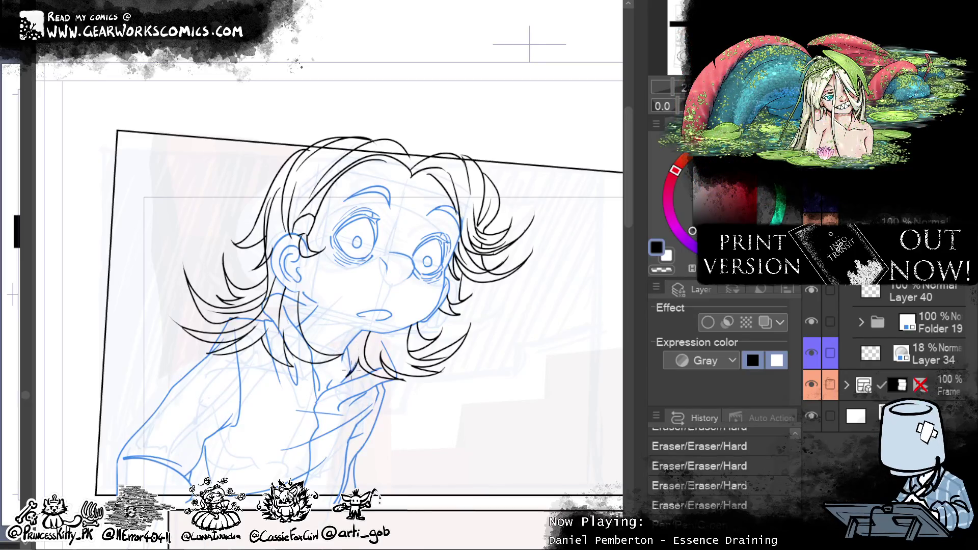
Step: Ink short strokes and a curved line around the chin and jaw
{"action": "left_click_drag", "start_coordinate": [355, 356], "coordinate": [349, 330]}
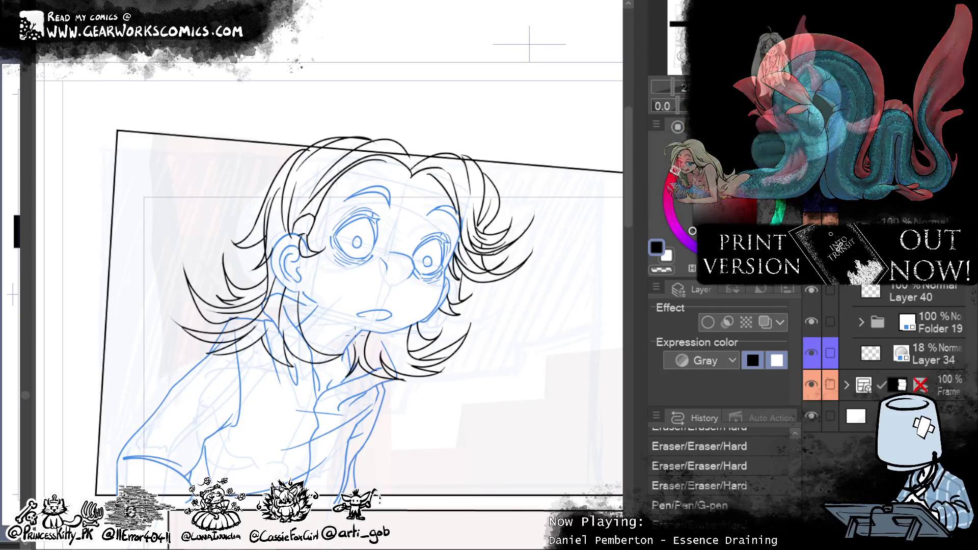
{"action": "mouse_move", "coordinate": [301, 291]}
{"action": "left_mouse_down"}
{"action": "mouse_move", "coordinate": [355, 316]}
{"action": "mouse_move", "coordinate": [338, 316]}
{"action": "left_mouse_up"}
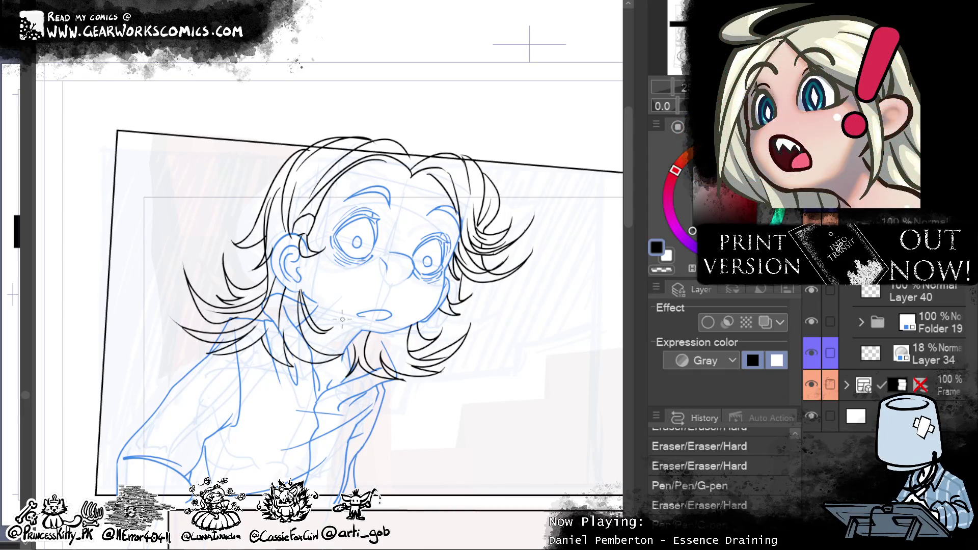
{"action": "left_click_drag", "start_coordinate": [342, 319], "coordinate": [340, 318]}
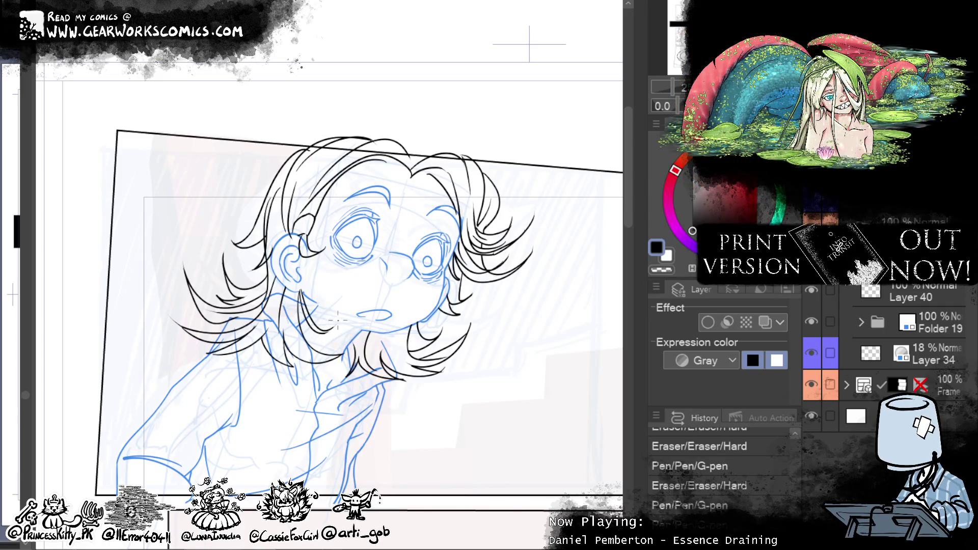
{"action": "left_click_drag", "start_coordinate": [336, 319], "coordinate": [329, 333]}
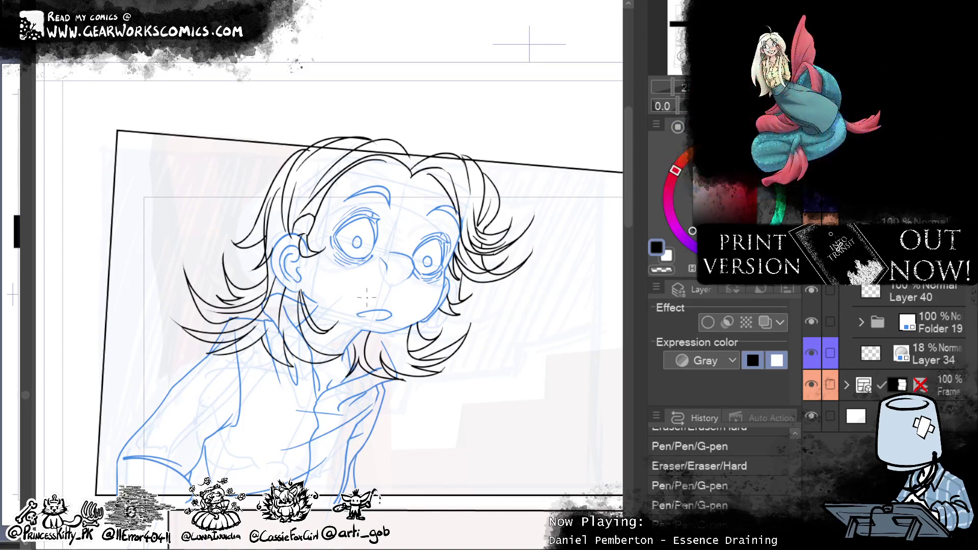
{"action": "left_click_drag", "start_coordinate": [302, 288], "coordinate": [319, 286]}
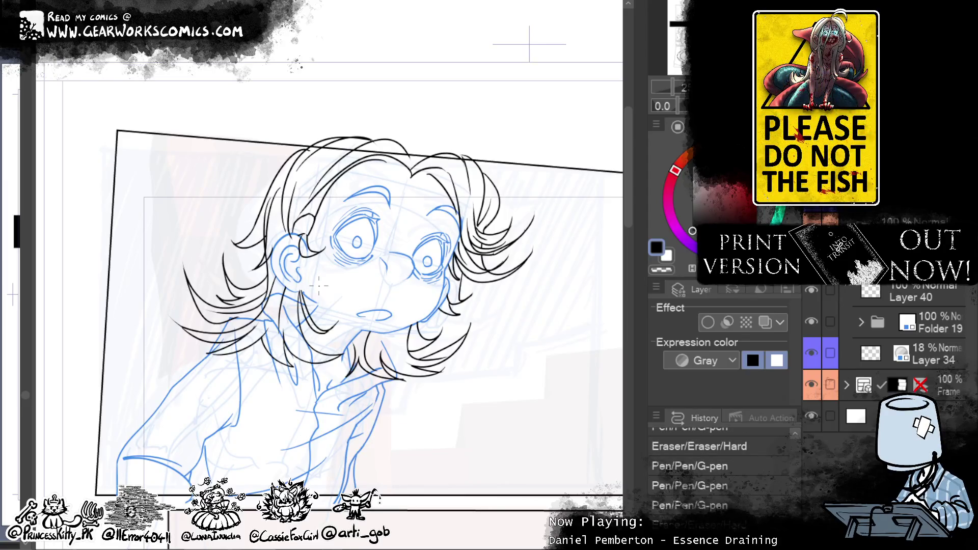
{"action": "left_click_drag", "start_coordinate": [234, 317], "coordinate": [241, 325]}
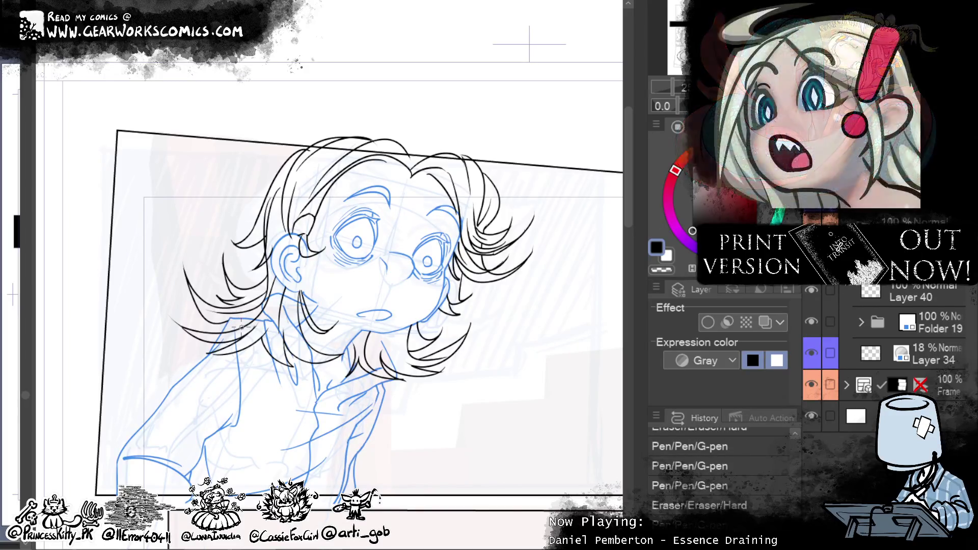
Step: Erase a stray mark by the hair and add new hair strands near the chin
{"action": "left_click_drag", "start_coordinate": [379, 375], "coordinate": [402, 387]}
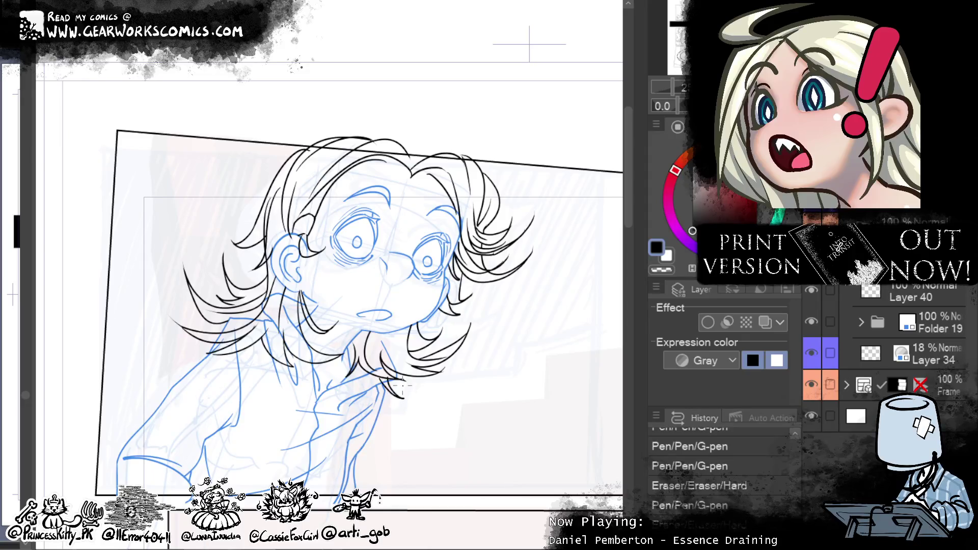
{"action": "key", "text": "ctrl+z"}
{"action": "mouse_move", "coordinate": [407, 371]}
{"action": "left_mouse_down"}
{"action": "mouse_move", "coordinate": [421, 387]}
{"action": "mouse_move", "coordinate": [401, 390]}
{"action": "left_mouse_up"}
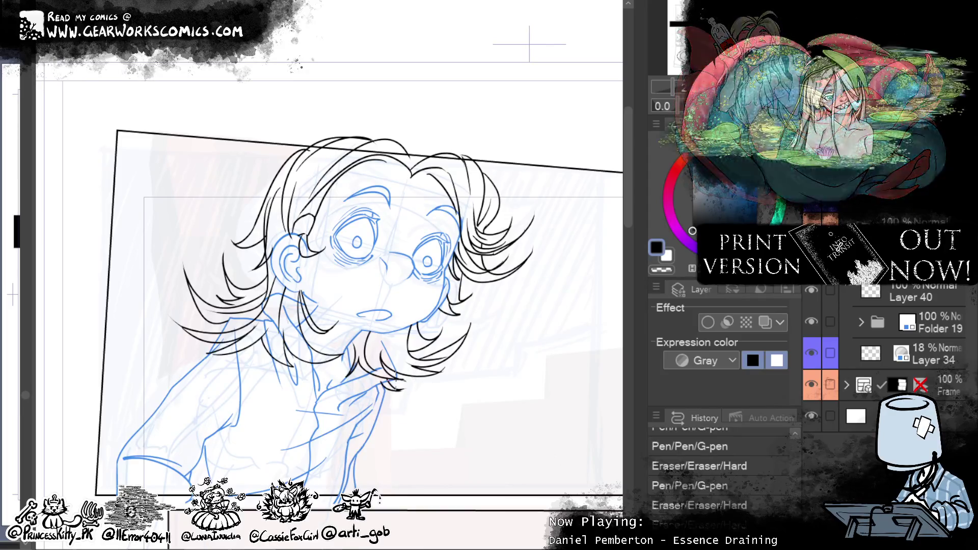
{"action": "left_click_drag", "start_coordinate": [408, 394], "coordinate": [405, 390]}
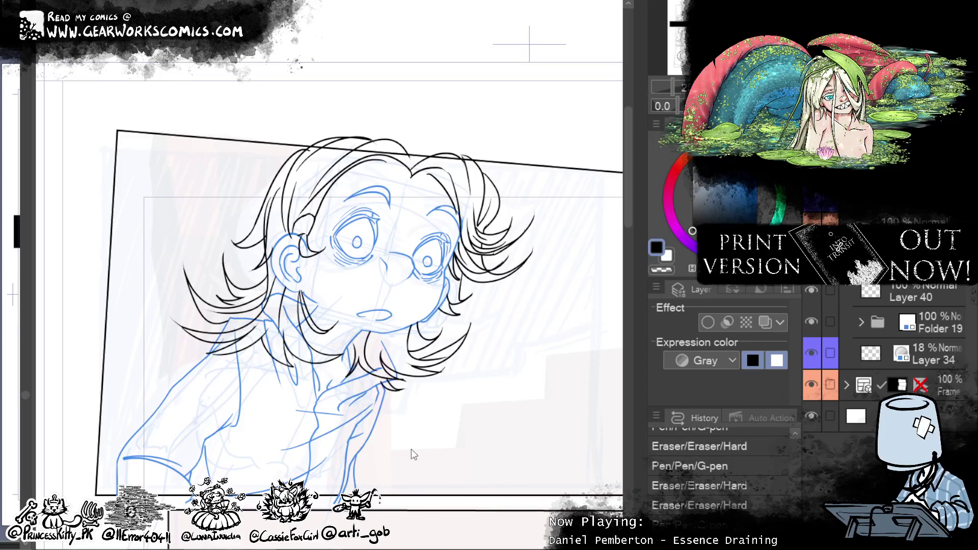
{"action": "mouse_move", "coordinate": [564, 479]}
{"action": "left_mouse_down"}
{"action": "mouse_move", "coordinate": [539, 393]}
{"action": "mouse_move", "coordinate": [549, 453]}
{"action": "left_mouse_up"}
{"action": "left_click_drag", "start_coordinate": [405, 322], "coordinate": [393, 366]}
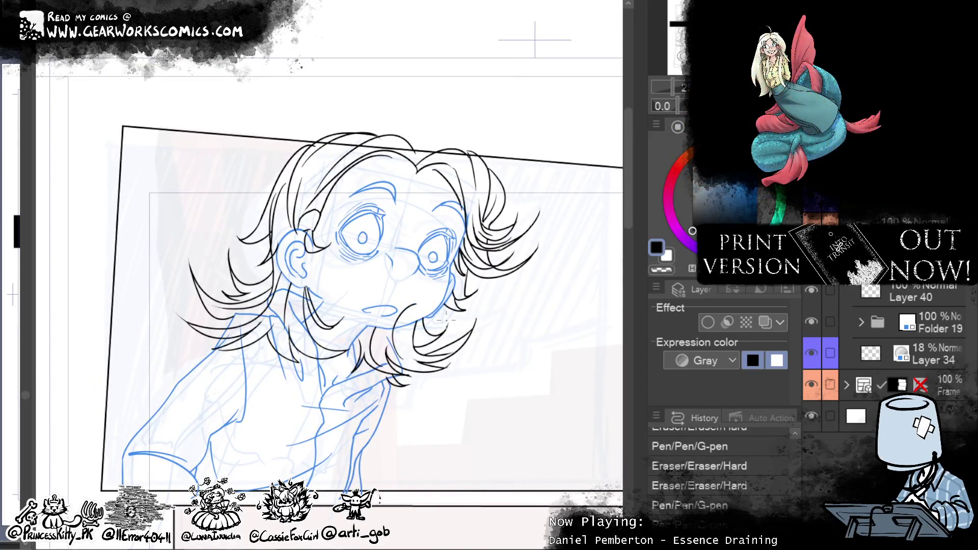
Step: Add a short strand near the cheek and erase small stray bits in the upper hair
{"action": "mouse_move", "coordinate": [416, 305]}
{"action": "left_mouse_down"}
{"action": "mouse_move", "coordinate": [428, 344]}
{"action": "mouse_move", "coordinate": [386, 342]}
{"action": "left_mouse_up"}
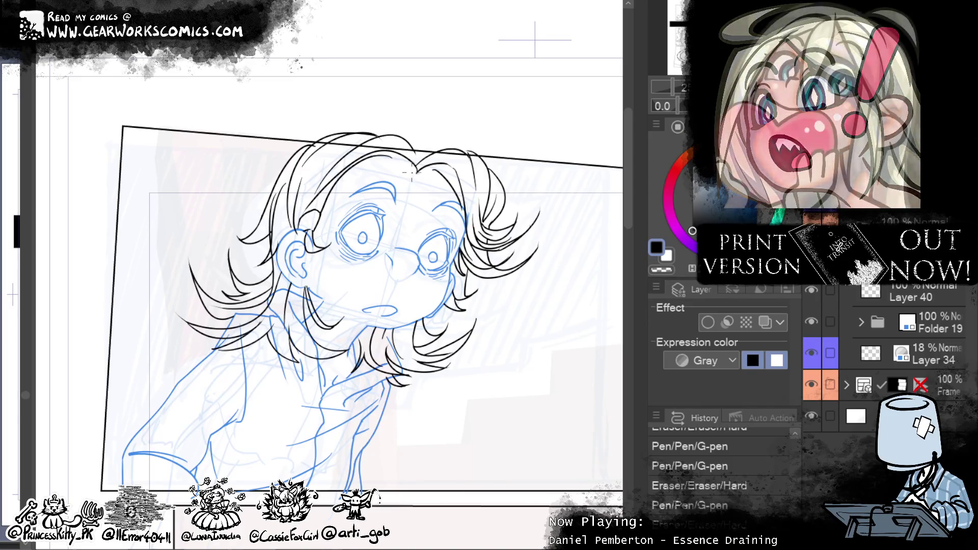
{"action": "left_click_drag", "start_coordinate": [397, 208], "coordinate": [394, 213]}
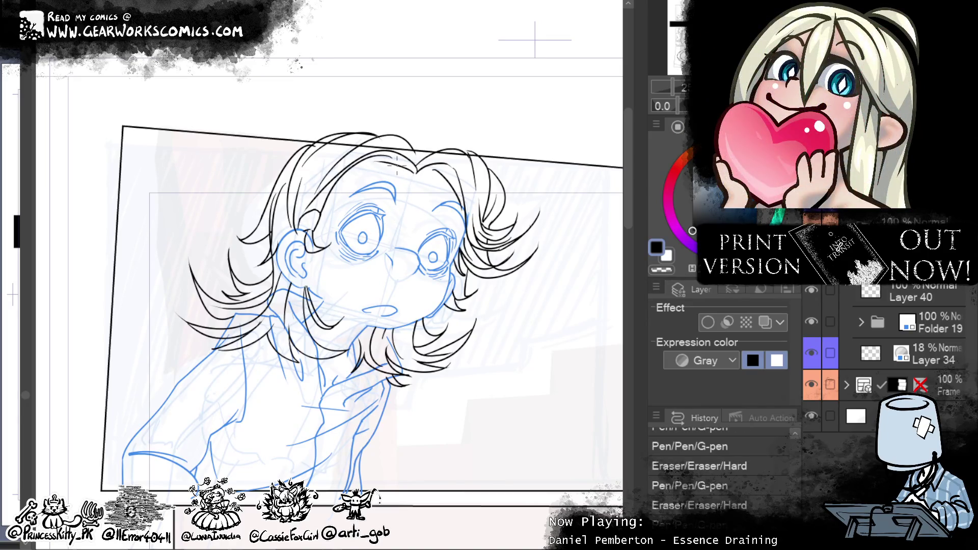
{"action": "left_click_drag", "start_coordinate": [396, 162], "coordinate": [390, 167]}
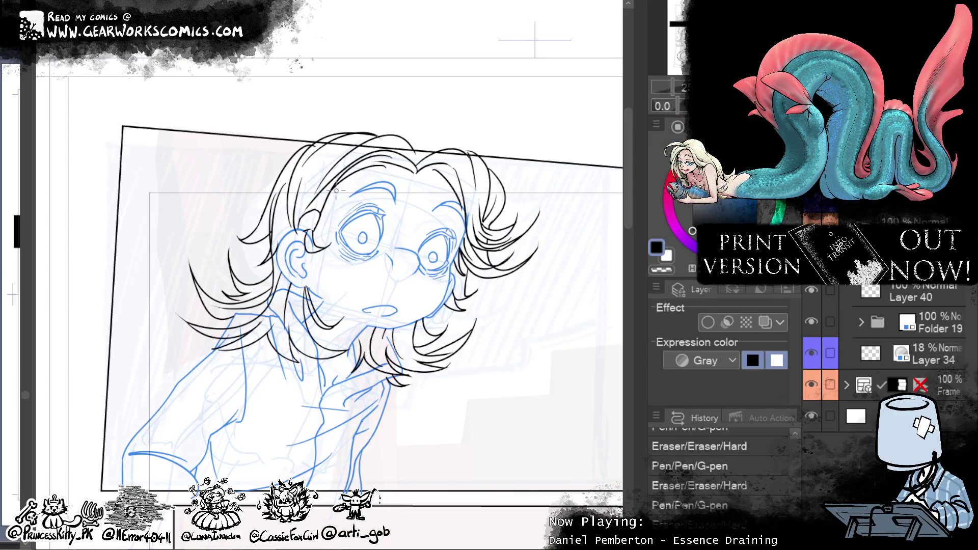
{"action": "left_click", "coordinate": [336, 190]}
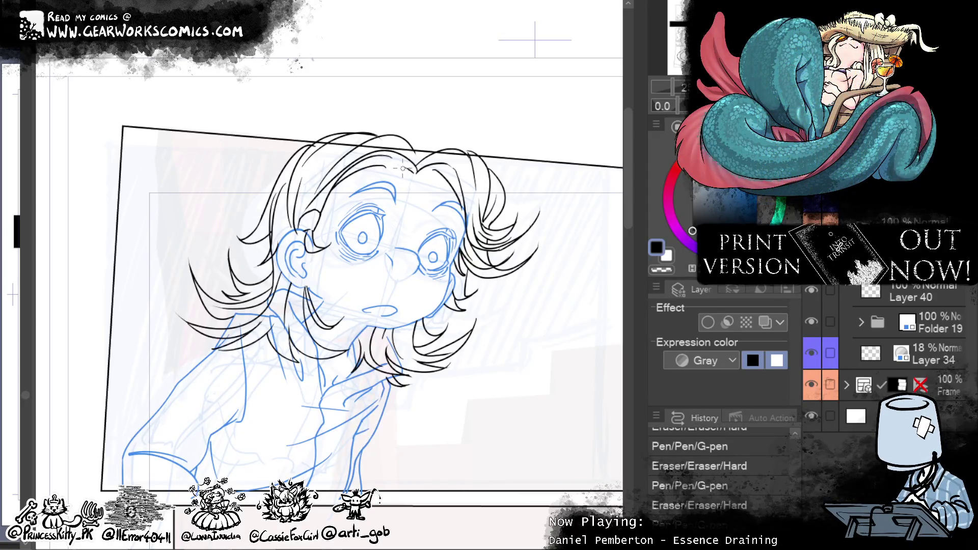
{"action": "mouse_move", "coordinate": [410, 158]}
{"action": "left_mouse_down"}
{"action": "mouse_move", "coordinate": [408, 181]}
{"action": "mouse_move", "coordinate": [389, 165]}
{"action": "left_mouse_up"}
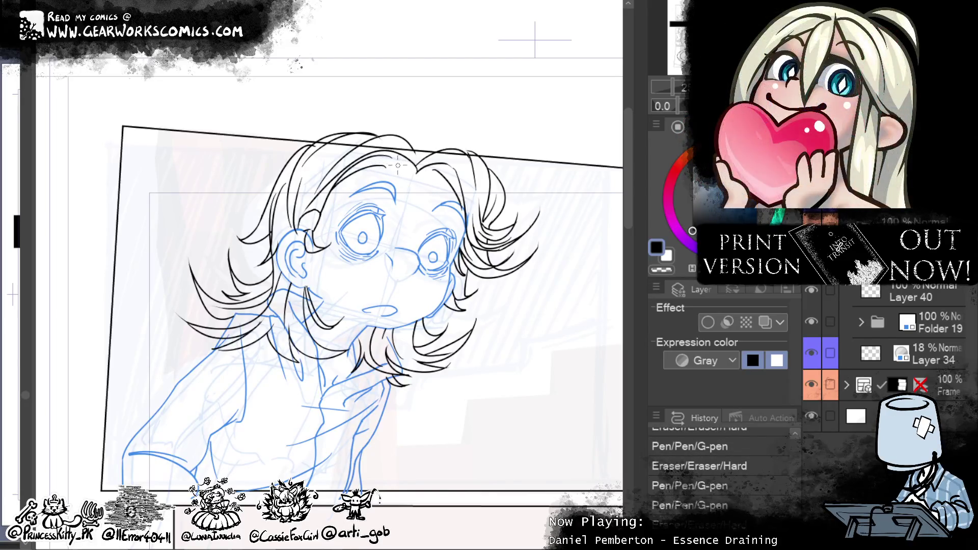
{"action": "left_click_drag", "start_coordinate": [390, 164], "coordinate": [403, 179]}
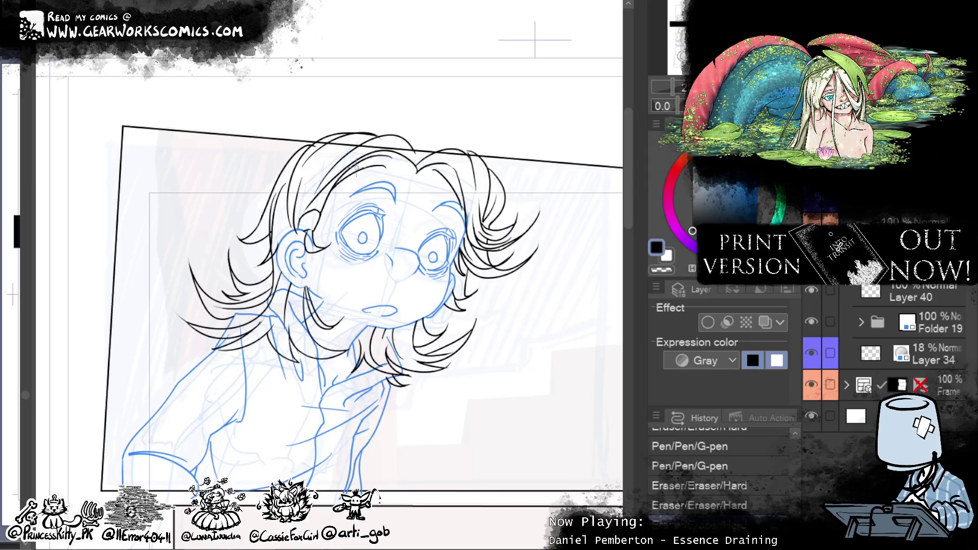
{"action": "left_click_drag", "start_coordinate": [333, 188], "coordinate": [329, 193]}
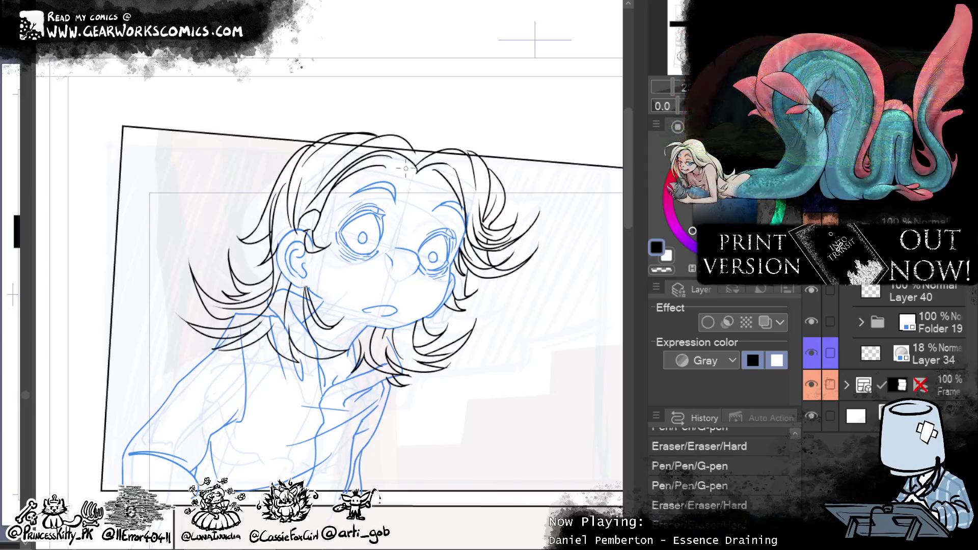
Step: Switch between Layer 40 and another layer, erasing and redrawing short hair strands
{"action": "left_click", "coordinate": [913, 290]}
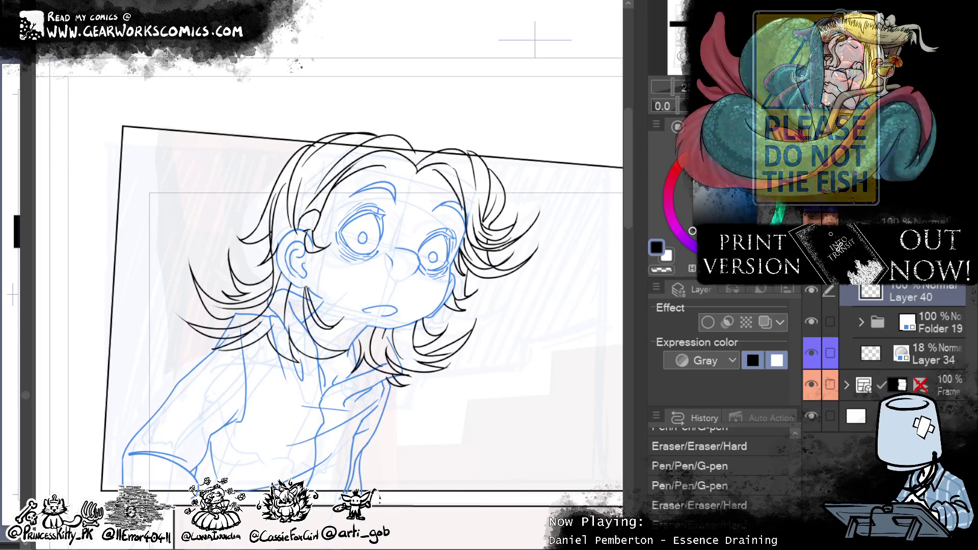
{"action": "left_click", "coordinate": [912, 257]}
{"action": "left_click_drag", "start_coordinate": [372, 162], "coordinate": [368, 164]}
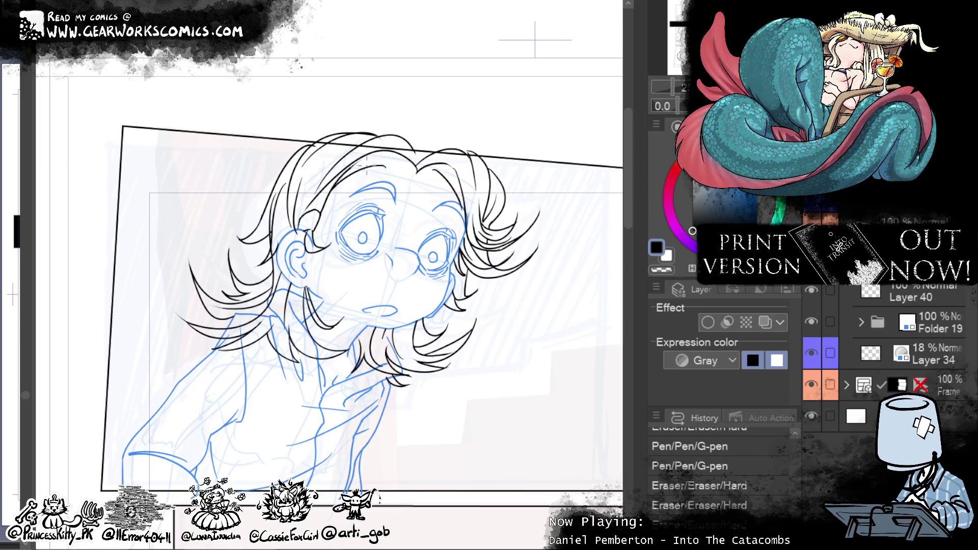
{"action": "mouse_move", "coordinate": [399, 162]}
{"action": "left_mouse_down"}
{"action": "mouse_move", "coordinate": [366, 171]}
{"action": "mouse_move", "coordinate": [403, 165]}
{"action": "left_mouse_up"}
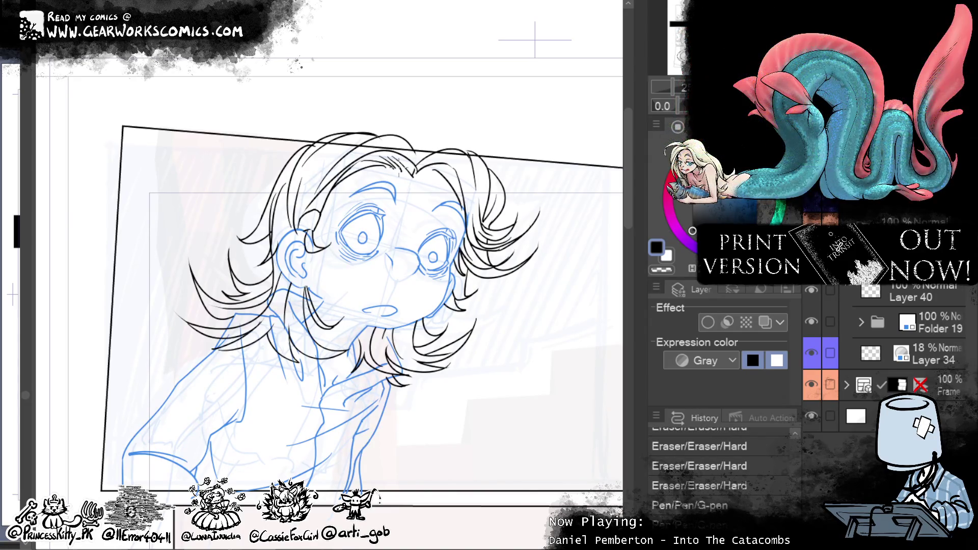
{"action": "left_click_drag", "start_coordinate": [413, 167], "coordinate": [415, 171]}
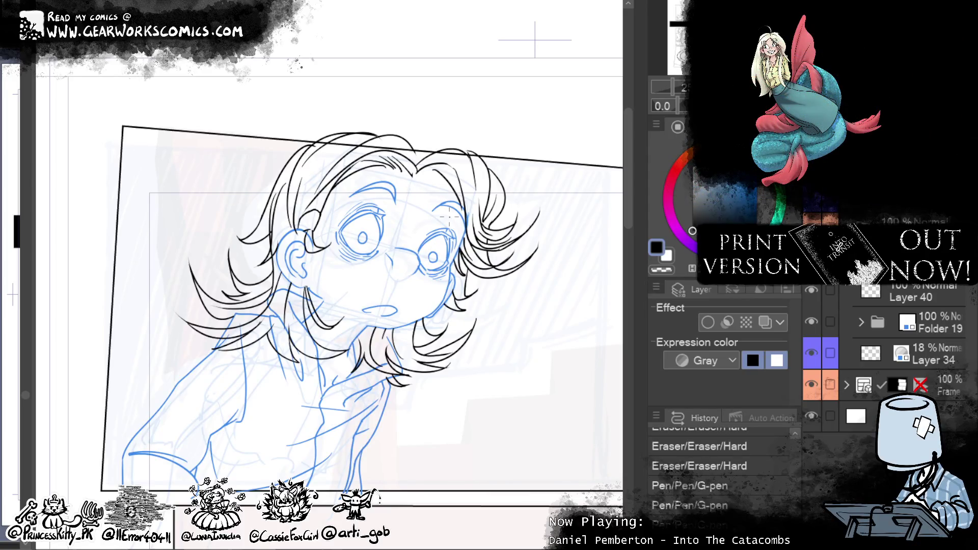
Step: Compare the latest hair strokes with undo and redo, and enlarge the warp brush
{"action": "key", "text": "ctrl+z"}
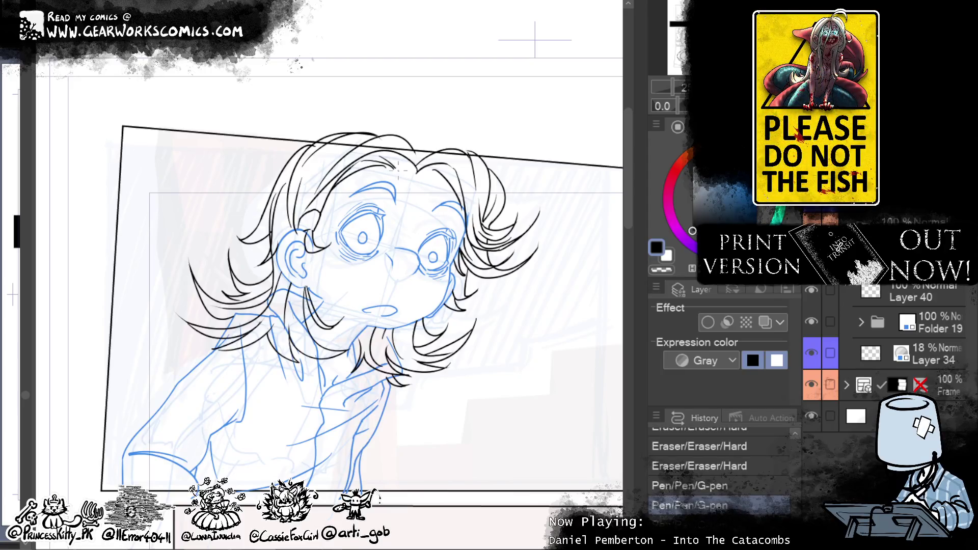
{"action": "key", "text": "ctrl+z"}
{"action": "key", "text": "ctrl+y"}
{"action": "key", "text": "ctrl+y"}
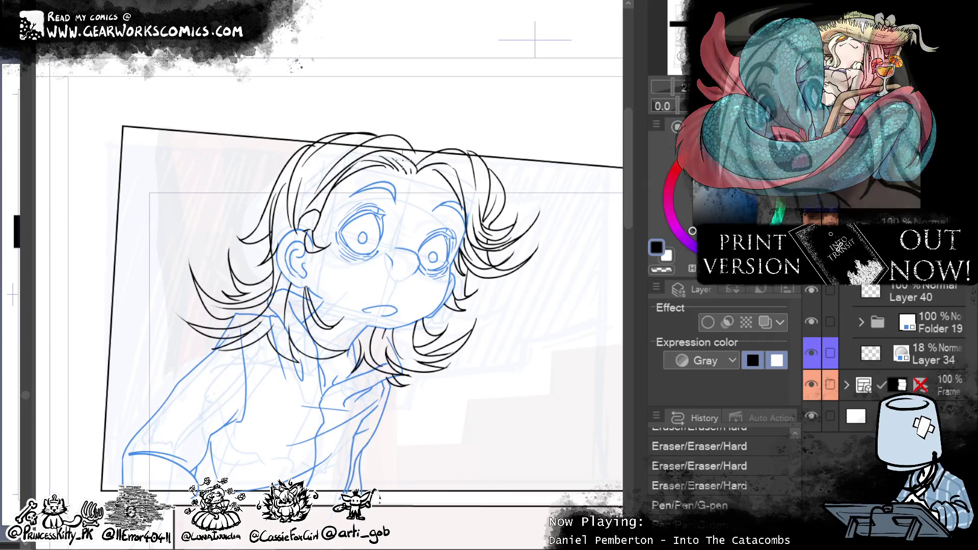
{"action": "key", "text": "e"}
{"action": "key", "text": "ctrl+y"}
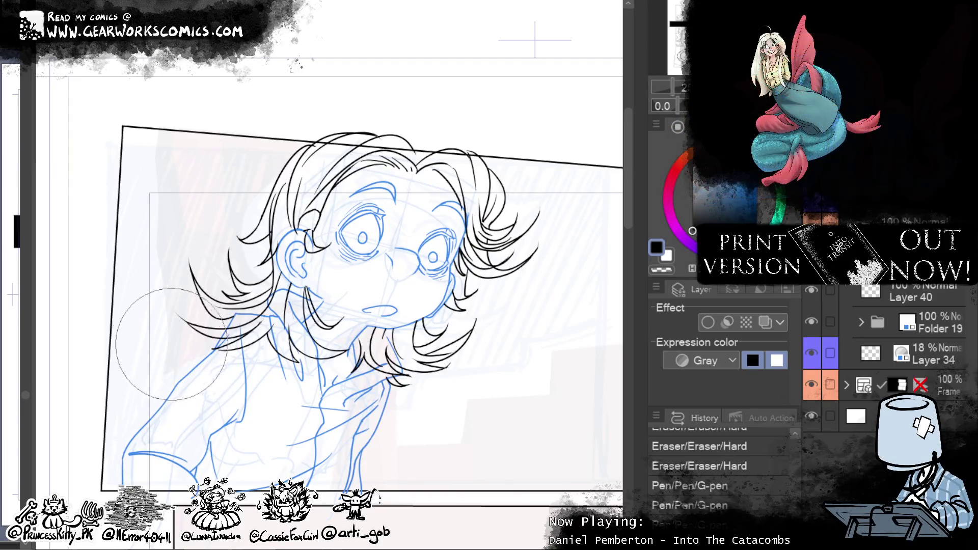
{"action": "key", "text": "bracketright"}
{"action": "key", "text": "bracketright"}
{"action": "key", "text": "bracketright"}
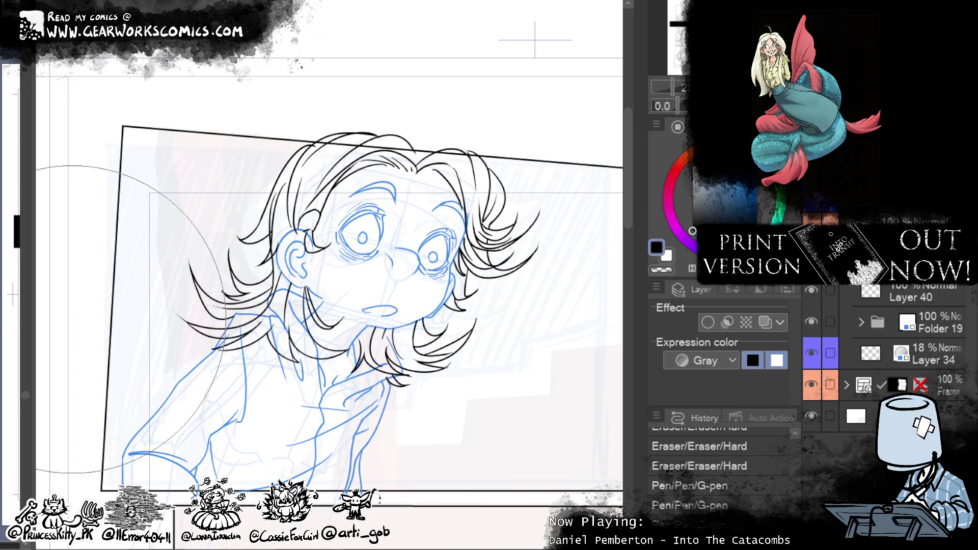
Step: Liquify the left hair strands and, on Layer 40, push the hair outline near the ear
{"action": "left_click_drag", "start_coordinate": [153, 285], "coordinate": [66, 312]}
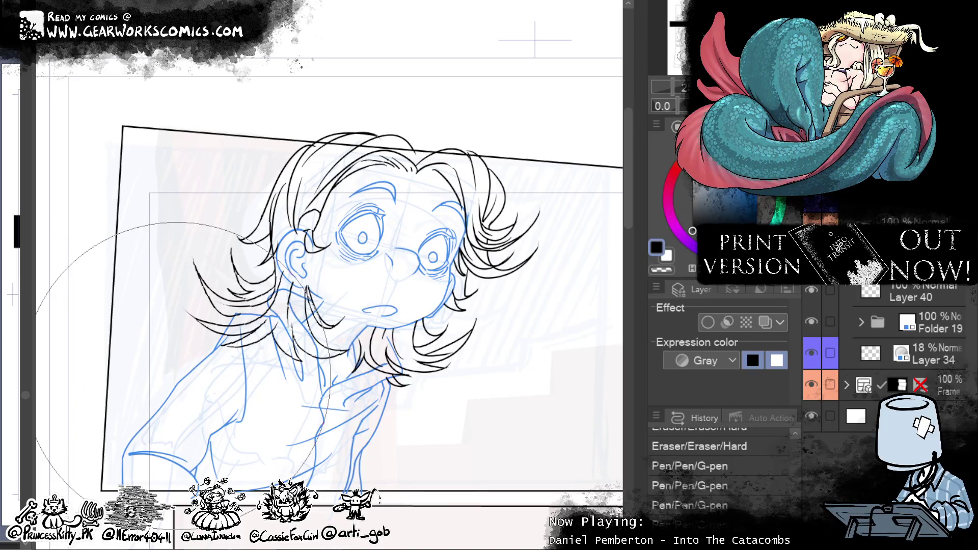
{"action": "left_click_drag", "start_coordinate": [301, 372], "coordinate": [283, 382]}
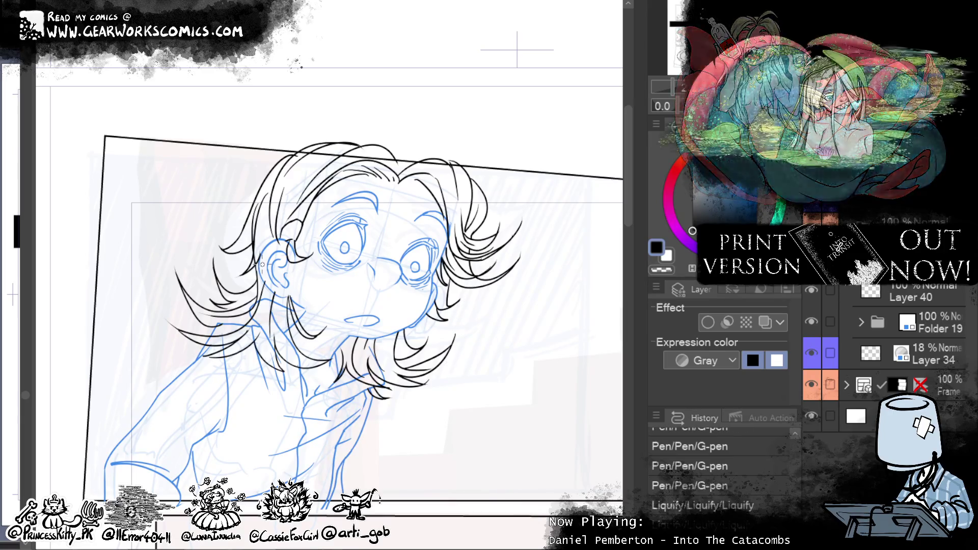
{"action": "left_click", "coordinate": [898, 288]}
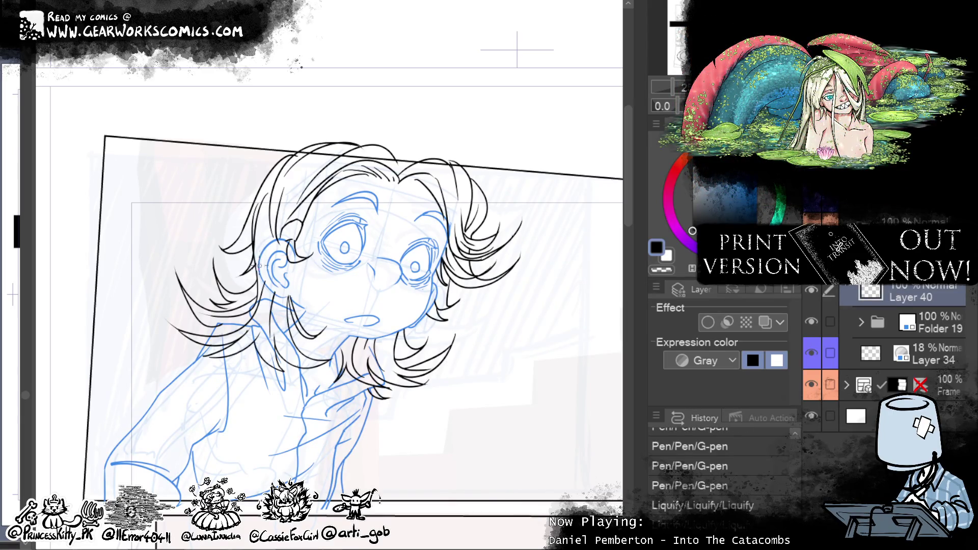
{"action": "left_click_drag", "start_coordinate": [258, 265], "coordinate": [265, 257]}
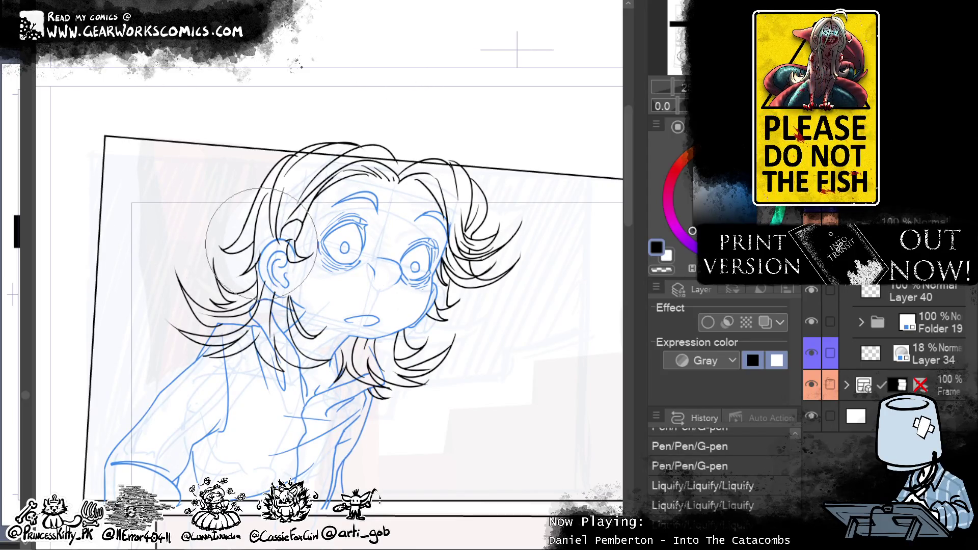
{"action": "mouse_move", "coordinate": [219, 224]}
{"action": "left_mouse_down"}
{"action": "mouse_move", "coordinate": [275, 244]}
{"action": "mouse_move", "coordinate": [240, 231]}
{"action": "left_mouse_up"}
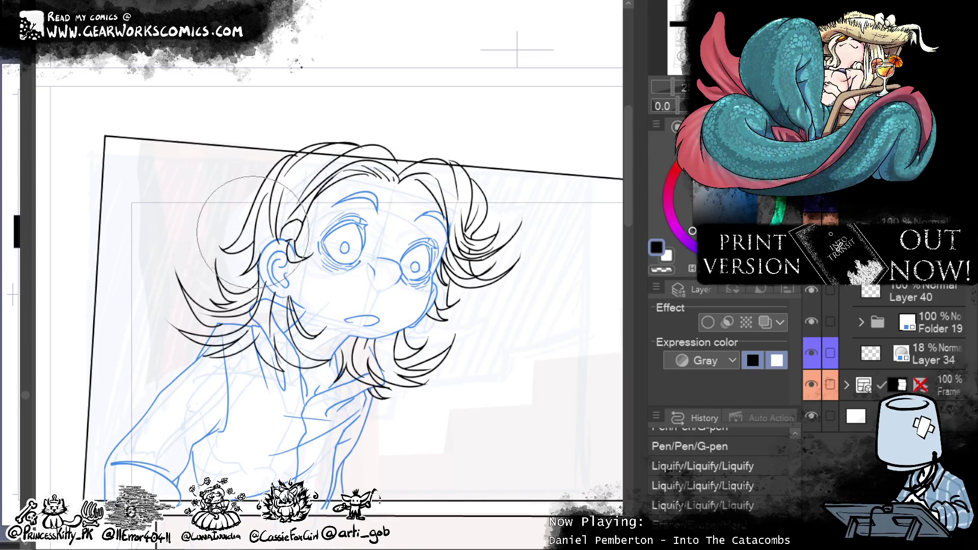
{"action": "scroll", "coordinate": [550, 266], "scroll_direction": "right", "scroll_amount": 3}
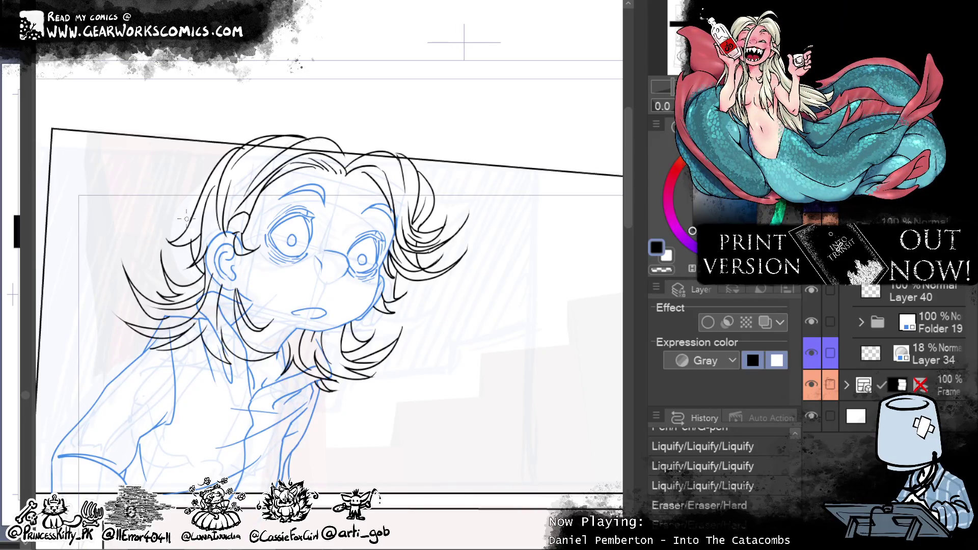
{"action": "left_click", "coordinate": [190, 237]}
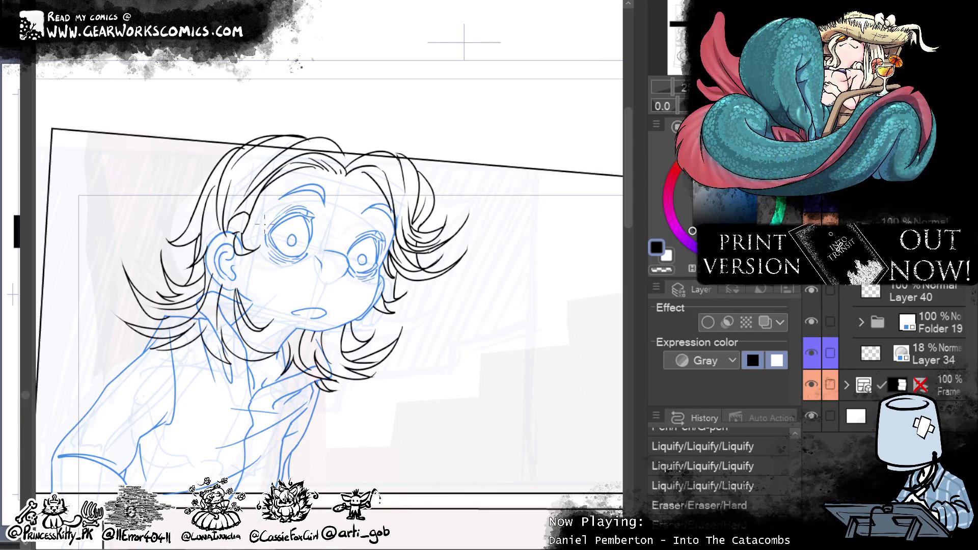
{"action": "key", "text": "ctrl+minus"}
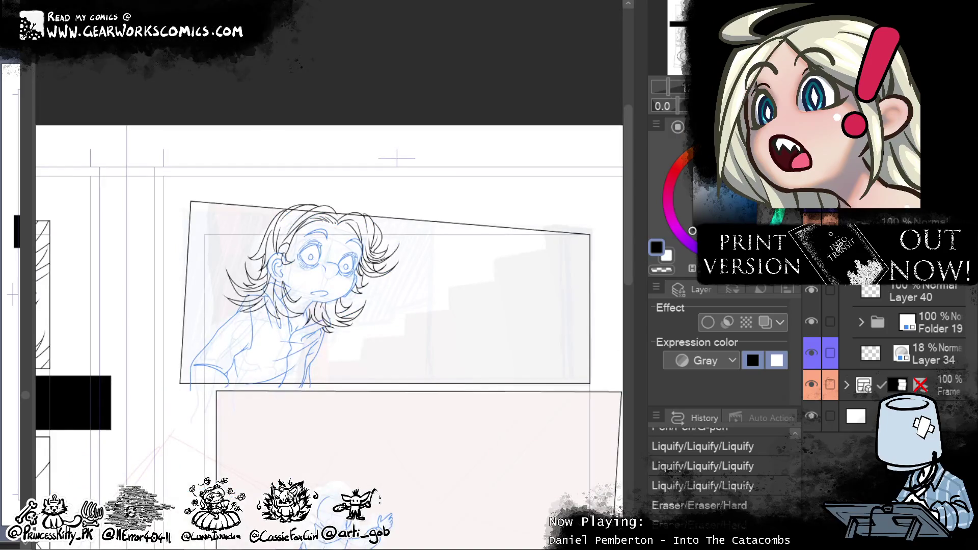
Step: Toggle Folder 19 off and on to compare the inked face with the sketch
{"action": "key", "text": "ctrl+plus"}
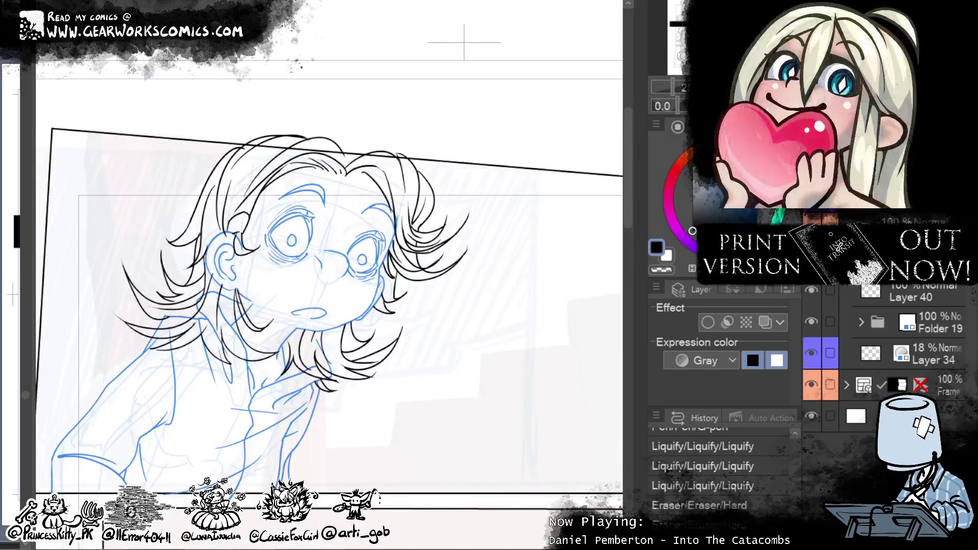
{"action": "left_click", "coordinate": [808, 322]}
{"action": "left_click", "coordinate": [808, 322]}
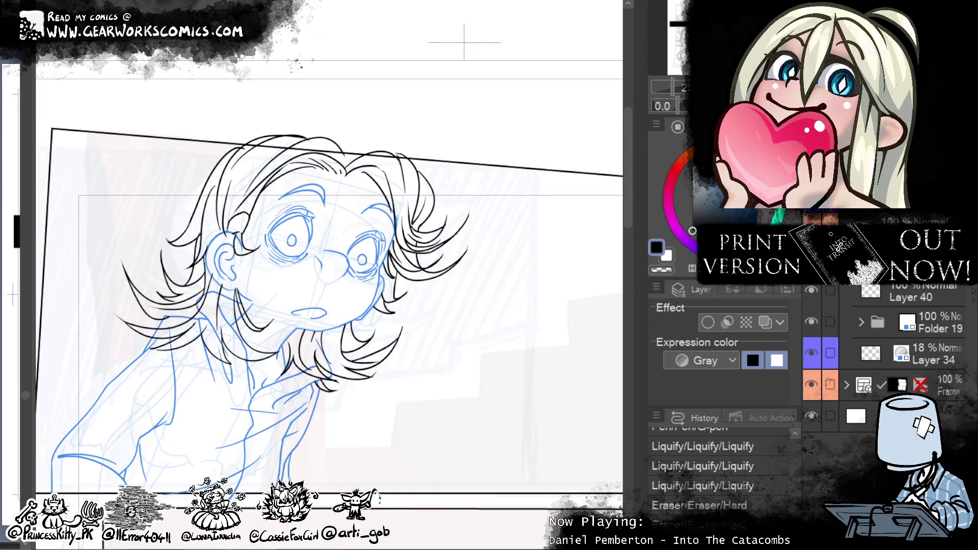
{"action": "key", "text": "ctrl+minus"}
{"action": "key", "text": "ctrl+minus"}
Step: Navigate to the right page's second panel with the seated figure seen from behind
{"action": "left_click_drag", "start_coordinate": [594, 239], "coordinate": [601, 132]}
{"action": "key", "text": "ctrl+plus"}
{"action": "key", "text": "ctrl+plus"}
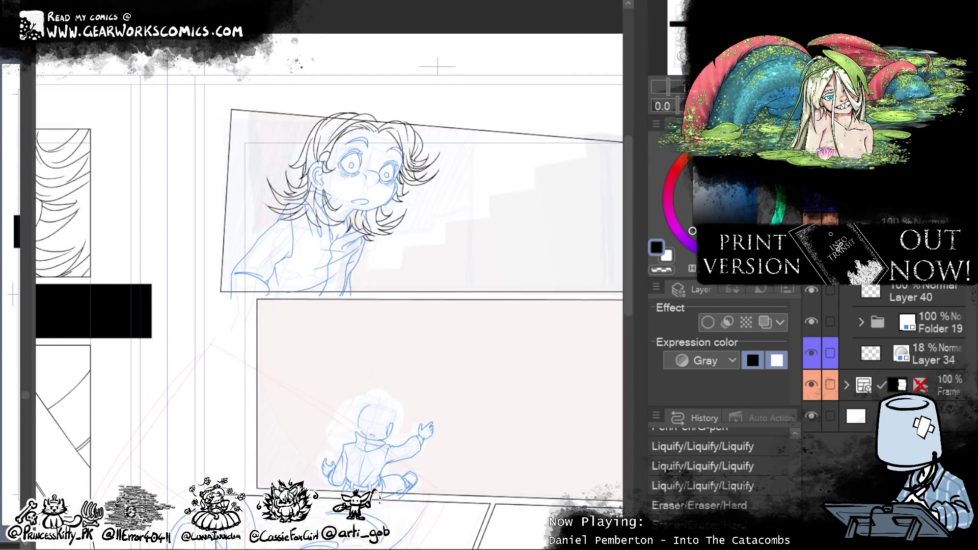
{"action": "mouse_move", "coordinate": [564, 326]}
{"action": "left_mouse_down"}
{"action": "mouse_move", "coordinate": [581, 204]}
{"action": "mouse_move", "coordinate": [541, 314]}
{"action": "left_mouse_up"}
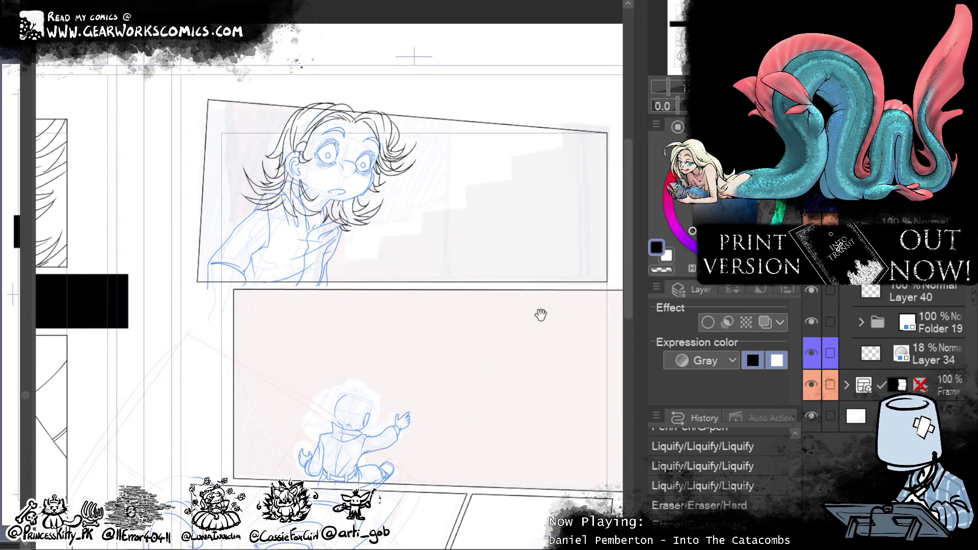
{"action": "key", "text": "ctrl+minus"}
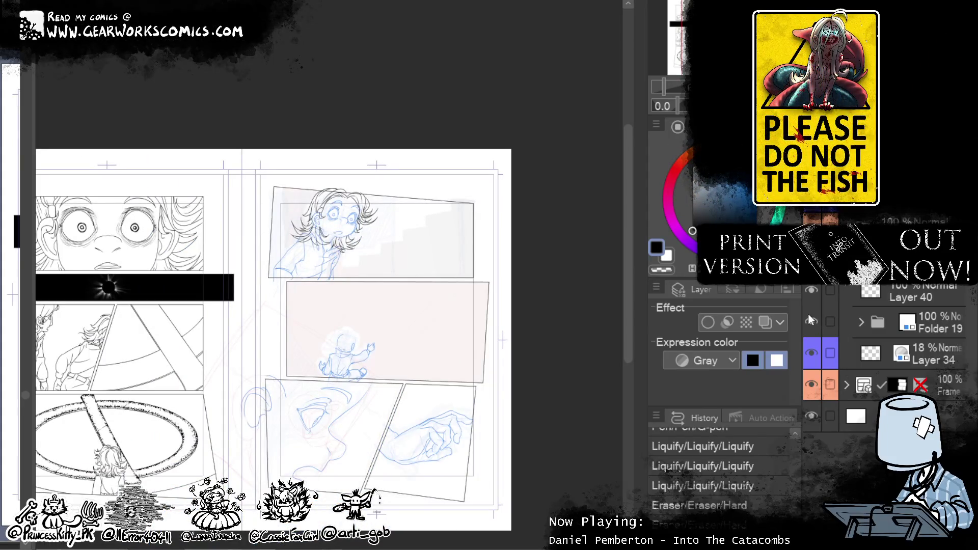
{"action": "key", "text": "ctrl+plus"}
{"action": "scroll", "coordinate": [546, 250], "scroll_direction": "down", "scroll_amount": 3}
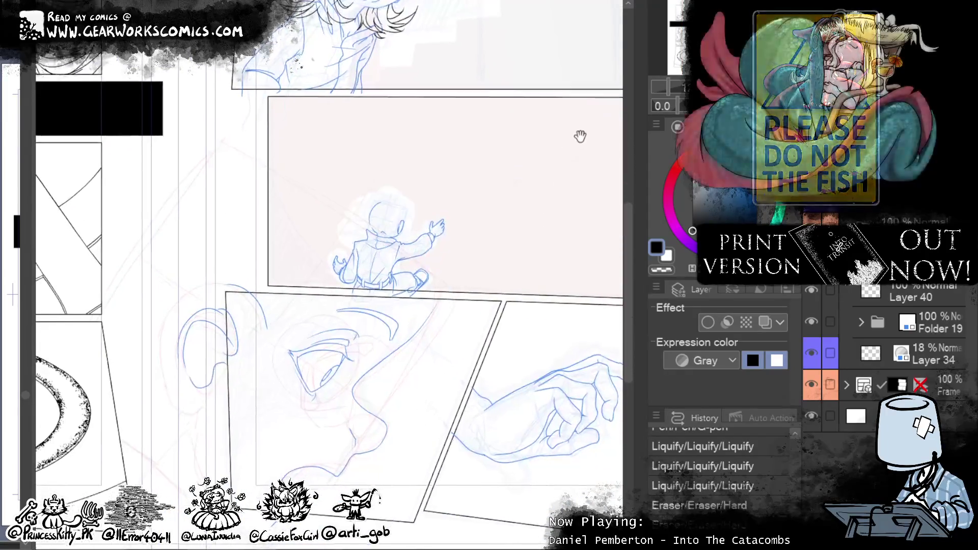
{"action": "scroll", "coordinate": [546, 250], "scroll_direction": "up", "scroll_amount": 3}
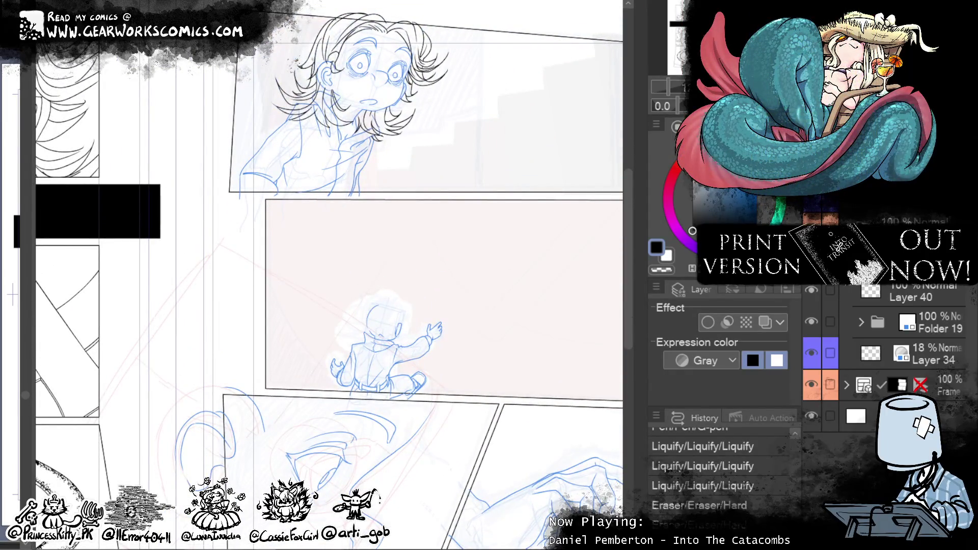
{"action": "key", "text": "ctrl+plus"}
{"action": "key", "text": "ctrl+plus"}
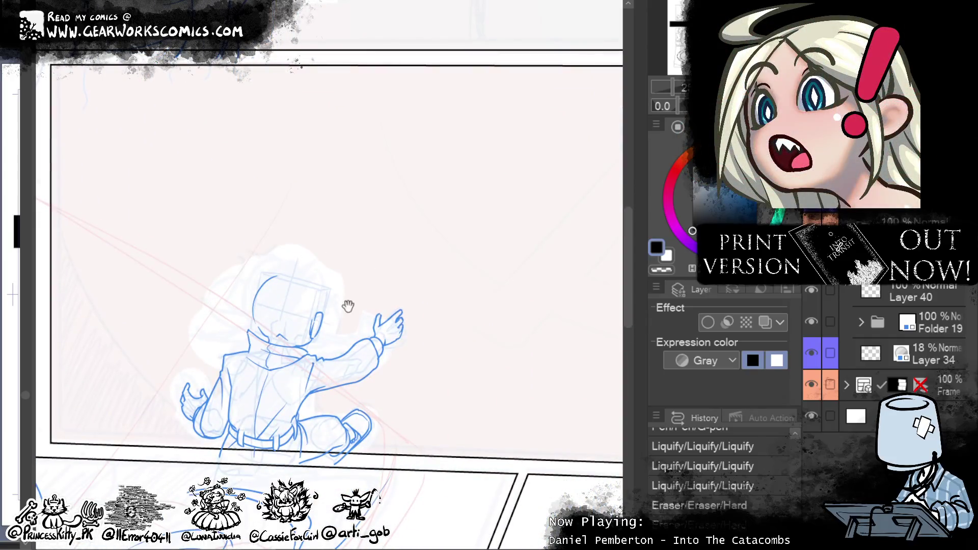
{"action": "left_click_drag", "start_coordinate": [348, 306], "coordinate": [545, 244]}
{"action": "left_click_drag", "start_coordinate": [515, 398], "coordinate": [433, 275]}
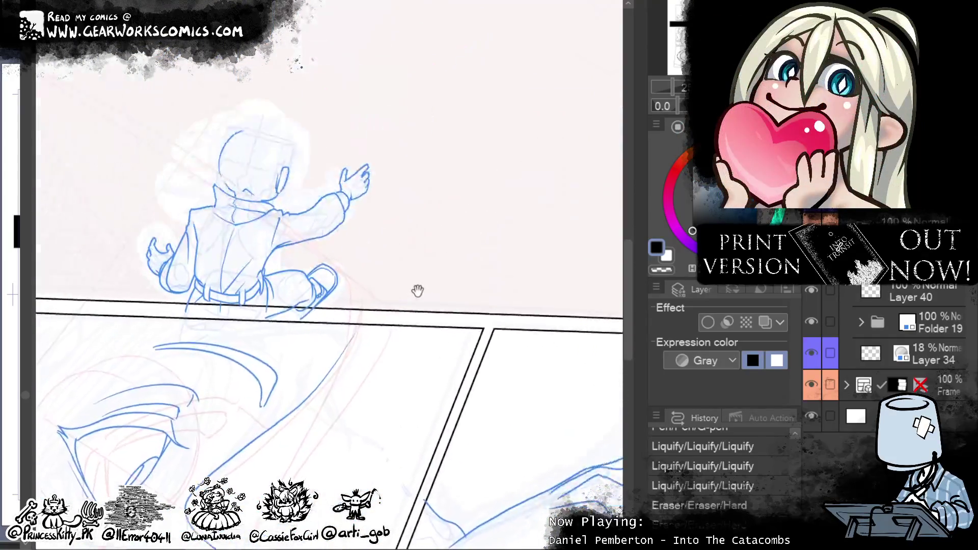
{"action": "mouse_move", "coordinate": [475, 173]}
{"action": "left_mouse_down"}
{"action": "mouse_move", "coordinate": [594, 290]}
{"action": "mouse_move", "coordinate": [572, 283]}
{"action": "left_mouse_up"}
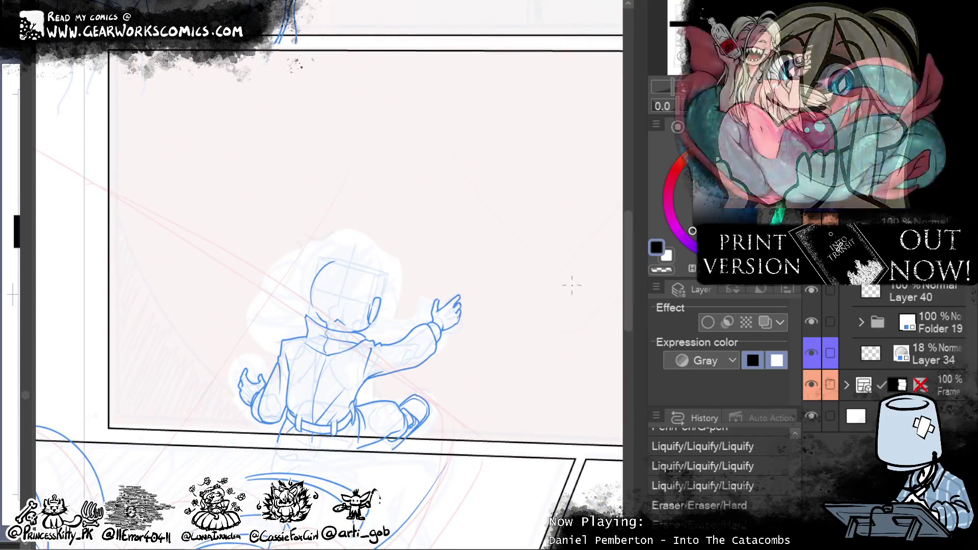
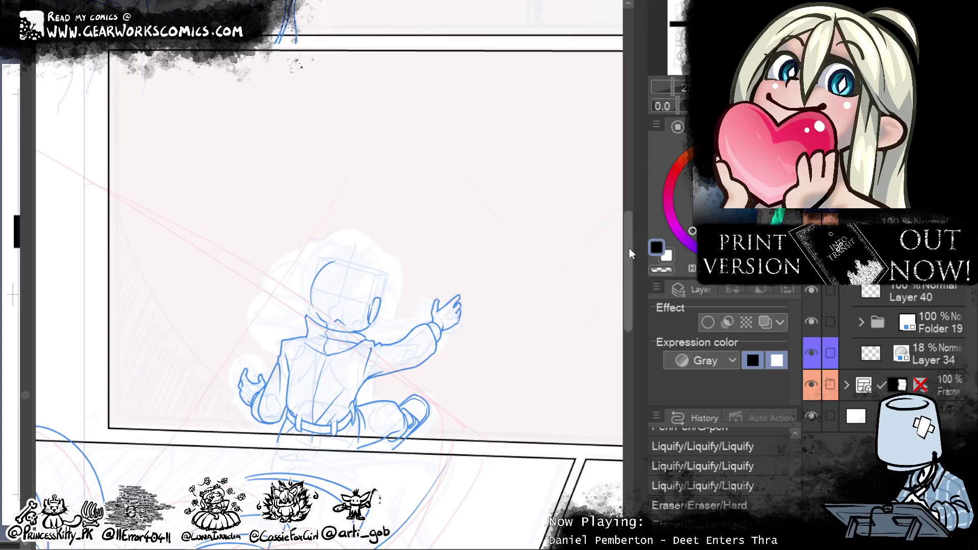
Step: Ink the arc over the top of the head and the outline down its right side
{"action": "left_click_drag", "start_coordinate": [485, 284], "coordinate": [536, 420]}
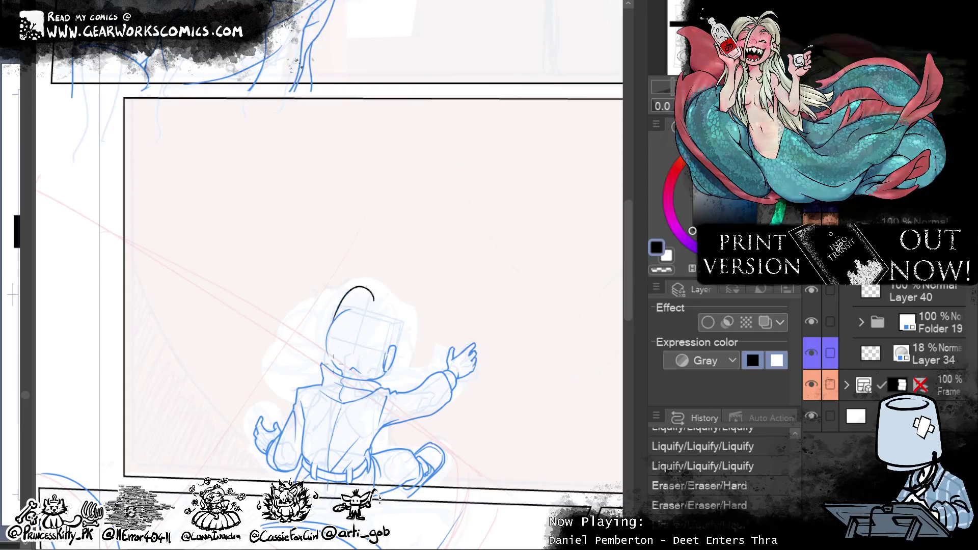
{"action": "left_click_drag", "start_coordinate": [375, 300], "coordinate": [337, 315]}
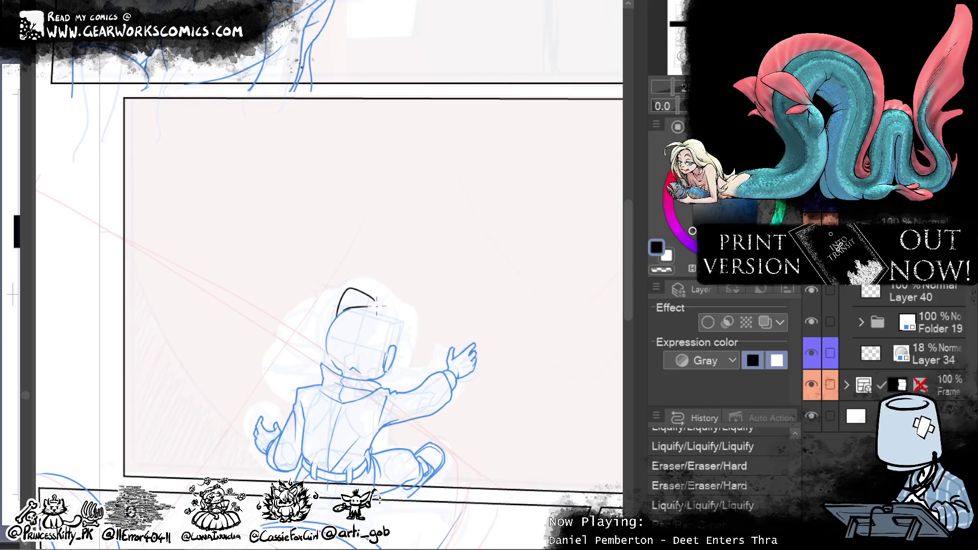
{"action": "left_click_drag", "start_coordinate": [358, 291], "coordinate": [371, 287]}
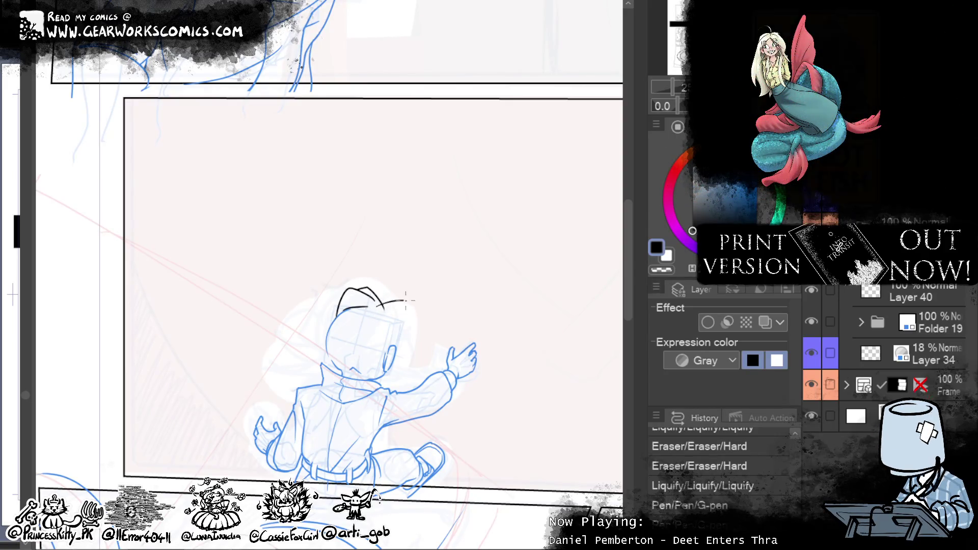
{"action": "left_click_drag", "start_coordinate": [379, 300], "coordinate": [415, 323]}
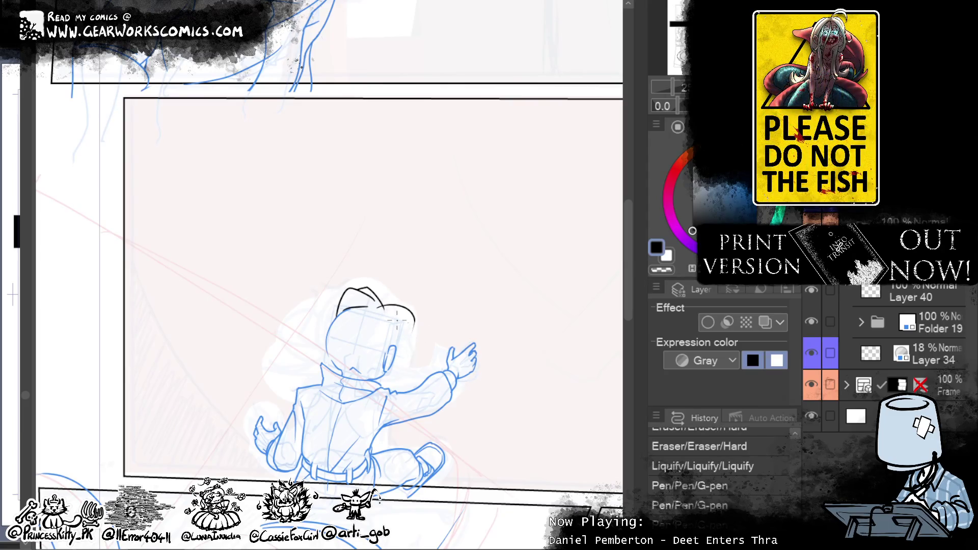
{"action": "left_click_drag", "start_coordinate": [400, 305], "coordinate": [400, 332]}
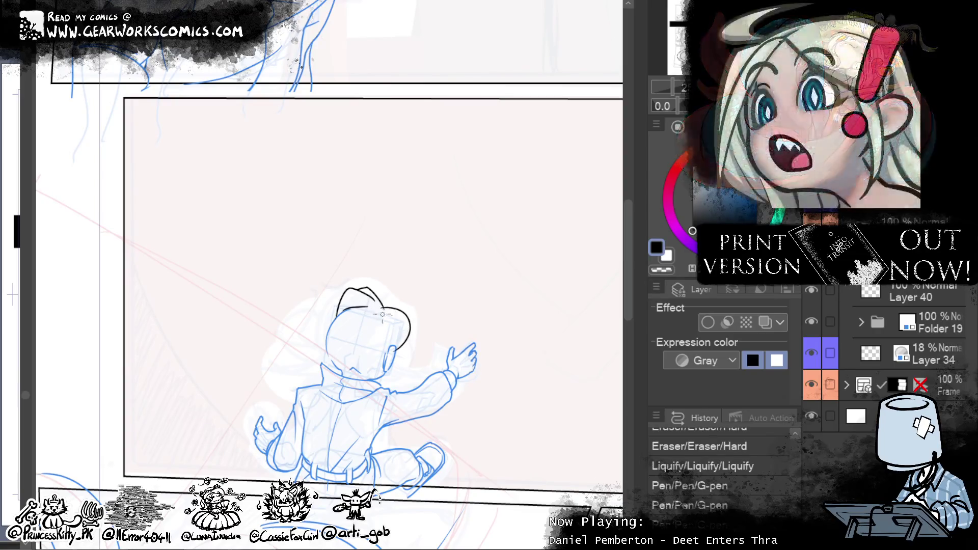
{"action": "left_click_drag", "start_coordinate": [383, 311], "coordinate": [379, 320]}
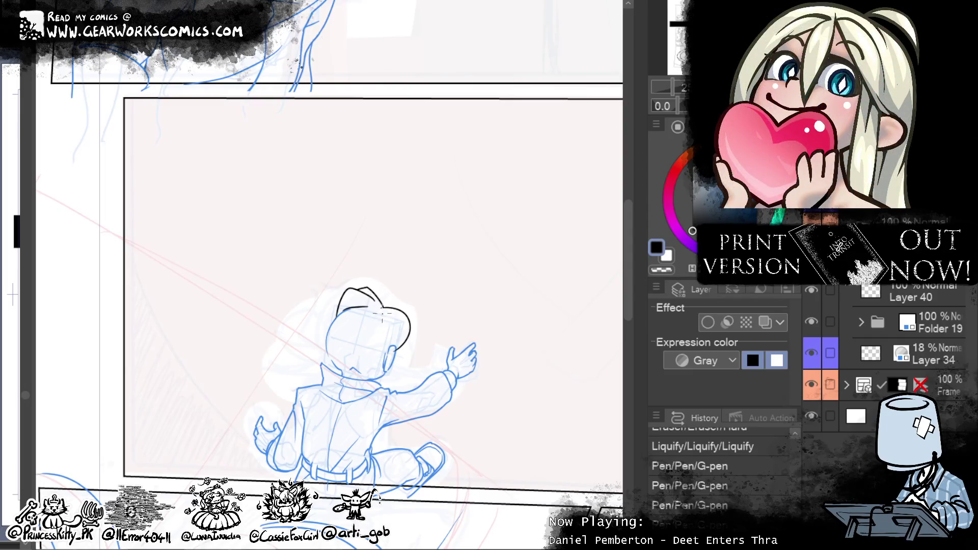
Step: Redo the right-side strokes and ink the ear on the head's right side
{"action": "mouse_move", "coordinate": [391, 344]}
{"action": "left_mouse_down"}
{"action": "mouse_move", "coordinate": [382, 313]}
{"action": "mouse_move", "coordinate": [388, 344]}
{"action": "left_mouse_up"}
{"action": "key", "text": "ctrl+z"}
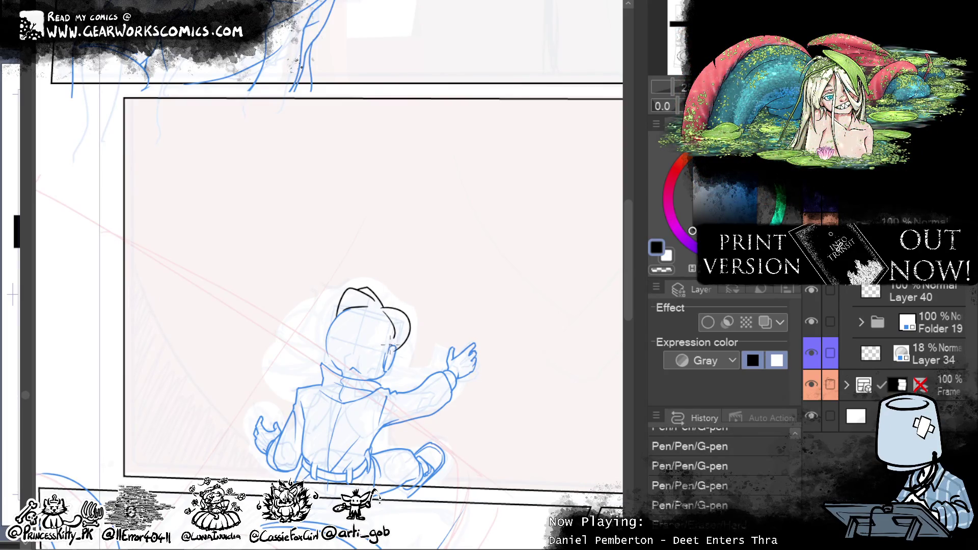
{"action": "key", "text": "ctrl+z"}
{"action": "key", "text": "ctrl+z"}
{"action": "key", "text": "ctrl+z"}
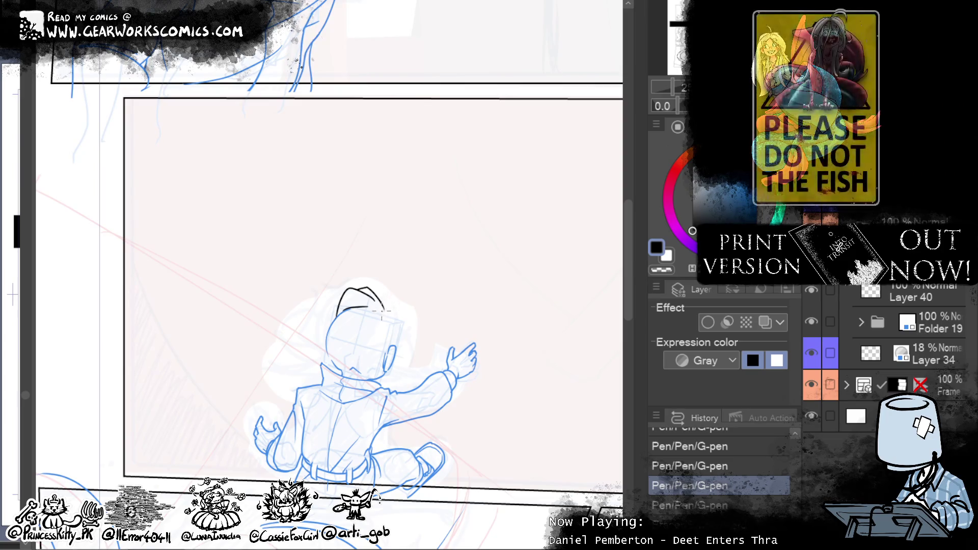
{"action": "left_click_drag", "start_coordinate": [385, 302], "coordinate": [401, 337]}
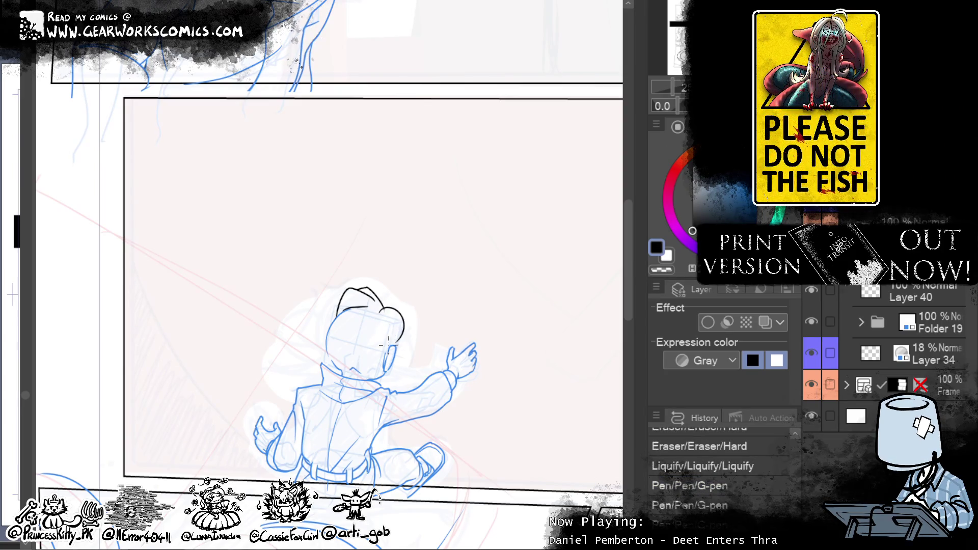
{"action": "left_click_drag", "start_coordinate": [379, 347], "coordinate": [411, 336]}
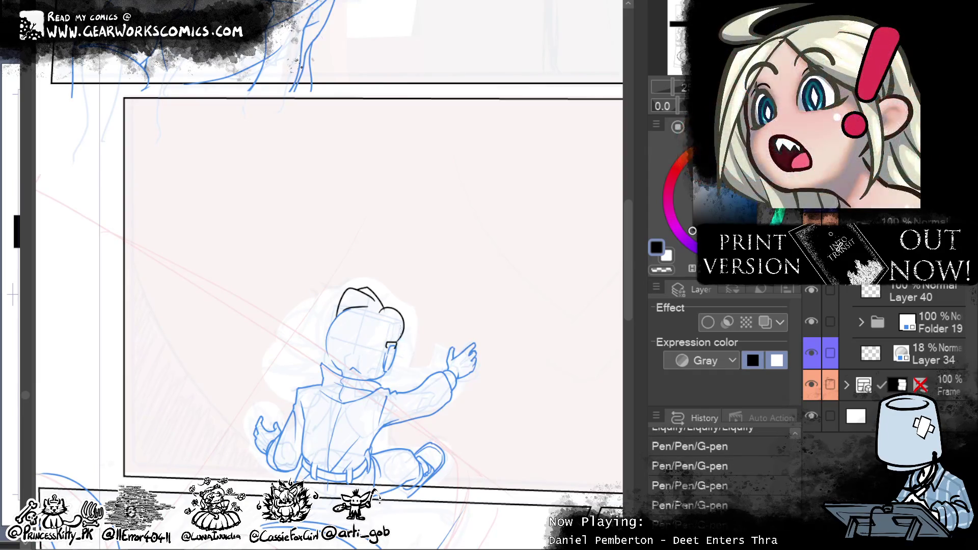
{"action": "left_click_drag", "start_coordinate": [505, 257], "coordinate": [498, 207]}
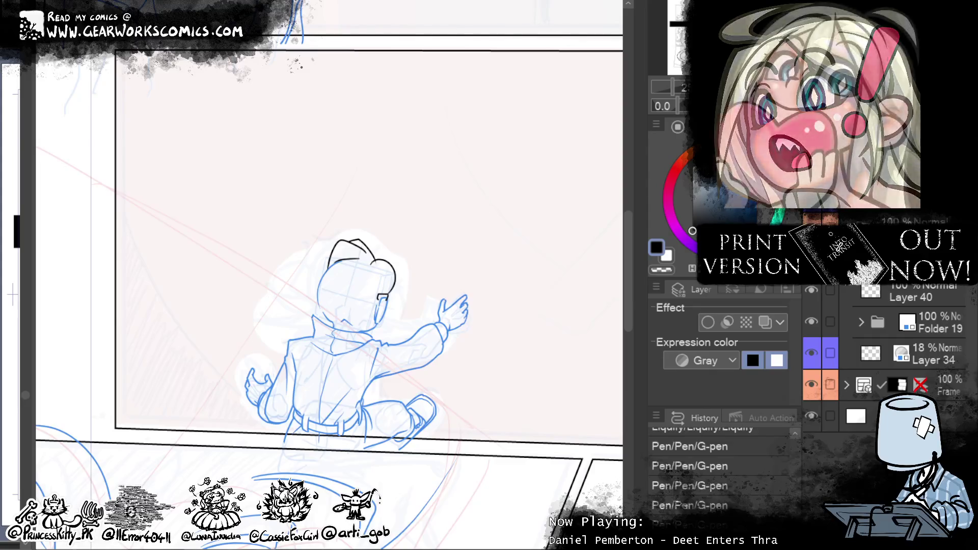
{"action": "mouse_move", "coordinate": [413, 353]}
{"action": "left_mouse_down"}
{"action": "mouse_move", "coordinate": [326, 336]}
{"action": "mouse_move", "coordinate": [336, 326]}
{"action": "mouse_move", "coordinate": [407, 326]}
{"action": "left_mouse_up"}
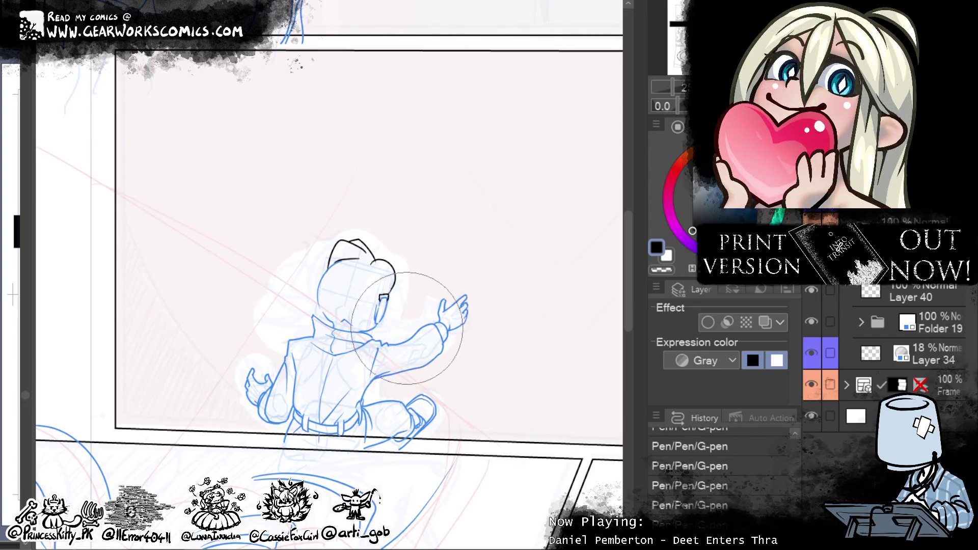
Step: Liquify the head's top, right side and collar outlines, and redraw part of the head outline
{"action": "mouse_move", "coordinate": [450, 244]}
{"action": "left_mouse_down"}
{"action": "mouse_move", "coordinate": [463, 244]}
{"action": "mouse_move", "coordinate": [451, 251]}
{"action": "left_mouse_up"}
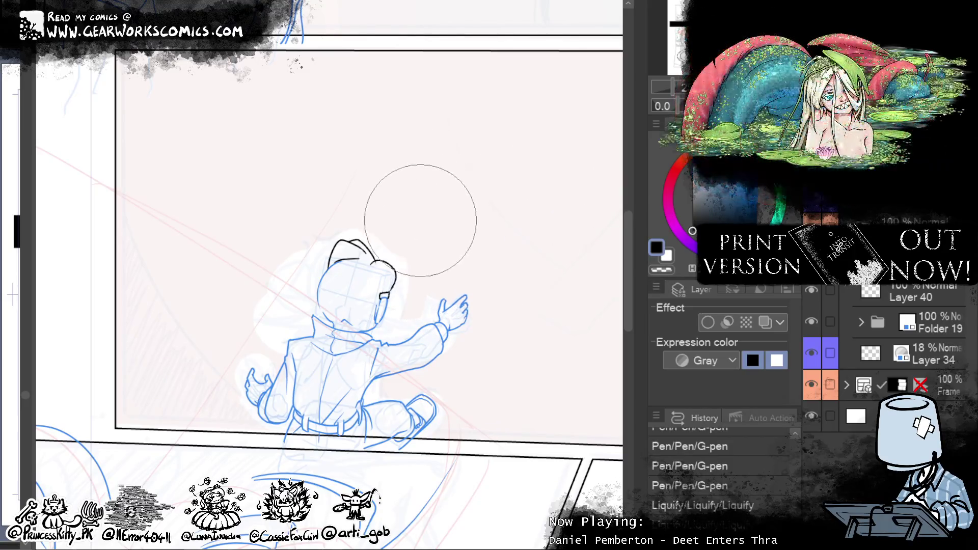
{"action": "left_click_drag", "start_coordinate": [426, 204], "coordinate": [469, 168]}
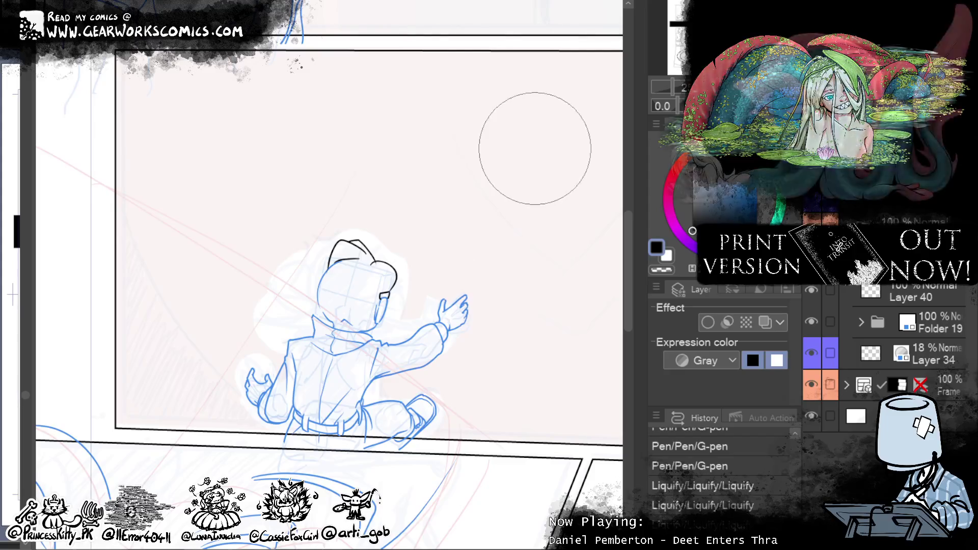
{"action": "left_click_drag", "start_coordinate": [349, 318], "coordinate": [356, 315]}
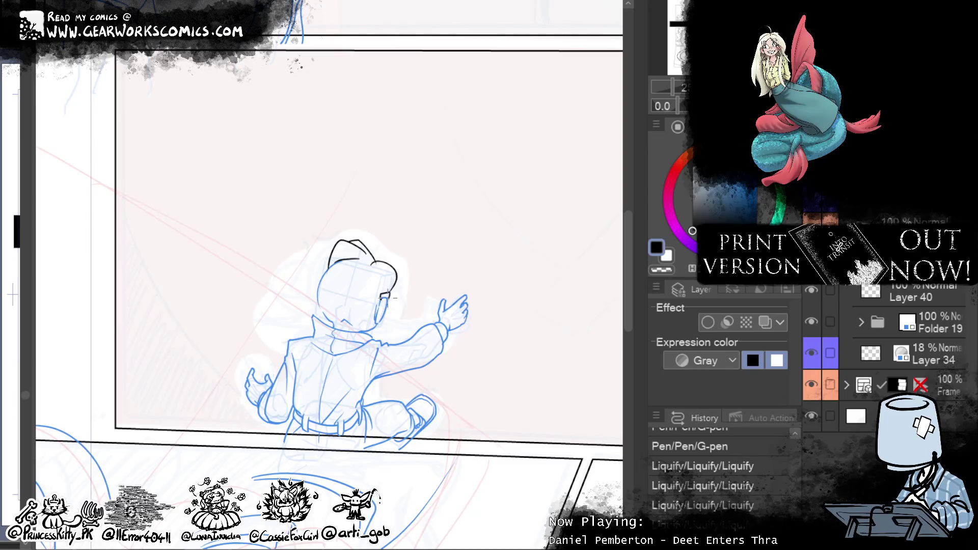
{"action": "left_click_drag", "start_coordinate": [388, 296], "coordinate": [401, 283]}
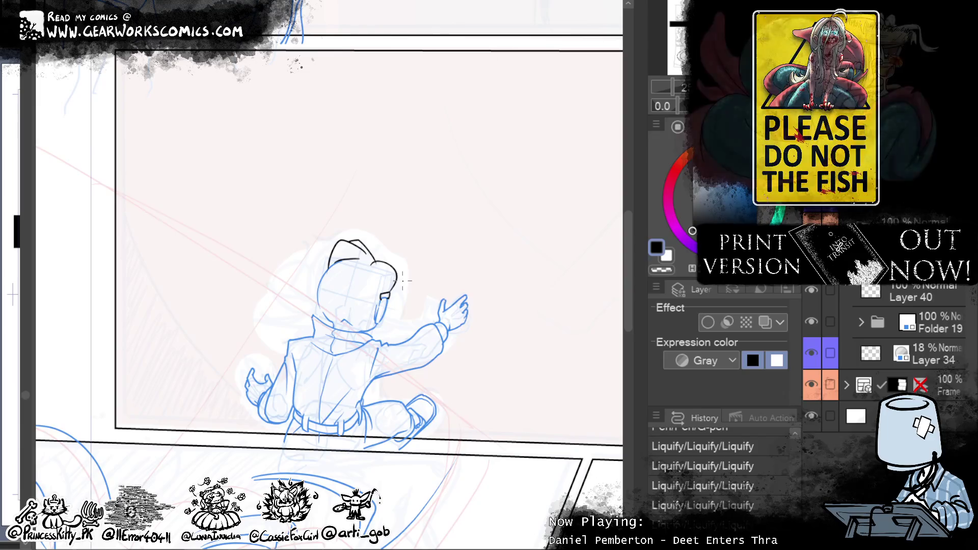
{"action": "left_click_drag", "start_coordinate": [305, 292], "coordinate": [301, 306]}
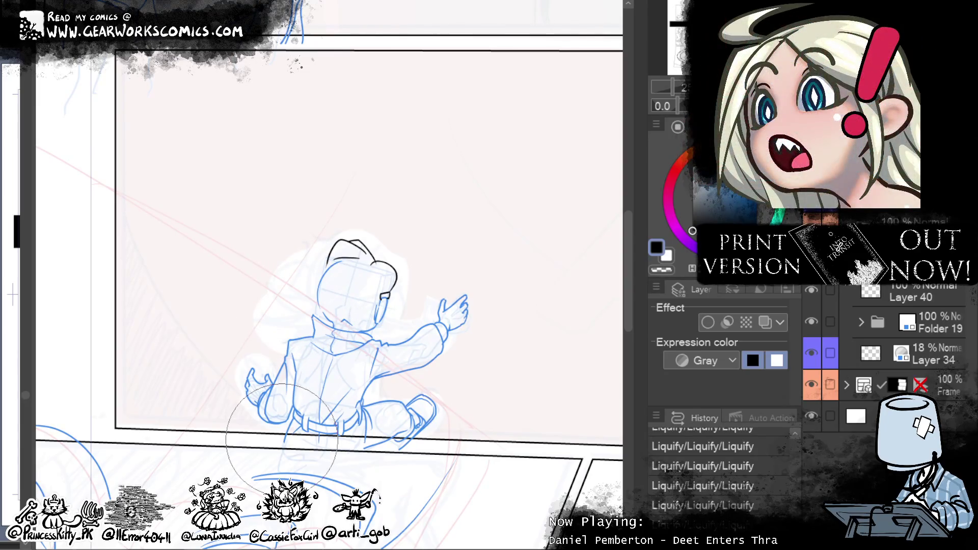
{"action": "left_click_drag", "start_coordinate": [378, 260], "coordinate": [398, 279]}
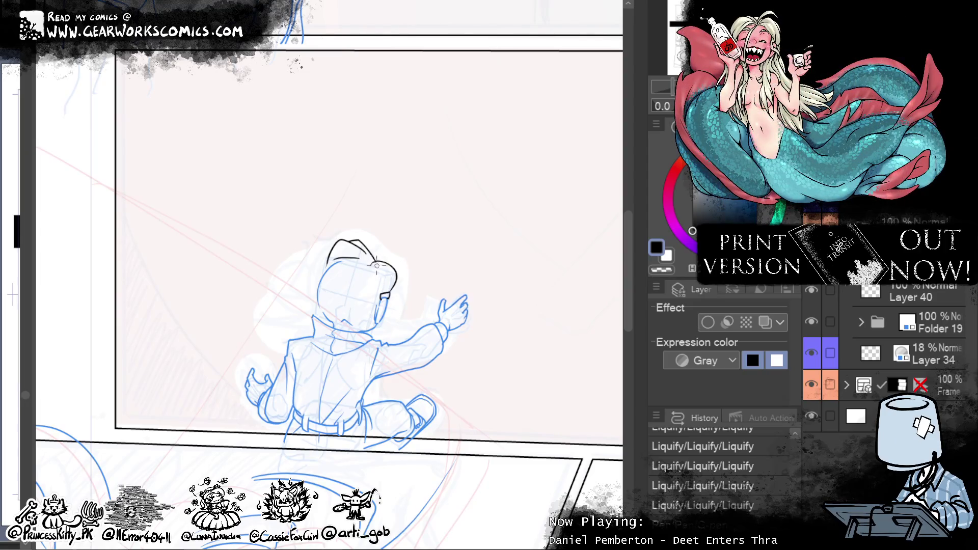
{"action": "mouse_move", "coordinate": [375, 269]}
{"action": "left_mouse_down"}
{"action": "mouse_move", "coordinate": [478, 98]}
{"action": "mouse_move", "coordinate": [447, 207]}
{"action": "left_mouse_up"}
{"action": "left_click_drag", "start_coordinate": [341, 232], "coordinate": [348, 230]}
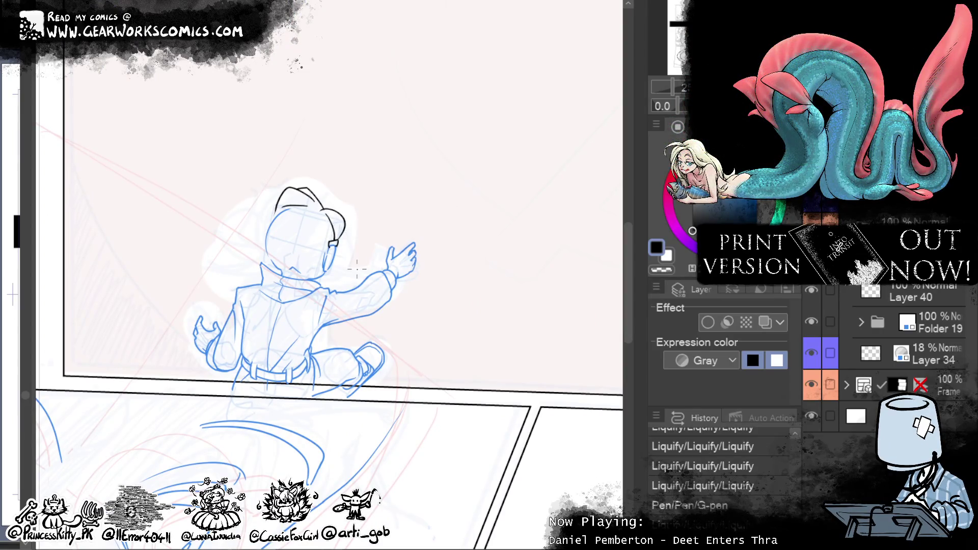
Step: Ink the left outline of the head and a hair line beside the face
{"action": "mouse_move", "coordinate": [399, 192]}
{"action": "left_mouse_down"}
{"action": "mouse_move", "coordinate": [530, 155]}
{"action": "mouse_move", "coordinate": [485, 171]}
{"action": "left_mouse_up"}
{"action": "left_click_drag", "start_coordinate": [347, 204], "coordinate": [328, 258]}
{"action": "key", "text": "ctrl+z"}
{"action": "left_click_drag", "start_coordinate": [350, 207], "coordinate": [326, 256]}
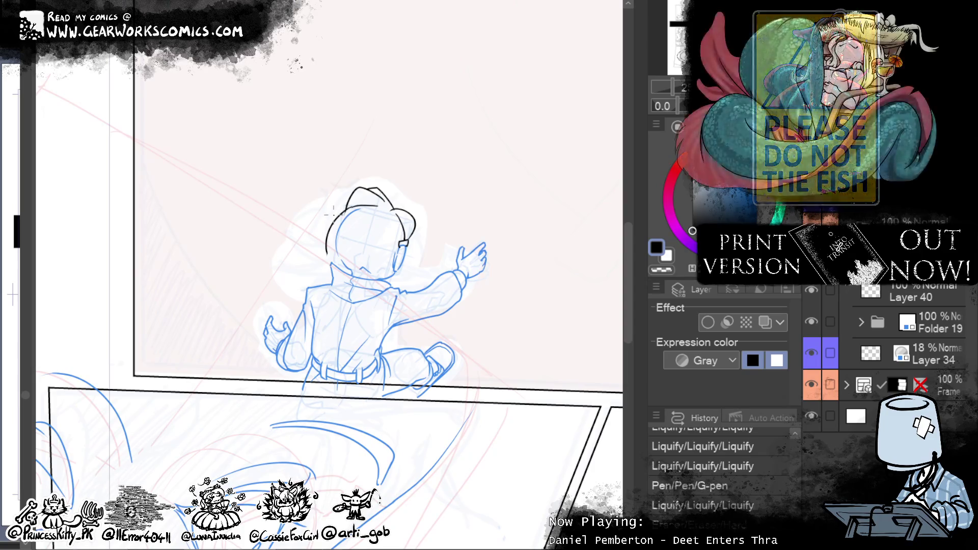
{"action": "left_click_drag", "start_coordinate": [356, 222], "coordinate": [327, 252]}
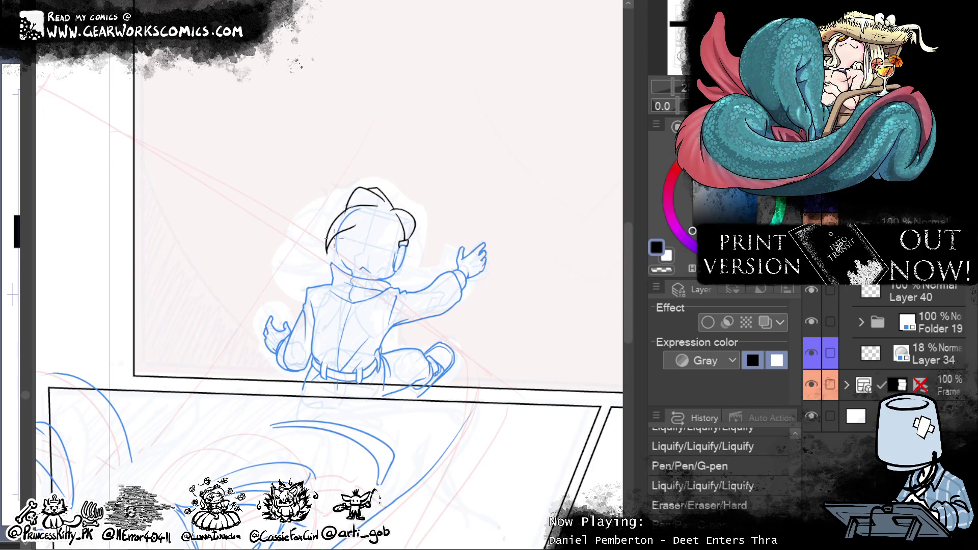
{"action": "left_click_drag", "start_coordinate": [348, 238], "coordinate": [359, 267]}
{"action": "key", "text": "ctrl+z"}
{"action": "key", "text": "ctrl+z"}
{"action": "key", "text": "ctrl+z"}
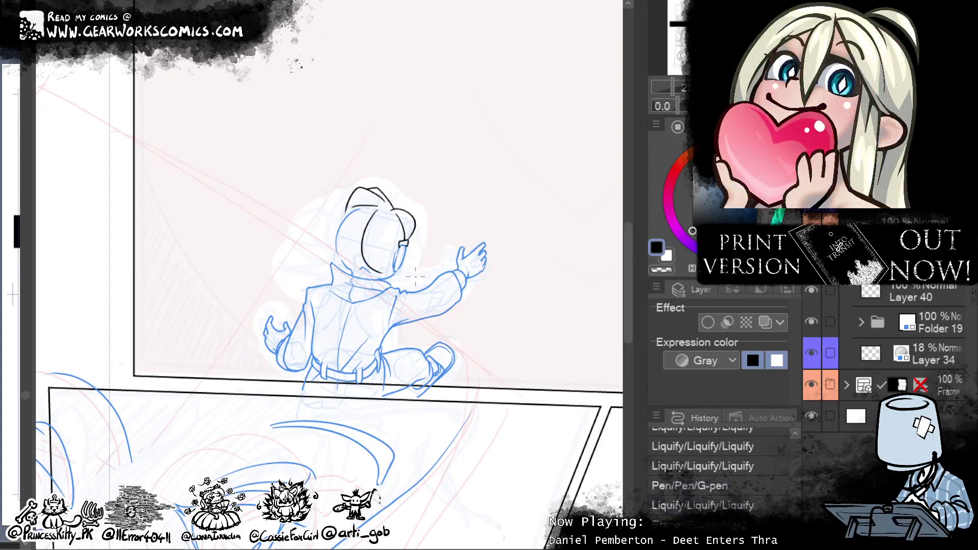
Step: Draw the hair strand over the face and a strand at the head's top-left
{"action": "mouse_move", "coordinate": [387, 234]}
{"action": "left_mouse_down"}
{"action": "mouse_move", "coordinate": [395, 275]}
{"action": "mouse_move", "coordinate": [405, 272]}
{"action": "left_mouse_up"}
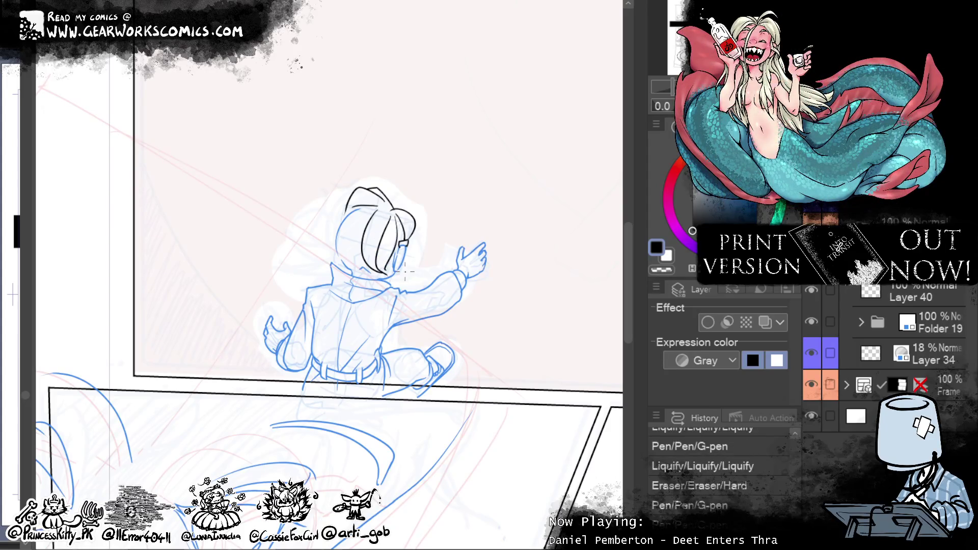
{"action": "mouse_move", "coordinate": [364, 237]}
{"action": "left_mouse_down"}
{"action": "mouse_move", "coordinate": [334, 254]}
{"action": "mouse_move", "coordinate": [315, 247]}
{"action": "left_mouse_up"}
{"action": "key", "text": "ctrl+z"}
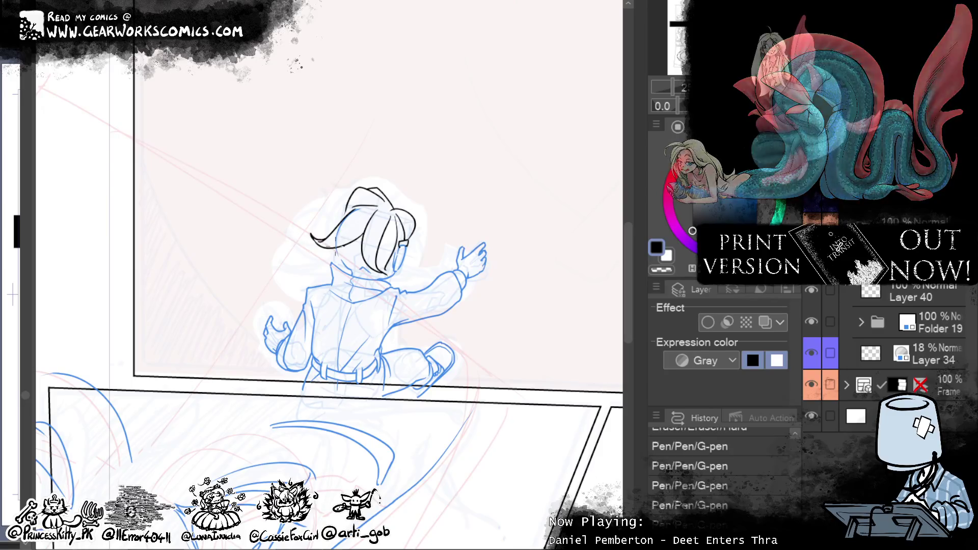
{"action": "left_click_drag", "start_coordinate": [355, 207], "coordinate": [326, 218]}
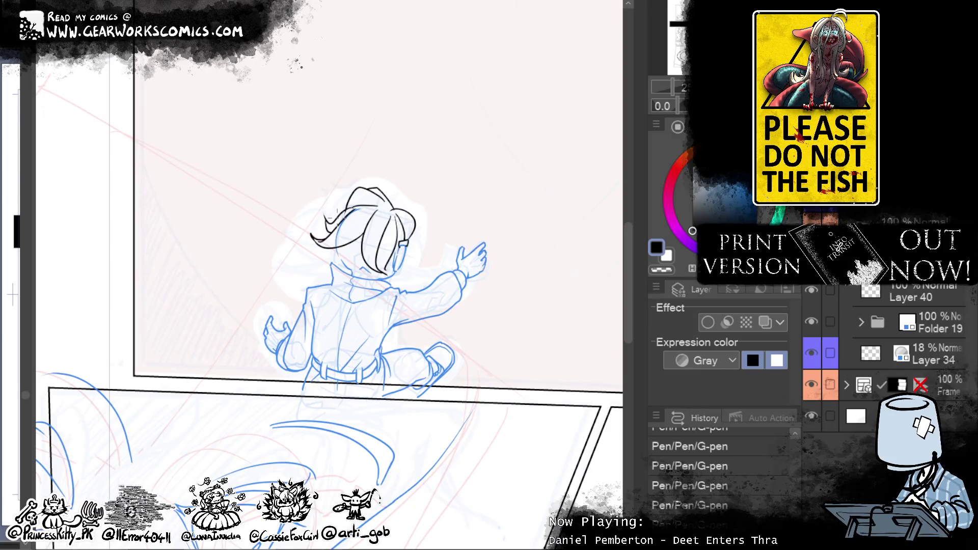
Step: Erase the outer left hair stroke, warp lines near the ear, add fine face marks, and select Layer 40
{"action": "mouse_move", "coordinate": [285, 232]}
{"action": "left_mouse_down"}
{"action": "mouse_move", "coordinate": [293, 239]}
{"action": "mouse_move", "coordinate": [282, 260]}
{"action": "mouse_move", "coordinate": [261, 229]}
{"action": "mouse_move", "coordinate": [290, 298]}
{"action": "left_mouse_up"}
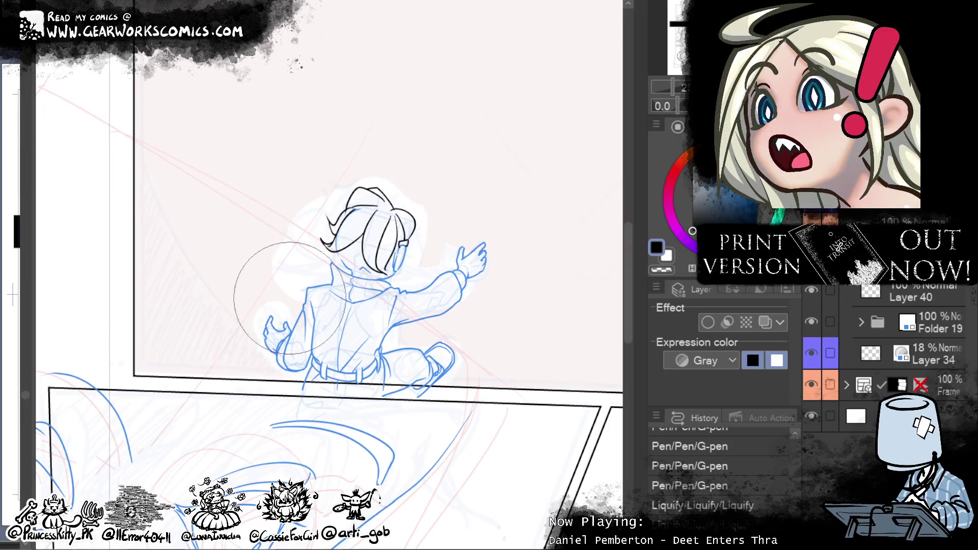
{"action": "left_click_drag", "start_coordinate": [400, 242], "coordinate": [399, 257]}
{"action": "scroll", "coordinate": [484, 135], "scroll_direction": "up", "scroll_amount": 2}
{"action": "scroll", "coordinate": [485, 135], "scroll_direction": "right", "scroll_amount": 2}
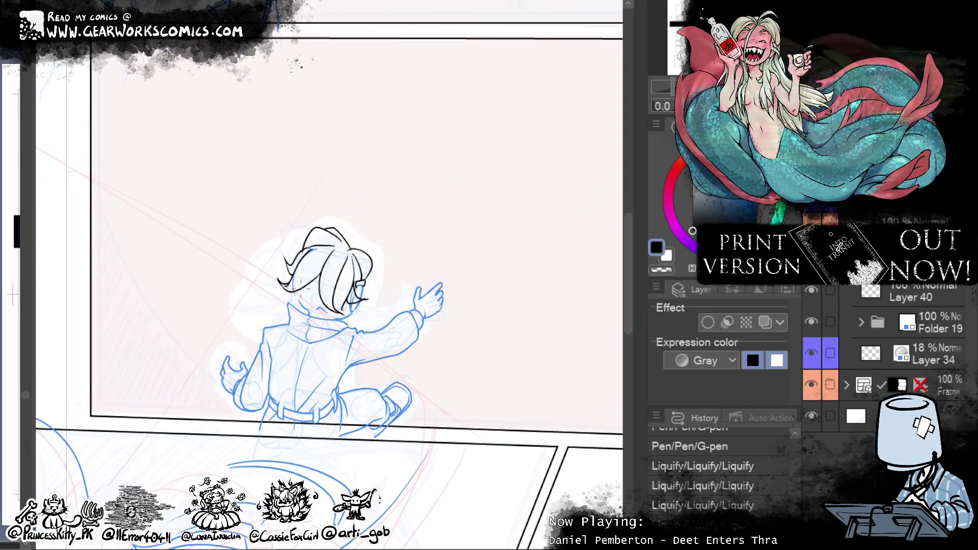
{"action": "left_click_drag", "start_coordinate": [325, 306], "coordinate": [340, 304]}
{"action": "left_click_drag", "start_coordinate": [297, 257], "coordinate": [305, 268]}
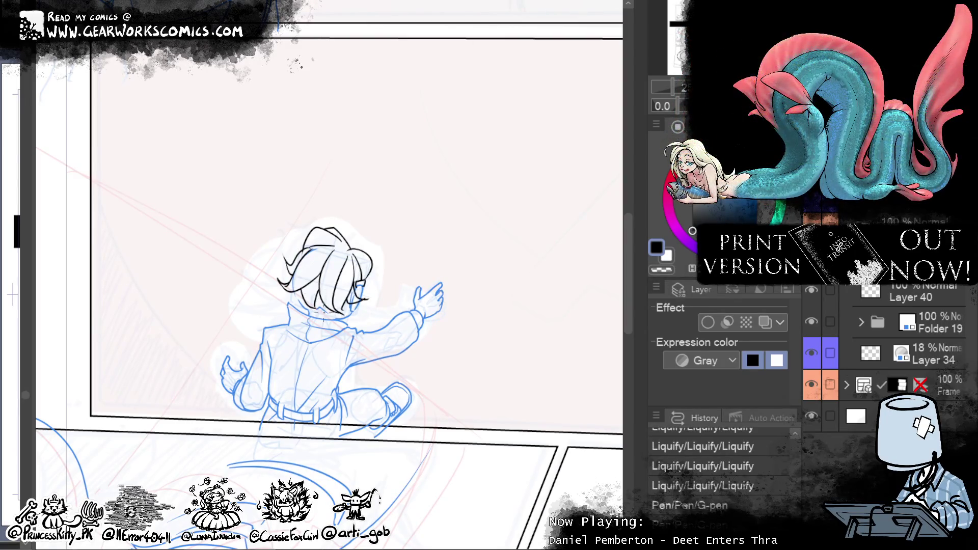
{"action": "mouse_move", "coordinate": [313, 300]}
{"action": "left_mouse_down"}
{"action": "mouse_move", "coordinate": [306, 296]}
{"action": "mouse_move", "coordinate": [322, 308]}
{"action": "left_mouse_up"}
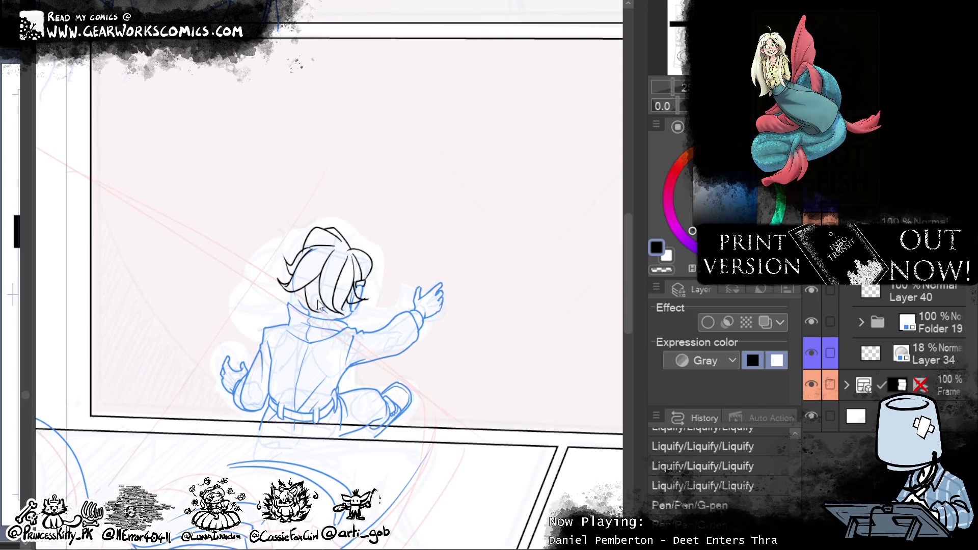
{"action": "mouse_move", "coordinate": [498, 144]}
{"action": "left_mouse_down"}
{"action": "mouse_move", "coordinate": [571, 98]}
{"action": "mouse_move", "coordinate": [543, 100]}
{"action": "left_mouse_up"}
{"action": "left_click", "coordinate": [911, 297]}
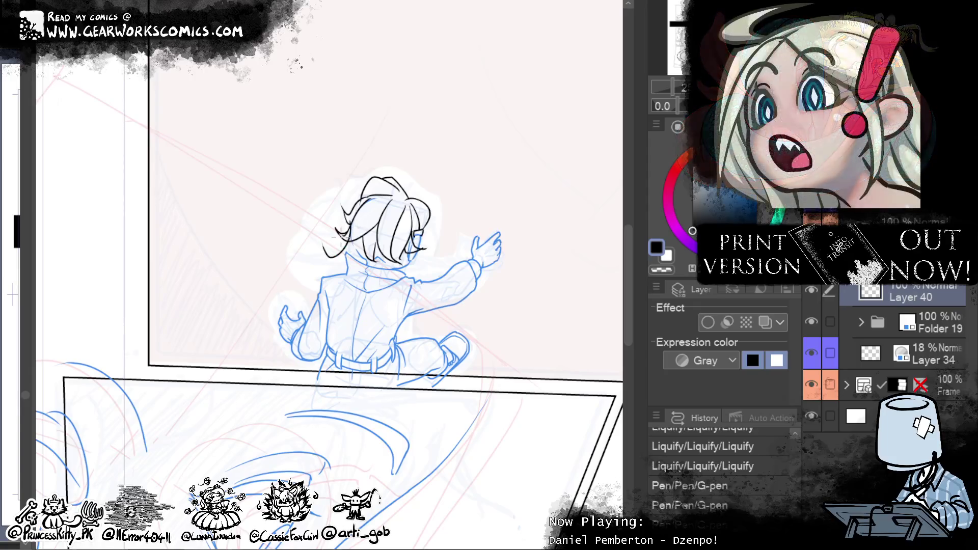
Step: Try several left hair strands on the seated character, undoing each attempt
{"action": "left_click_drag", "start_coordinate": [332, 238], "coordinate": [331, 275]}
{"action": "key", "text": "ctrl+z"}
{"action": "mouse_move", "coordinate": [351, 239]}
{"action": "left_mouse_down"}
{"action": "mouse_move", "coordinate": [321, 265]}
{"action": "mouse_move", "coordinate": [347, 266]}
{"action": "mouse_move", "coordinate": [312, 272]}
{"action": "left_mouse_up"}
{"action": "key", "text": "ctrl+z"}
{"action": "key", "text": "ctrl+z"}
{"action": "key", "text": "ctrl+z"}
{"action": "left_click_drag", "start_coordinate": [356, 248], "coordinate": [320, 282]}
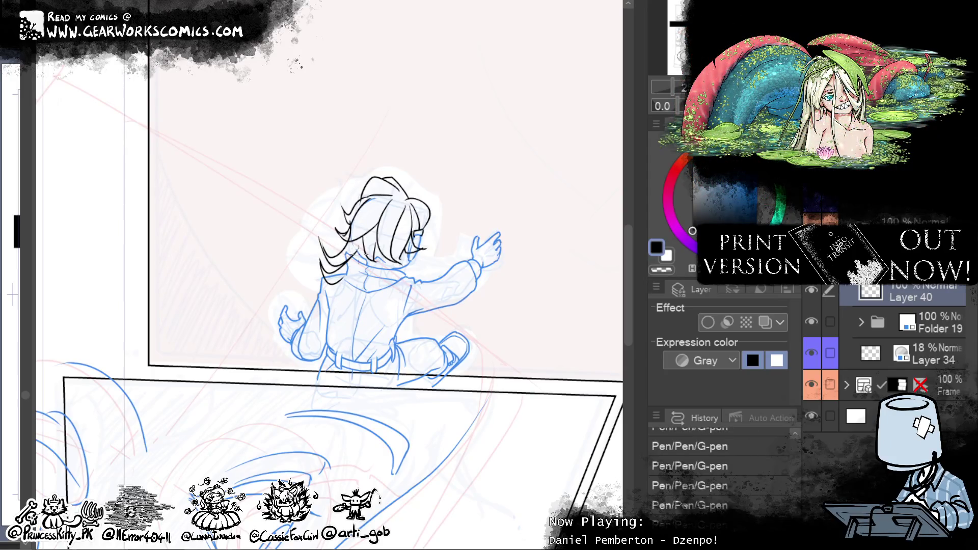
{"action": "key", "text": "ctrl+z"}
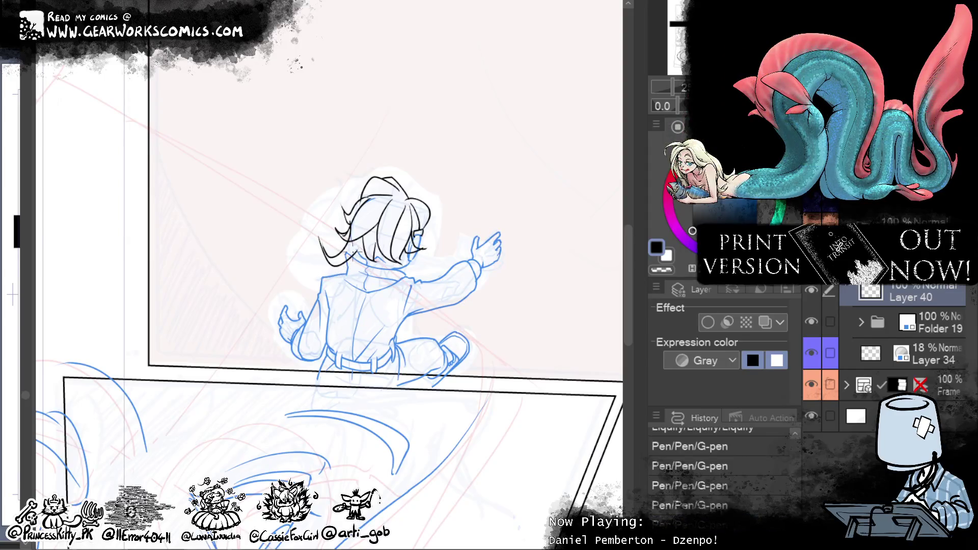
{"action": "left_click_drag", "start_coordinate": [354, 243], "coordinate": [317, 278]}
{"action": "key", "text": "ctrl+z"}
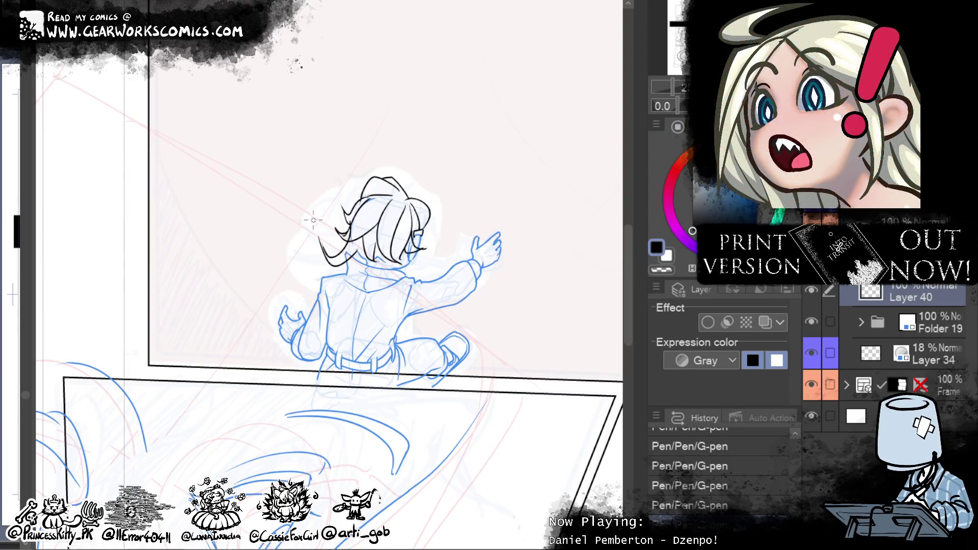
Step: Undo the last stroke, tint the earlier hair ink blue with Layer Color, and erase a bit of hair
{"action": "key", "text": "ctrl+z"}
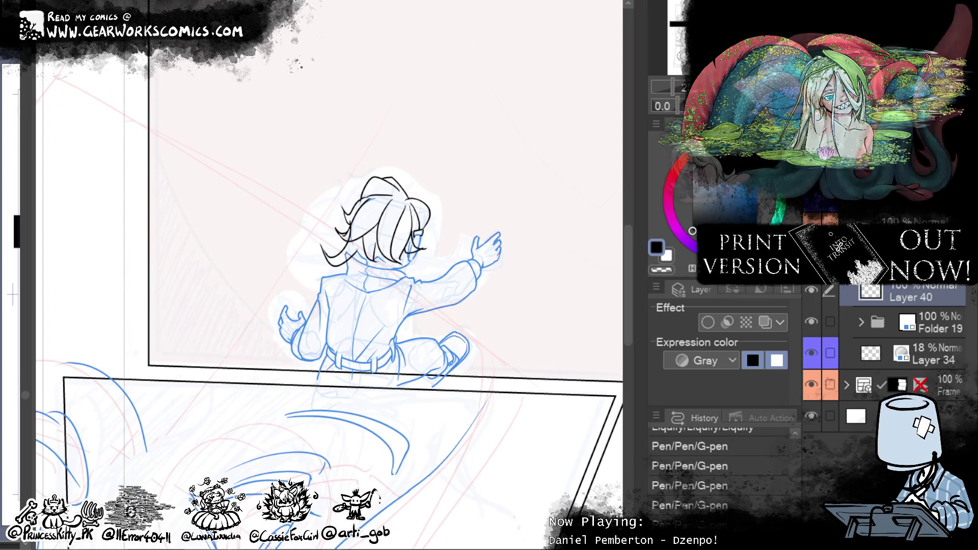
{"action": "key", "text": "ctrl+shift+c"}
{"action": "mouse_move", "coordinate": [387, 273]}
{"action": "left_mouse_down"}
{"action": "mouse_move", "coordinate": [392, 295]}
{"action": "mouse_move", "coordinate": [424, 291]}
{"action": "left_mouse_up"}
Step: Ink and correct hair strands at the centre and left of the head
{"action": "key", "text": "ctrl+z"}
{"action": "left_click_drag", "start_coordinate": [388, 257], "coordinate": [384, 289]}
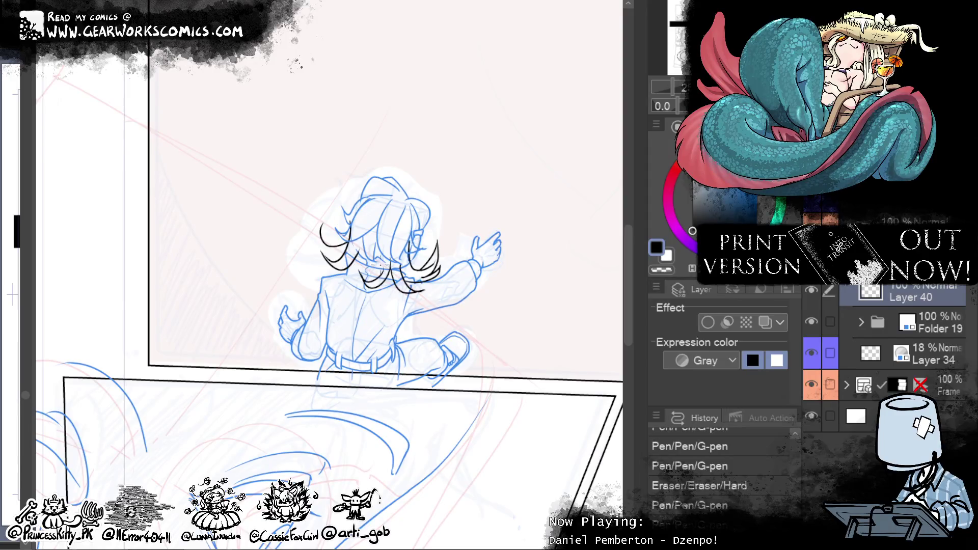
{"action": "left_click_drag", "start_coordinate": [376, 293], "coordinate": [378, 300]}
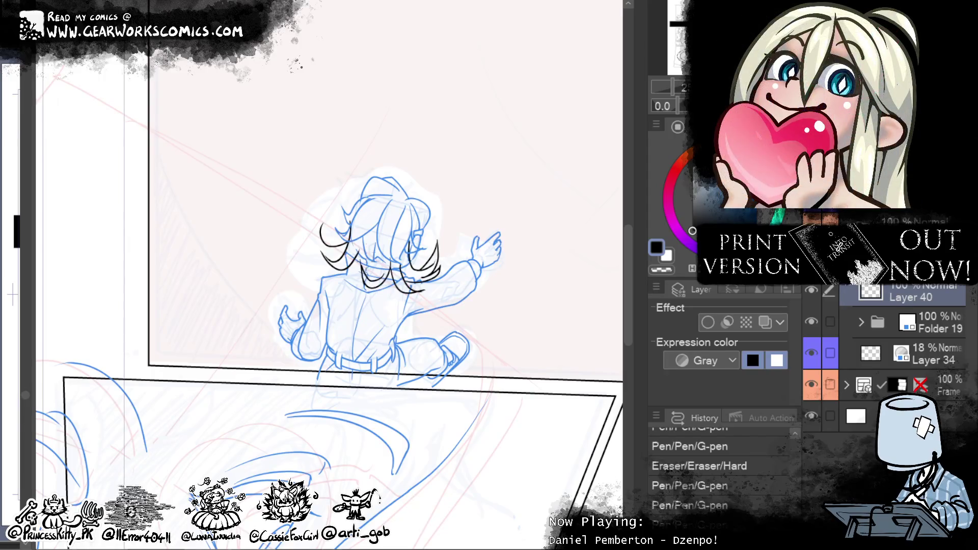
{"action": "left_click_drag", "start_coordinate": [359, 259], "coordinate": [379, 262]}
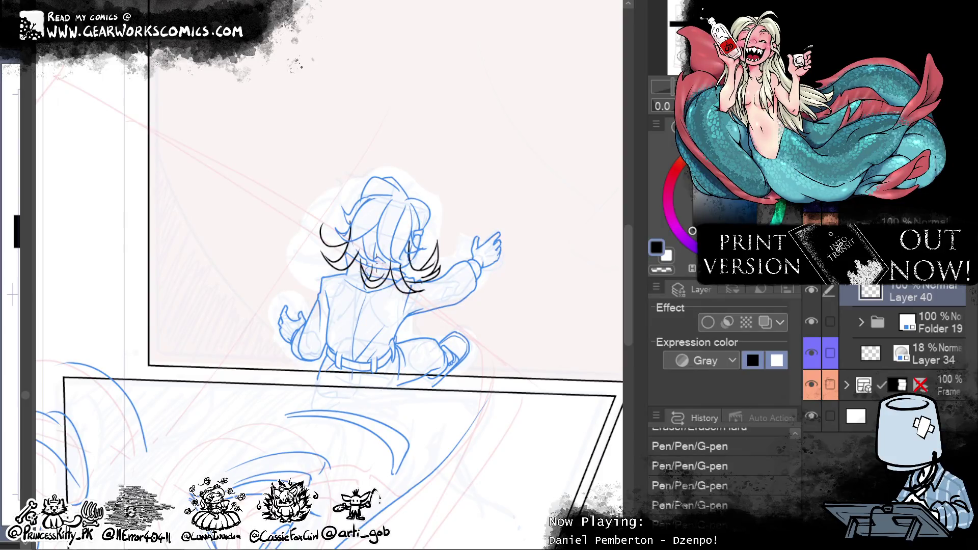
{"action": "key", "text": "ctrl+z"}
{"action": "key", "text": "ctrl+z"}
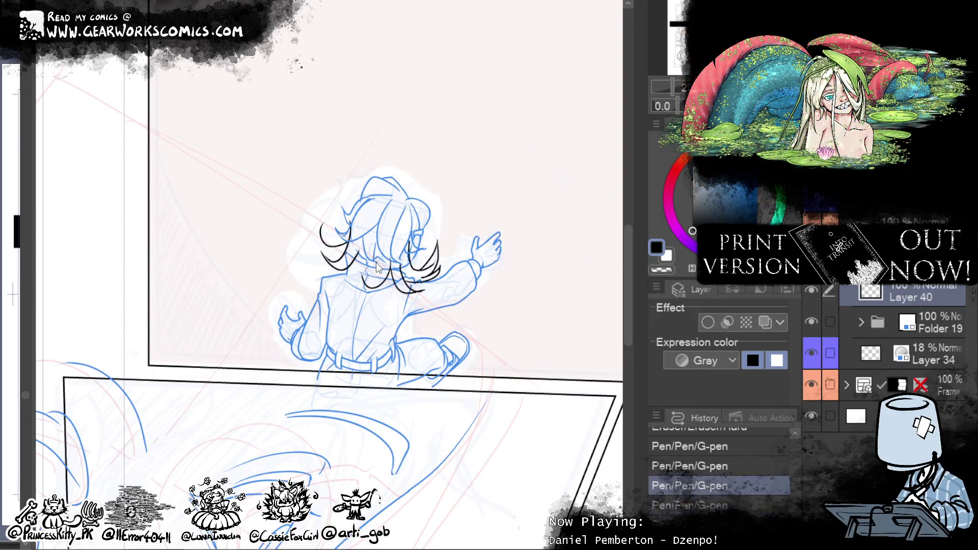
{"action": "mouse_move", "coordinate": [392, 277]}
{"action": "left_mouse_down"}
{"action": "mouse_move", "coordinate": [372, 265]}
{"action": "mouse_move", "coordinate": [363, 286]}
{"action": "mouse_move", "coordinate": [366, 275]}
{"action": "left_mouse_up"}
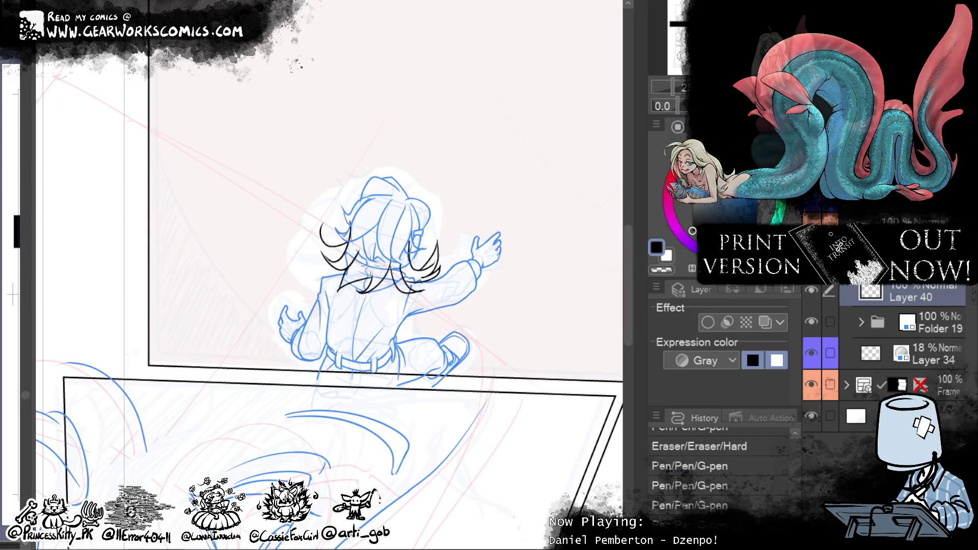
{"action": "key", "text": "ctrl+z"}
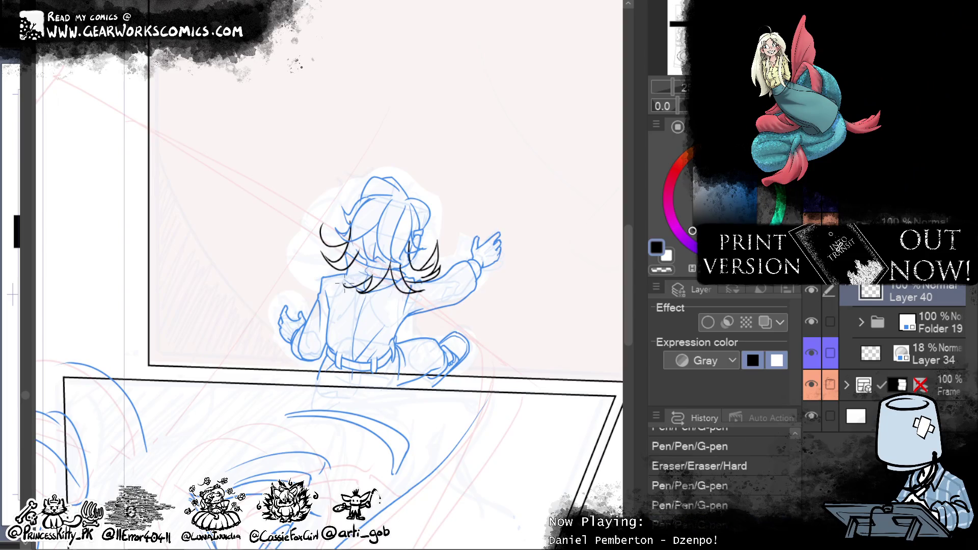
{"action": "left_click_drag", "start_coordinate": [355, 264], "coordinate": [346, 286]}
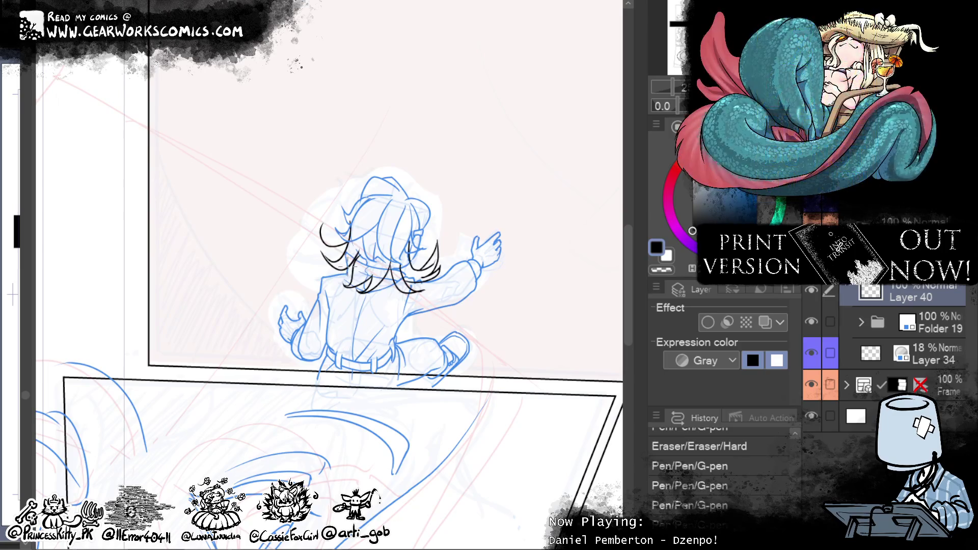
{"action": "left_click_drag", "start_coordinate": [346, 268], "coordinate": [331, 287]}
{"action": "key", "text": "ctrl+z"}
{"action": "key", "text": "ctrl+z"}
{"action": "left_click", "coordinate": [358, 271]}
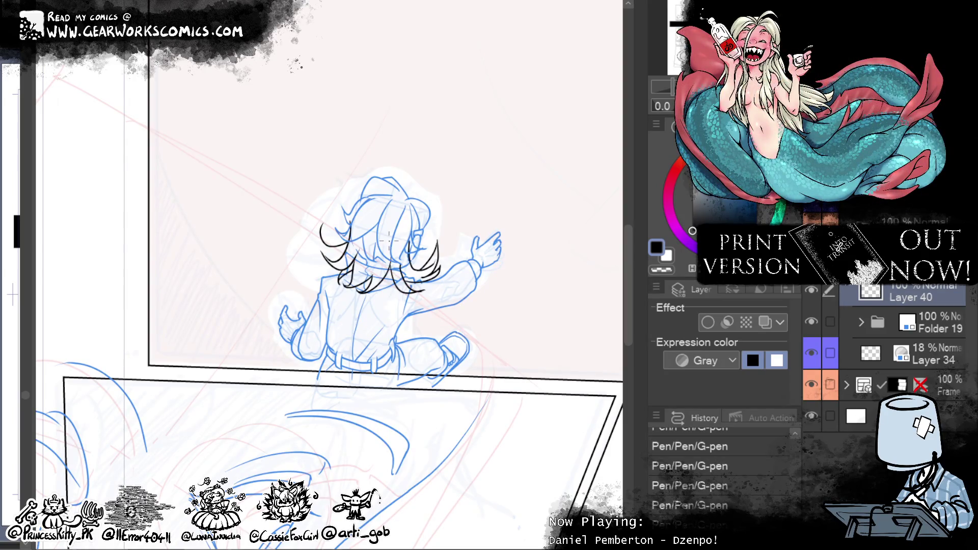
Step: Add small hair strands at the top-left and touch up the hair near the face
{"action": "mouse_move", "coordinate": [452, 249]}
{"action": "left_mouse_down"}
{"action": "mouse_move", "coordinate": [428, 236]}
{"action": "mouse_move", "coordinate": [445, 232]}
{"action": "left_mouse_up"}
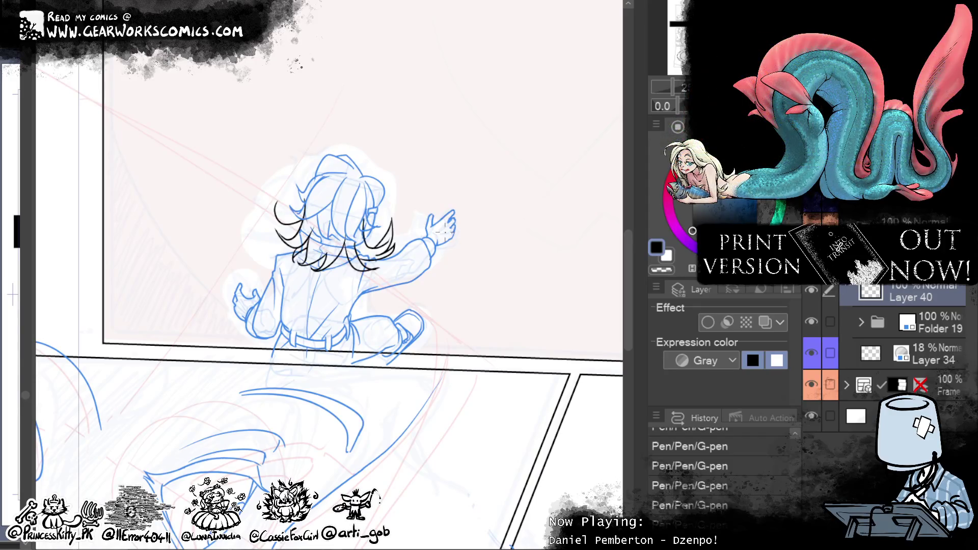
{"action": "left_click_drag", "start_coordinate": [293, 194], "coordinate": [283, 224]}
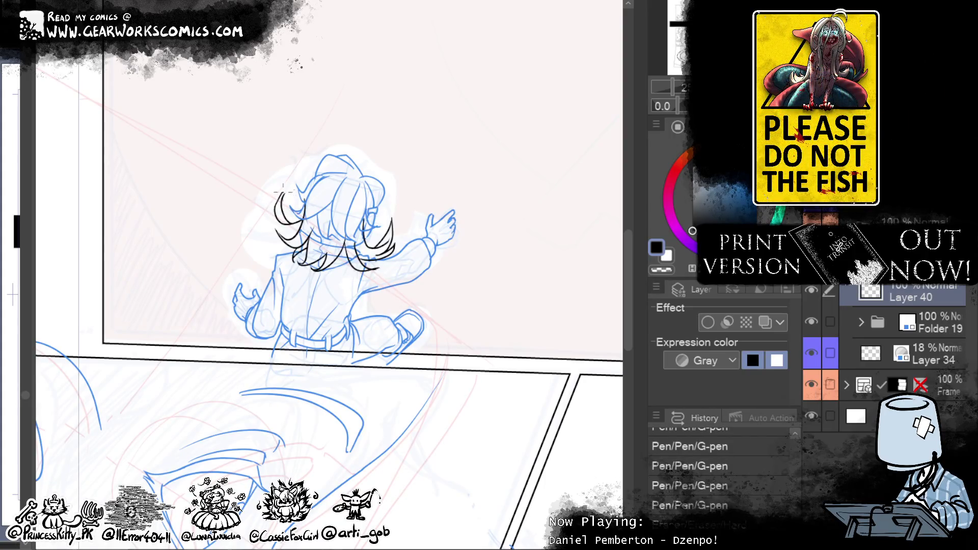
{"action": "mouse_move", "coordinate": [289, 187]}
{"action": "left_mouse_down"}
{"action": "mouse_move", "coordinate": [275, 205]}
{"action": "mouse_move", "coordinate": [296, 195]}
{"action": "left_mouse_up"}
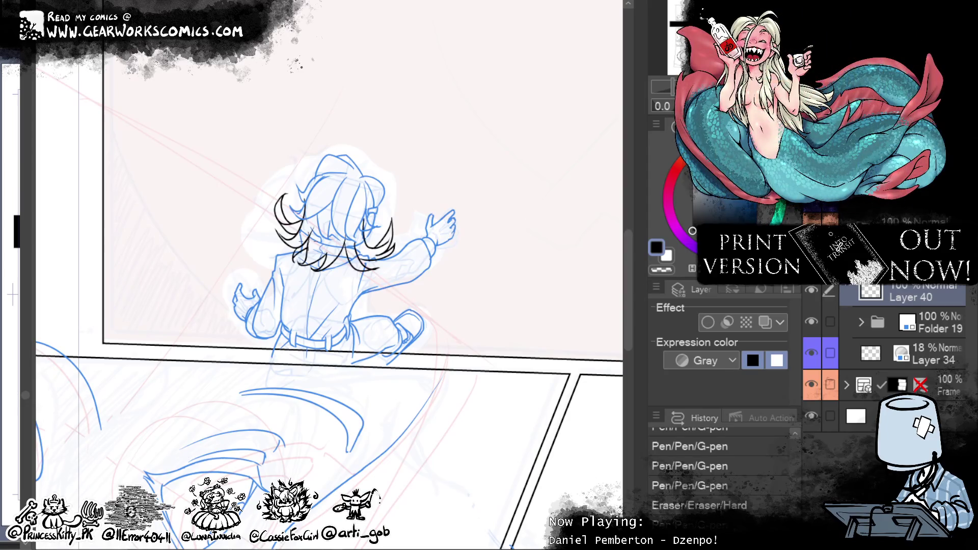
{"action": "left_click_drag", "start_coordinate": [357, 233], "coordinate": [365, 244]}
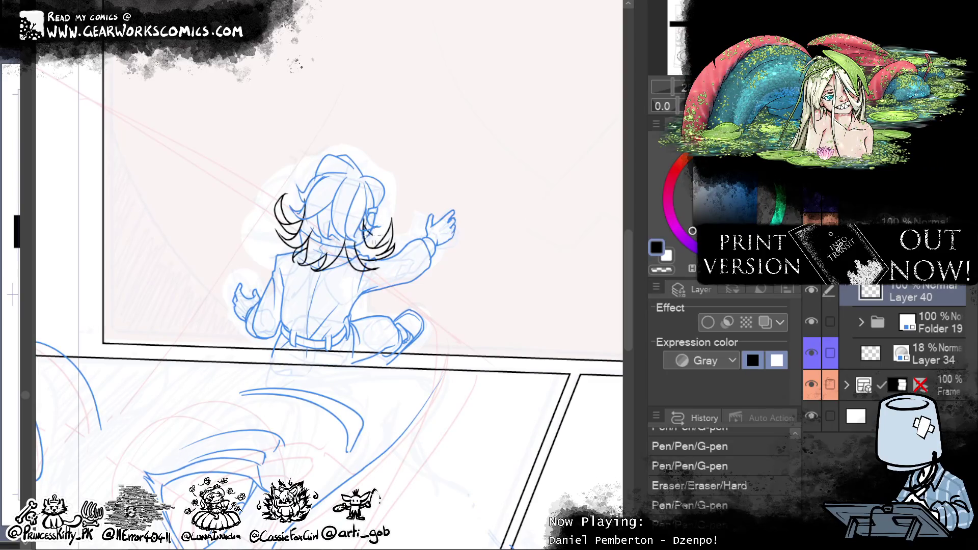
{"action": "left_click_drag", "start_coordinate": [372, 234], "coordinate": [382, 234]}
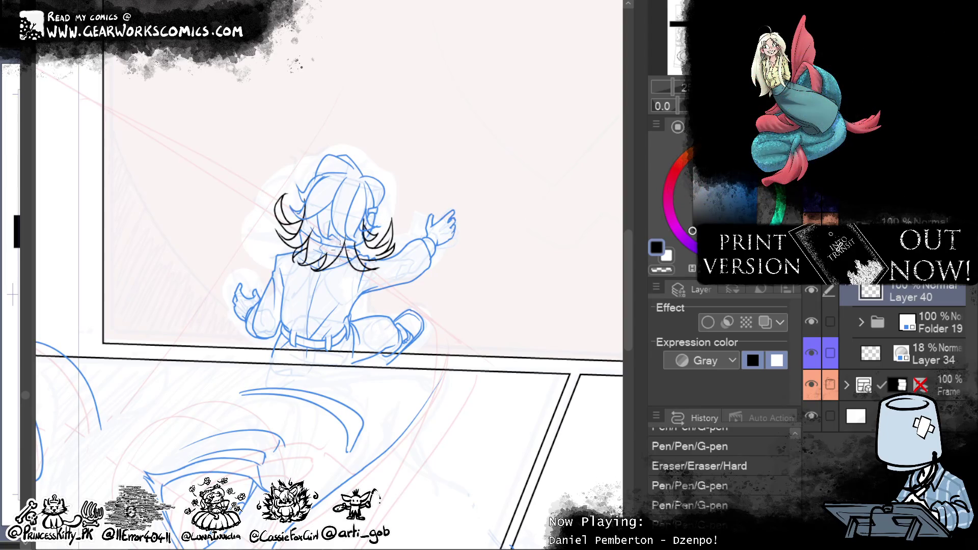
{"action": "left_click_drag", "start_coordinate": [347, 255], "coordinate": [349, 272]}
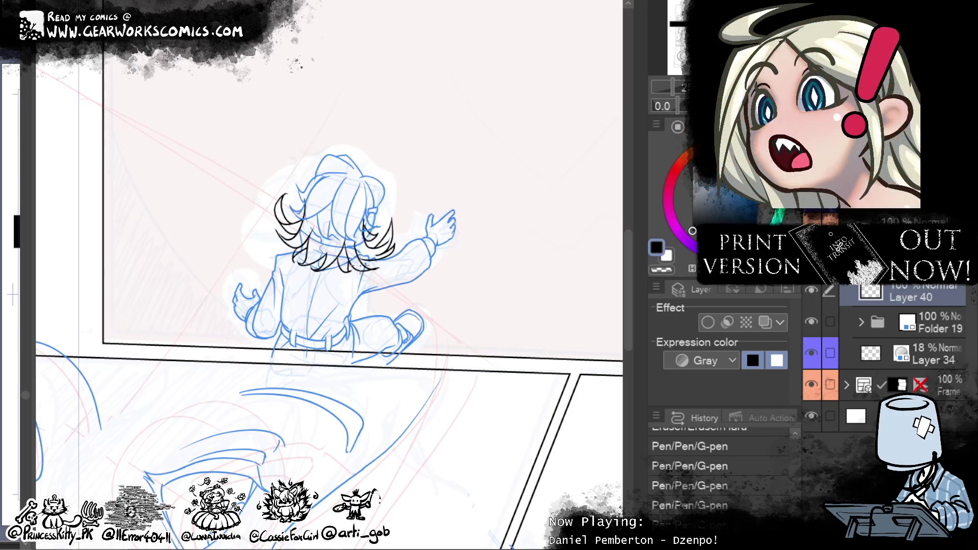
{"action": "left_click_drag", "start_coordinate": [507, 214], "coordinate": [492, 222]}
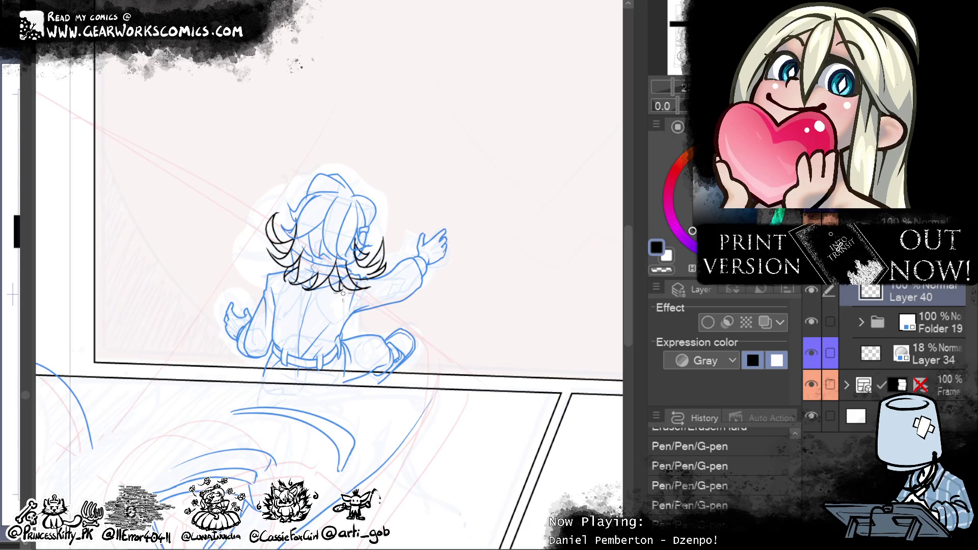
{"action": "left_click_drag", "start_coordinate": [517, 202], "coordinate": [527, 150]}
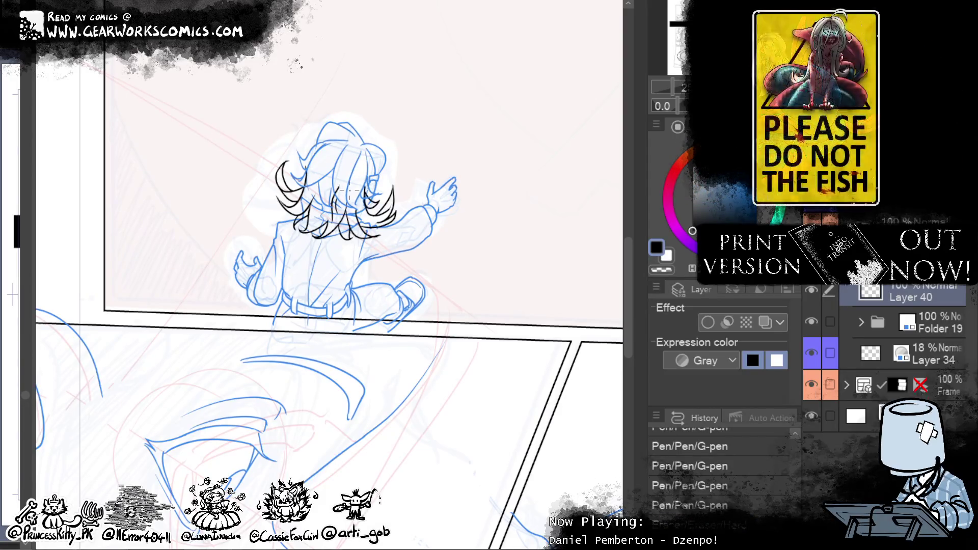
{"action": "left_click", "coordinate": [338, 193]}
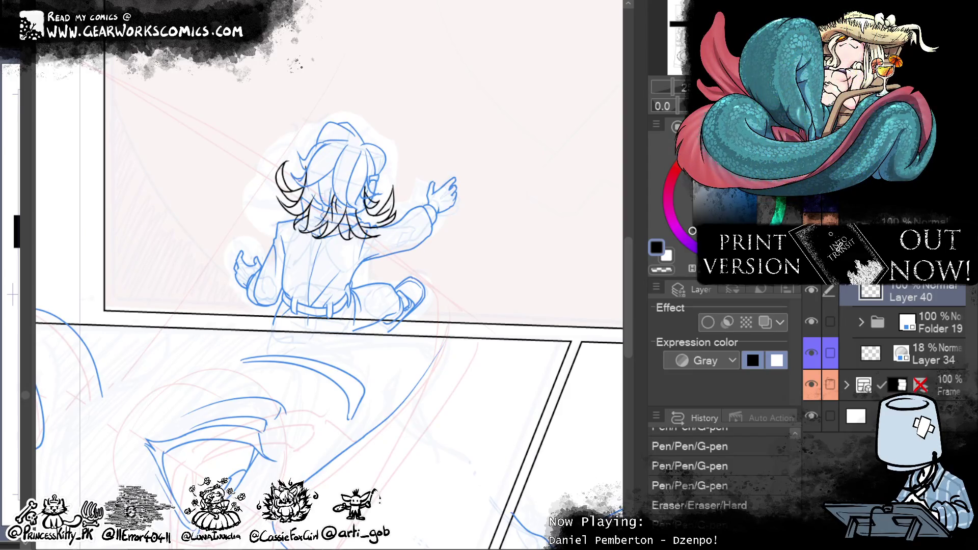
{"action": "key", "text": "ctrl+z"}
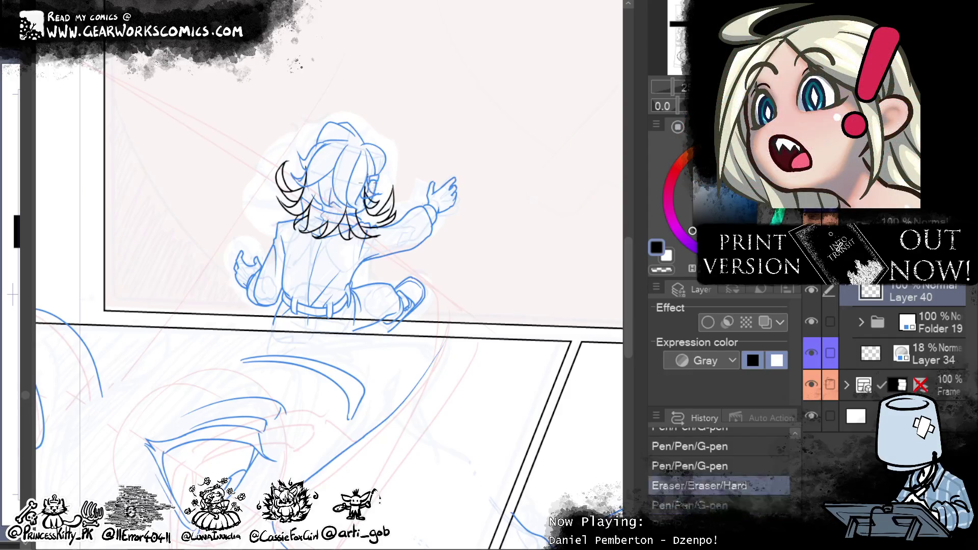
Step: Redo the erase and remove stray marks along the hair's top and left edges
{"action": "mouse_move", "coordinate": [316, 225]}
{"action": "left_mouse_down"}
{"action": "mouse_move", "coordinate": [324, 221]}
{"action": "mouse_move", "coordinate": [315, 214]}
{"action": "left_mouse_up"}
{"action": "key", "text": "ctrl+y"}
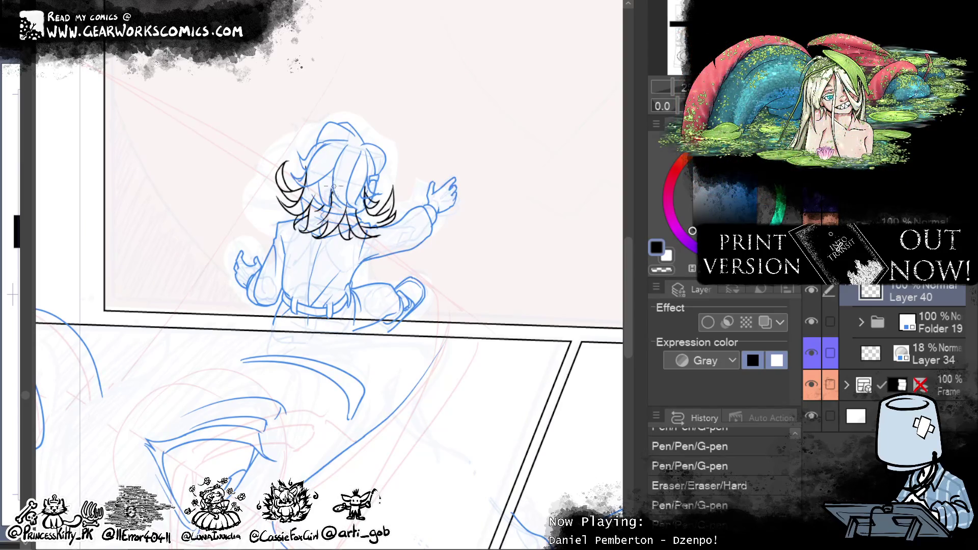
{"action": "left_click_drag", "start_coordinate": [330, 209], "coordinate": [334, 200]}
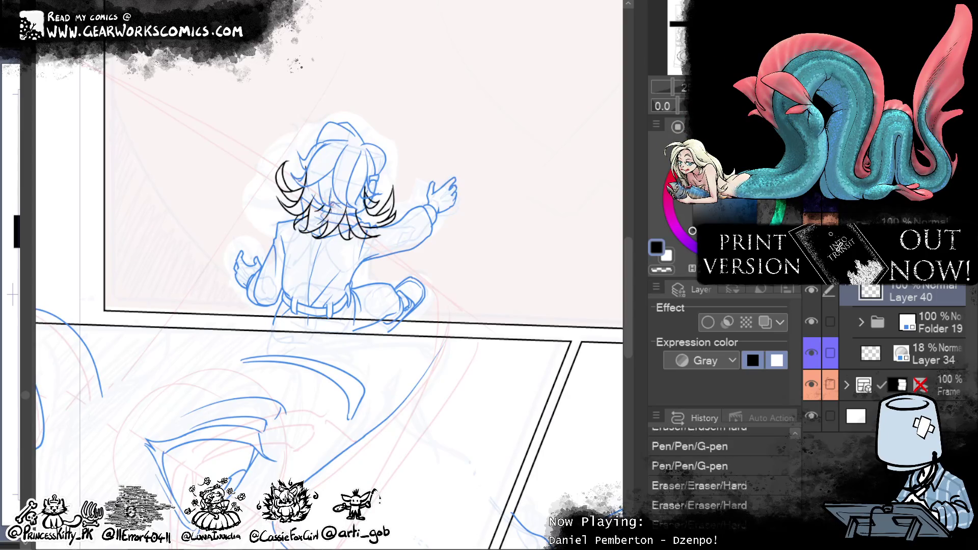
{"action": "mouse_move", "coordinate": [528, 102]}
{"action": "left_mouse_down"}
{"action": "mouse_move", "coordinate": [508, 123]}
{"action": "mouse_move", "coordinate": [489, 100]}
{"action": "mouse_move", "coordinate": [490, 124]}
{"action": "left_mouse_up"}
{"action": "left_click_drag", "start_coordinate": [255, 198], "coordinate": [266, 203]}
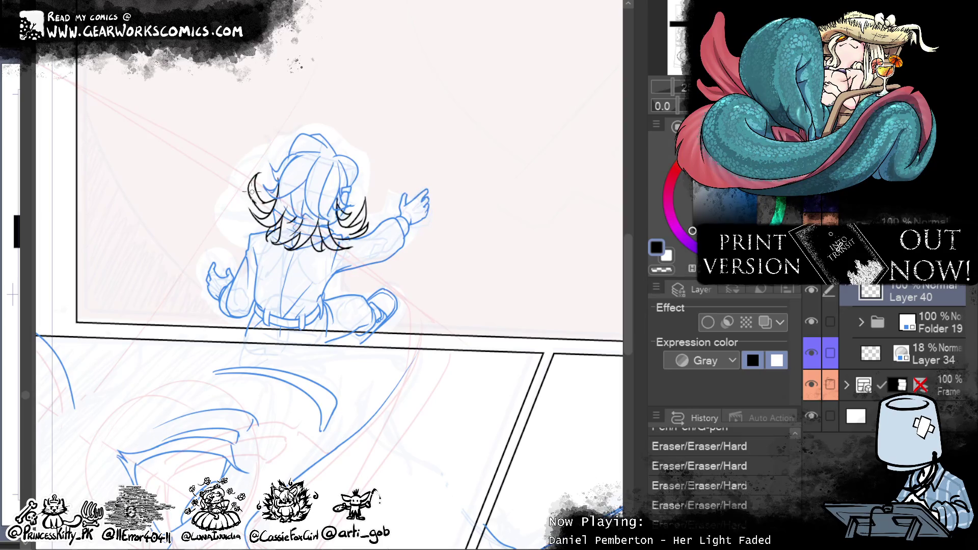
{"action": "left_click_drag", "start_coordinate": [259, 201], "coordinate": [274, 205]}
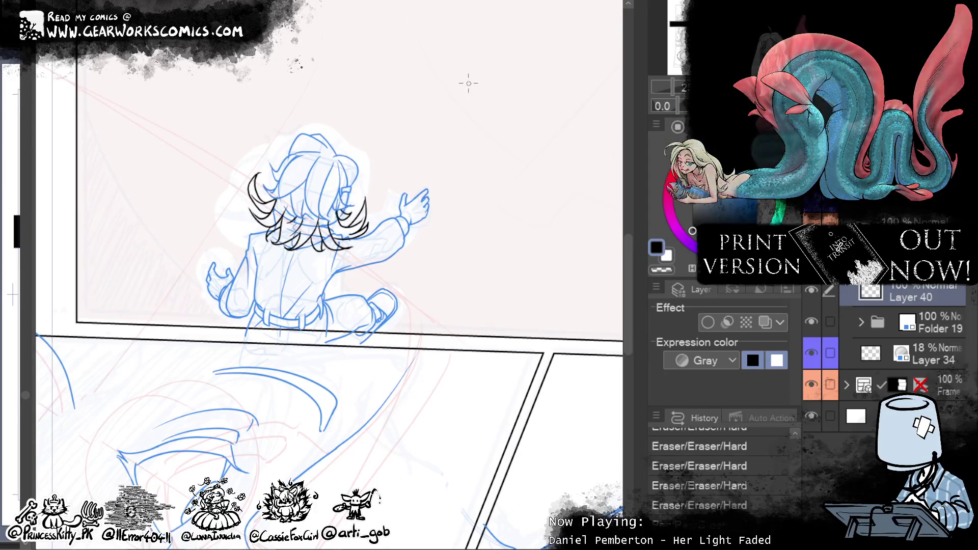
{"action": "left_click", "coordinate": [288, 203]}
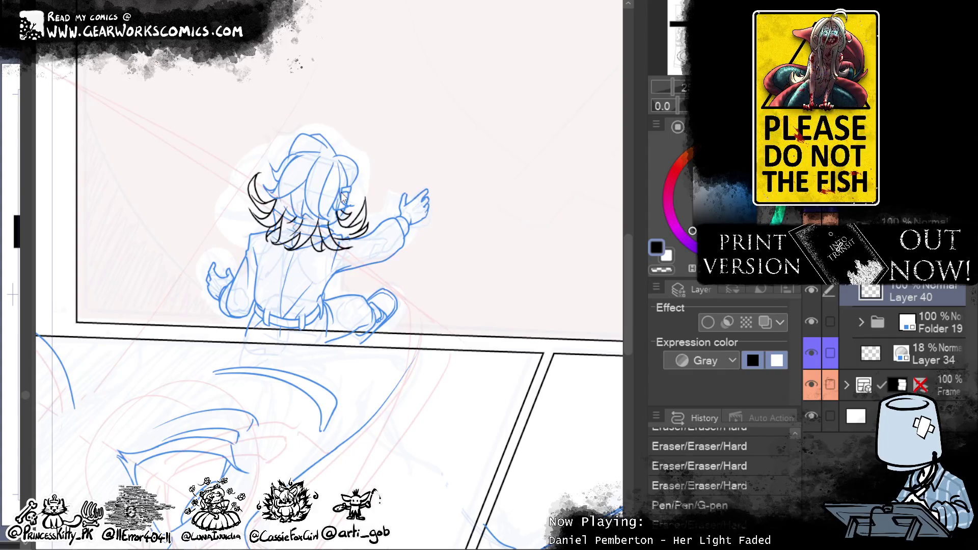
{"action": "mouse_move", "coordinate": [529, 194]}
{"action": "left_mouse_down"}
{"action": "mouse_move", "coordinate": [508, 131]}
{"action": "mouse_move", "coordinate": [578, 18]}
{"action": "mouse_move", "coordinate": [515, 178]}
{"action": "left_mouse_up"}
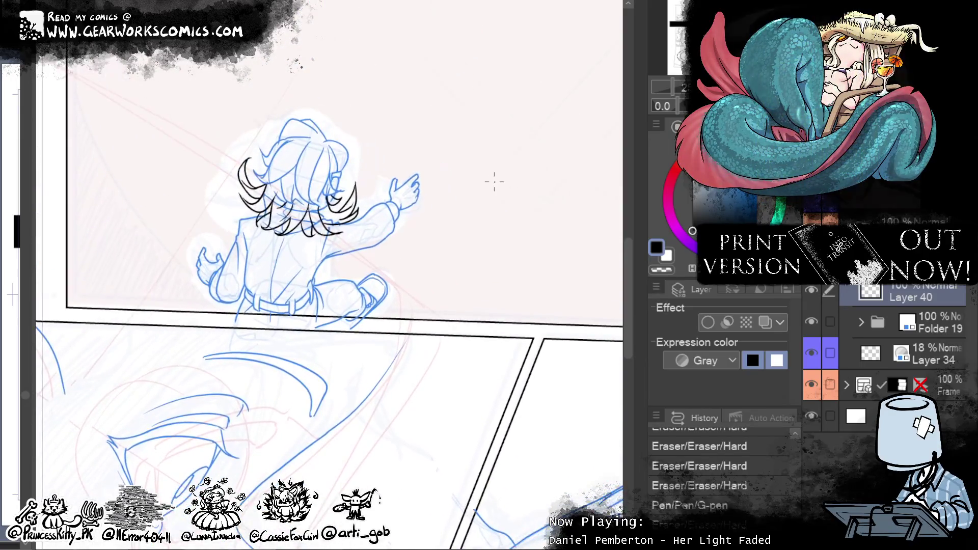
{"action": "scroll", "coordinate": [319, 258], "scroll_direction": "down", "scroll_amount": 3}
Step: Erase marks along the hair top in the upper panel
{"action": "scroll", "coordinate": [568, 148], "scroll_direction": "down", "scroll_amount": 3}
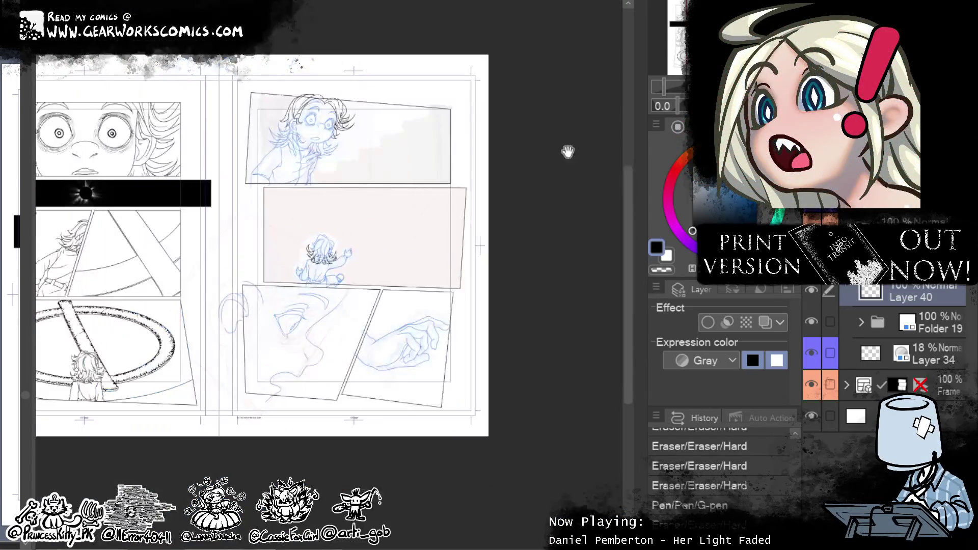
{"action": "scroll", "coordinate": [451, 251], "scroll_direction": "up", "scroll_amount": 3}
{"action": "left_click_drag", "start_coordinate": [450, 251], "coordinate": [442, 518]}
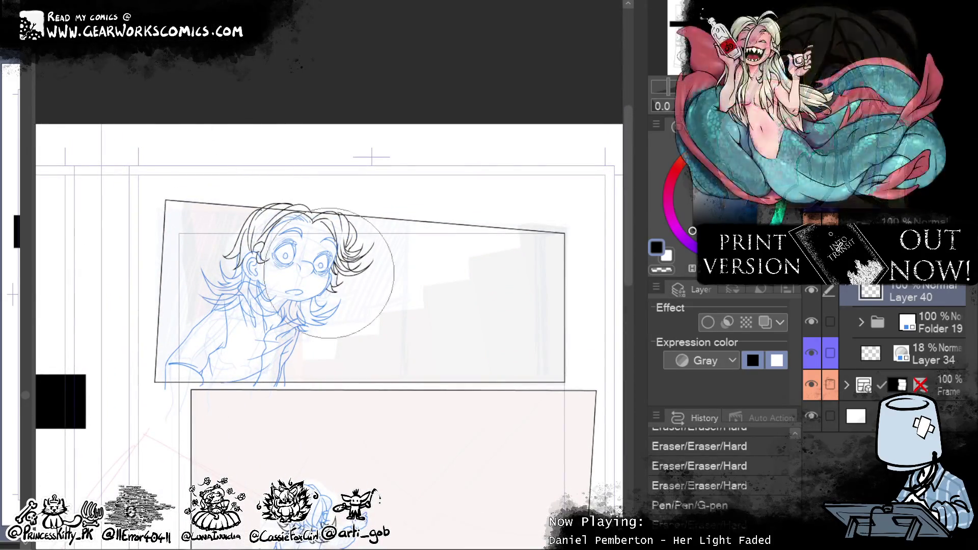
{"action": "left_click_drag", "start_coordinate": [229, 155], "coordinate": [240, 166]}
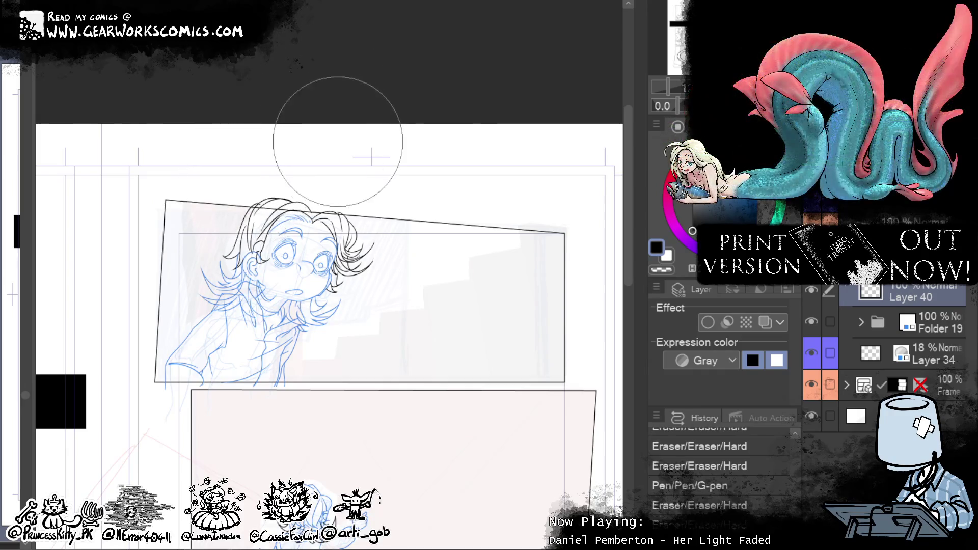
{"action": "mouse_move", "coordinate": [290, 171]}
{"action": "left_mouse_down"}
{"action": "mouse_move", "coordinate": [354, 152]}
{"action": "mouse_move", "coordinate": [374, 186]}
{"action": "left_mouse_up"}
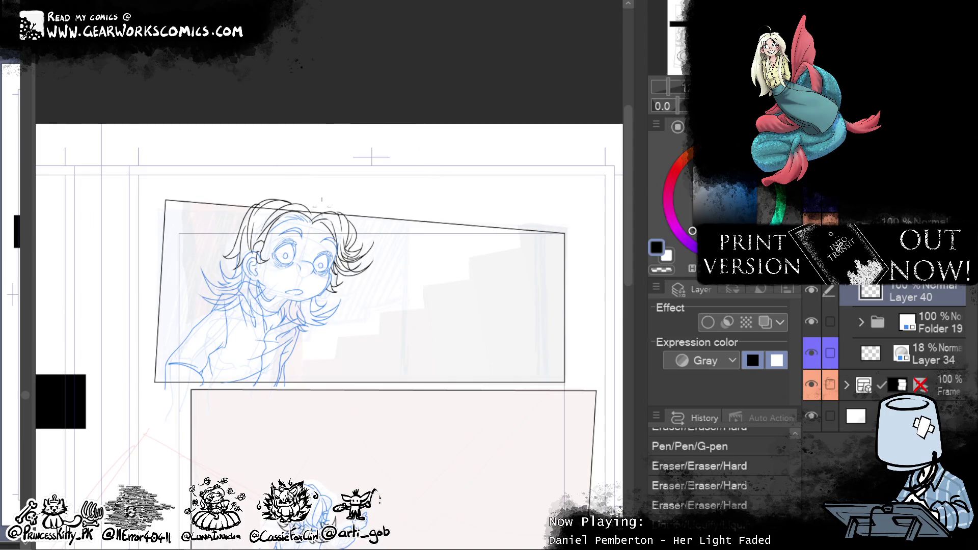
Step: Liquify the sketched hair beside the face, then turn off the layer colour tint
{"action": "left_click_drag", "start_coordinate": [322, 205], "coordinate": [324, 208]}
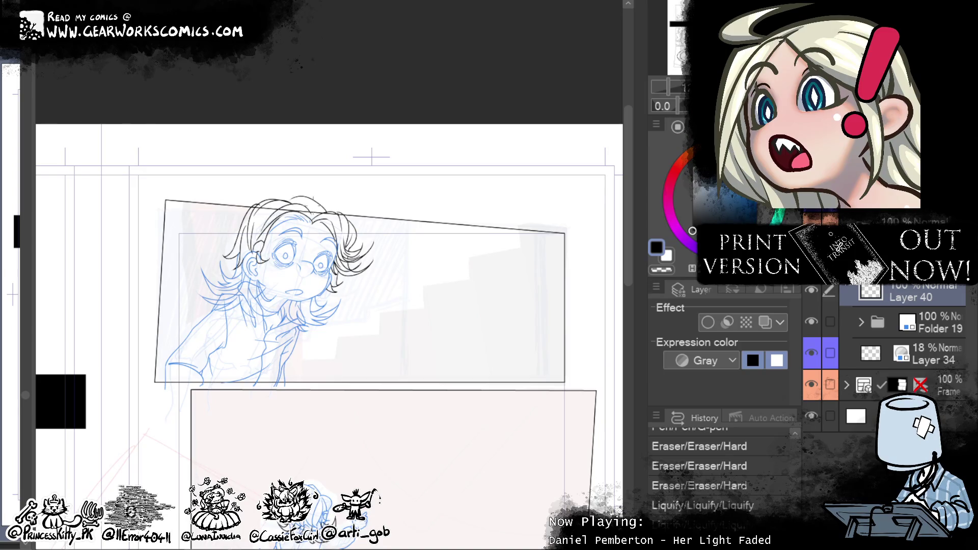
{"action": "left_click_drag", "start_coordinate": [293, 199], "coordinate": [296, 204]}
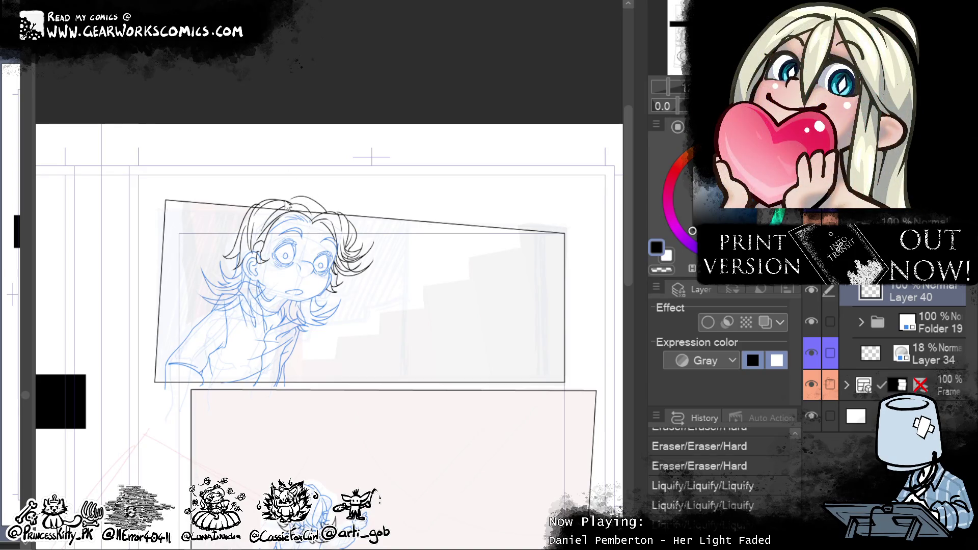
{"action": "left_click_drag", "start_coordinate": [319, 204], "coordinate": [326, 209]}
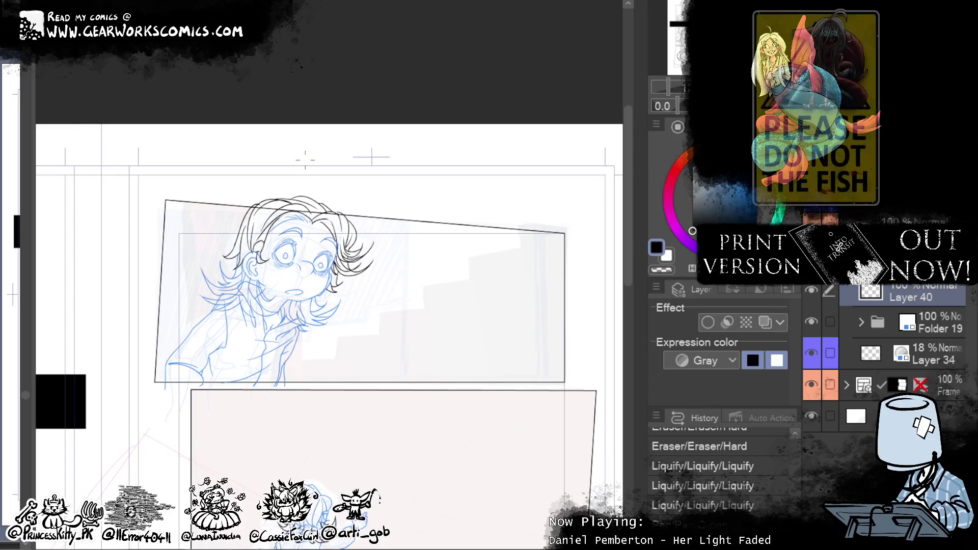
{"action": "mouse_move", "coordinate": [488, 394]}
{"action": "left_mouse_down"}
{"action": "mouse_move", "coordinate": [496, 263]}
{"action": "mouse_move", "coordinate": [524, 218]}
{"action": "mouse_move", "coordinate": [522, 173]}
{"action": "mouse_move", "coordinate": [530, 240]}
{"action": "mouse_move", "coordinate": [517, 211]}
{"action": "mouse_move", "coordinate": [516, 327]}
{"action": "mouse_move", "coordinate": [480, 389]}
{"action": "mouse_move", "coordinate": [465, 234]}
{"action": "left_mouse_up"}
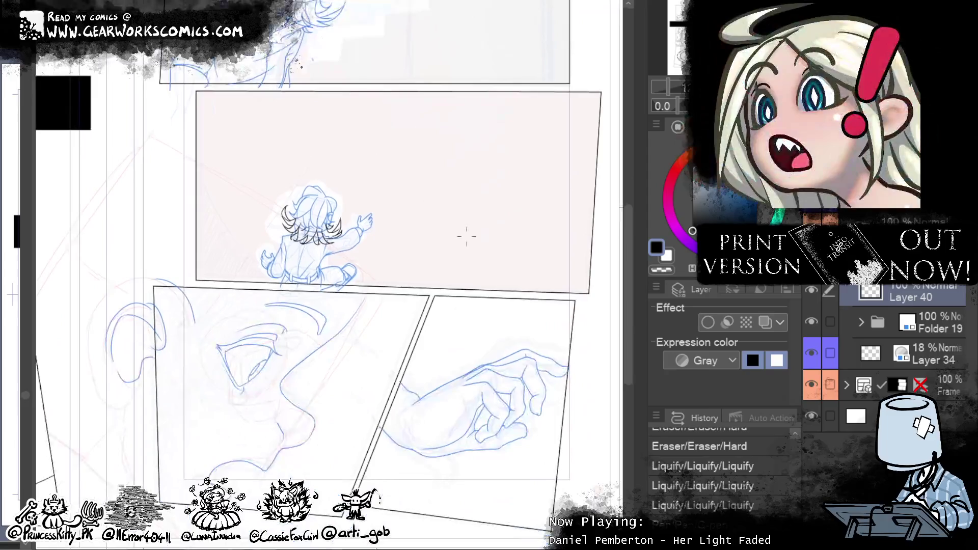
{"action": "left_click", "coordinate": [758, 323]}
Step: Create a new layer over the close-up face panel and test hair curves there
{"action": "mouse_move", "coordinate": [498, 387]}
{"action": "left_mouse_down"}
{"action": "mouse_move", "coordinate": [526, 308]}
{"action": "mouse_move", "coordinate": [517, 510]}
{"action": "mouse_move", "coordinate": [524, 322]}
{"action": "mouse_move", "coordinate": [560, 539]}
{"action": "mouse_move", "coordinate": [440, 350]}
{"action": "mouse_move", "coordinate": [430, 295]}
{"action": "mouse_move", "coordinate": [447, 284]}
{"action": "left_mouse_up"}
{"action": "key", "text": "ctrl+shift+n"}
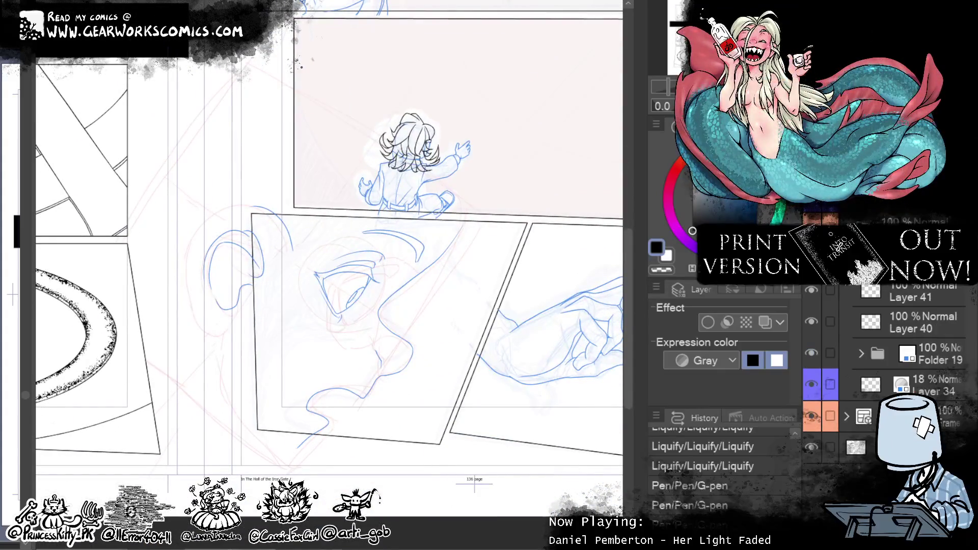
{"action": "left_click_drag", "start_coordinate": [518, 260], "coordinate": [432, 285]}
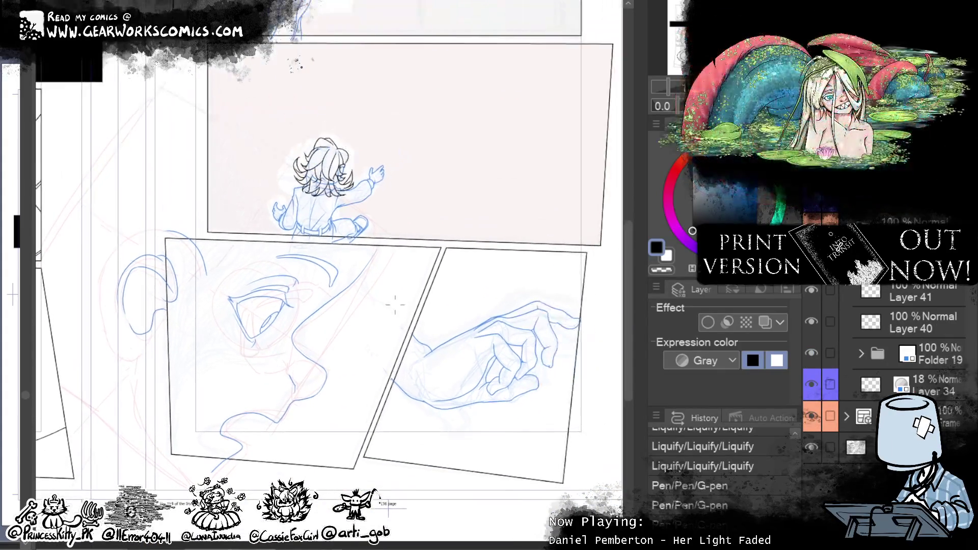
{"action": "left_click", "coordinate": [371, 208]}
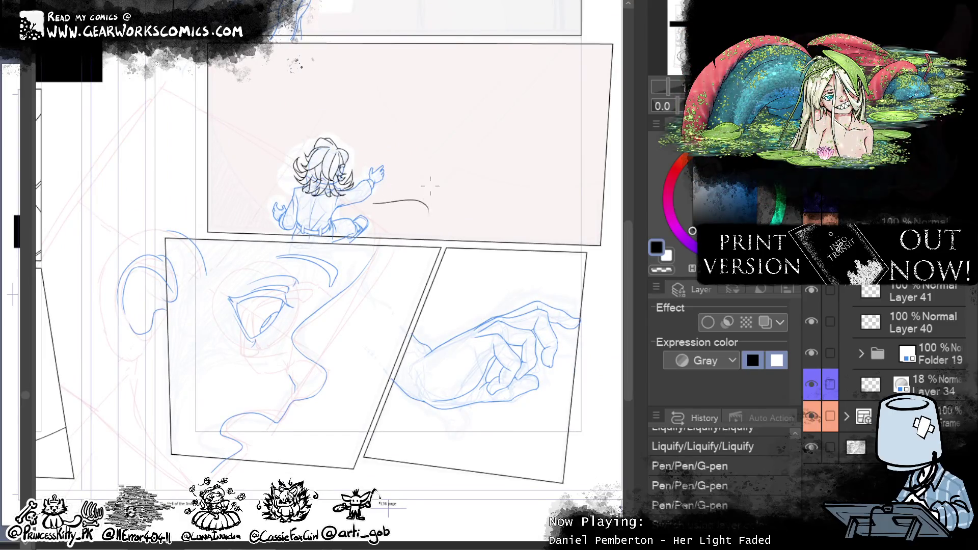
{"action": "key", "text": "ctrl+z"}
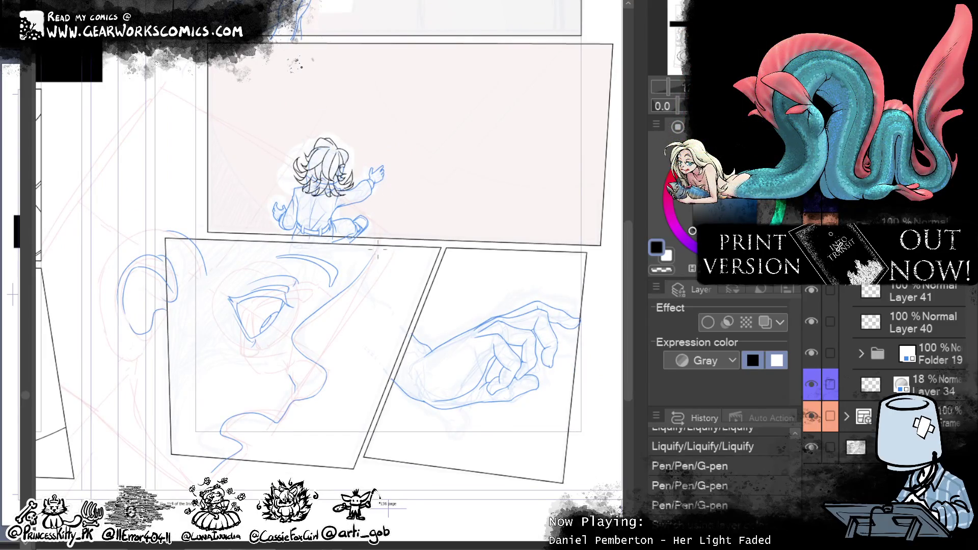
{"action": "left_click_drag", "start_coordinate": [420, 255], "coordinate": [340, 450]}
{"action": "left_click_drag", "start_coordinate": [311, 377], "coordinate": [382, 453]}
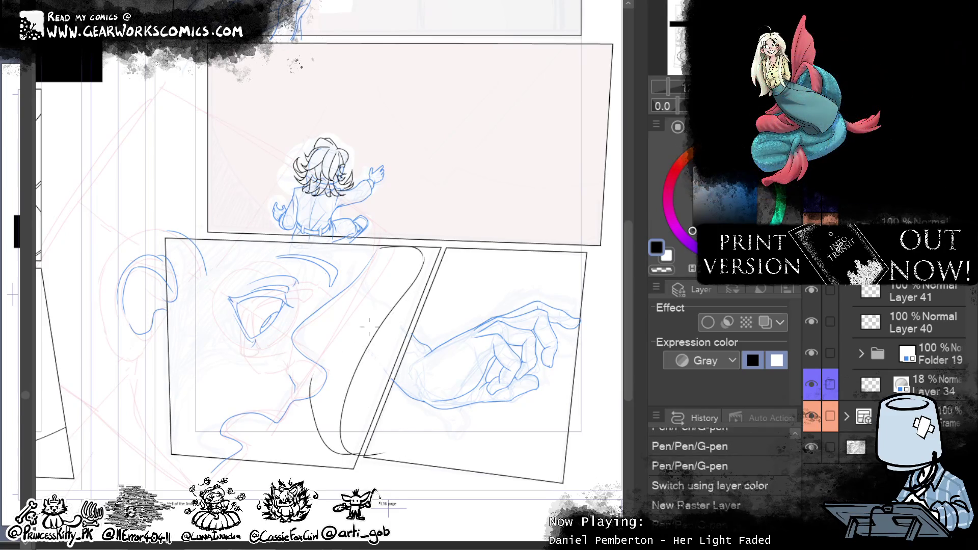
{"action": "key", "text": "ctrl+z"}
{"action": "key", "text": "ctrl+z"}
Step: Ink a U-shaped hair strand from the panel border with strands beside the middle line
{"action": "scroll", "coordinate": [502, 306], "scroll_direction": "up", "scroll_amount": 5}
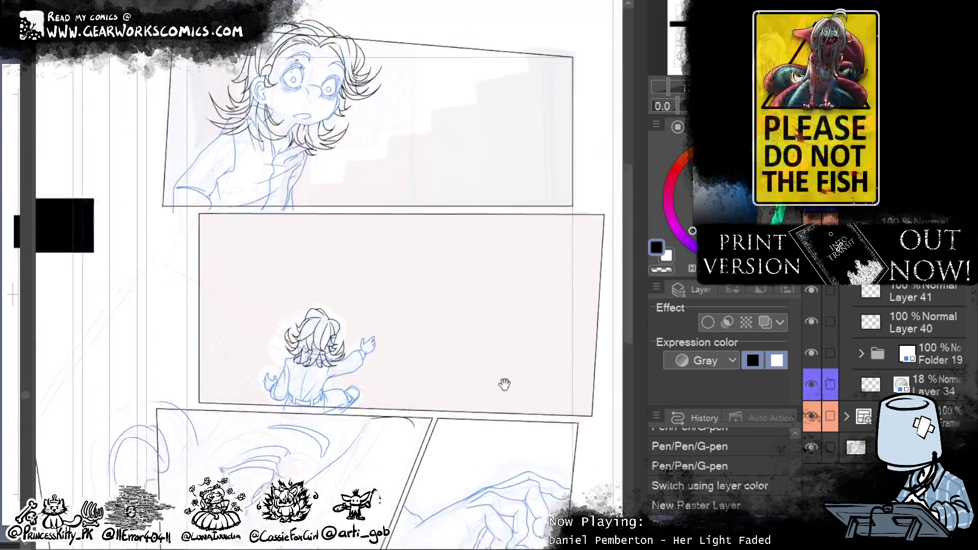
{"action": "scroll", "coordinate": [441, 262], "scroll_direction": "down", "scroll_amount": 5}
{"action": "left_click_drag", "start_coordinate": [441, 260], "coordinate": [426, 377]}
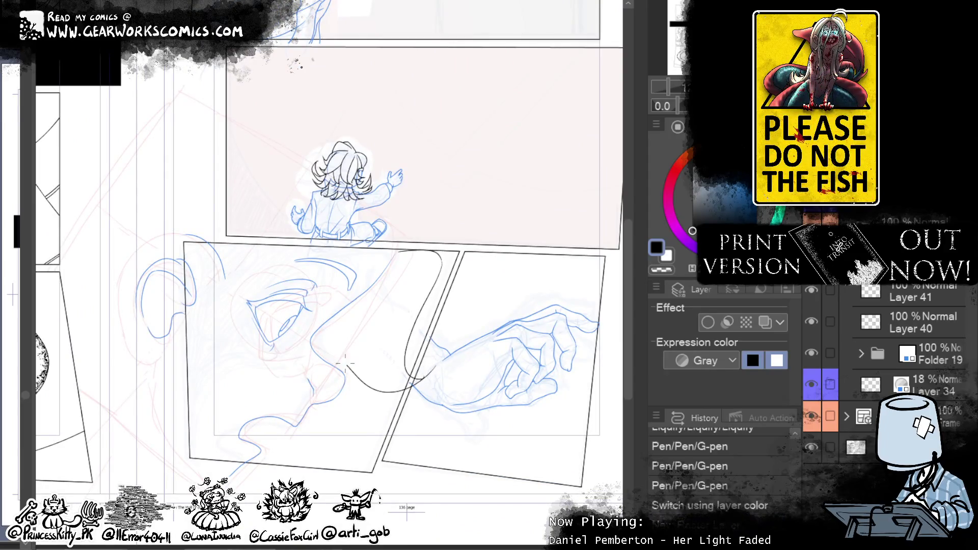
{"action": "key", "text": "ctrl+z"}
{"action": "mouse_move", "coordinate": [441, 374]}
{"action": "left_mouse_down"}
{"action": "mouse_move", "coordinate": [364, 312]}
{"action": "mouse_move", "coordinate": [433, 382]}
{"action": "left_mouse_up"}
{"action": "key", "text": "ctrl+z"}
{"action": "key", "text": "ctrl+z"}
{"action": "left_click_drag", "start_coordinate": [364, 301], "coordinate": [399, 379]}
{"action": "key", "text": "ctrl+z"}
{"action": "left_click_drag", "start_coordinate": [392, 366], "coordinate": [431, 381]}
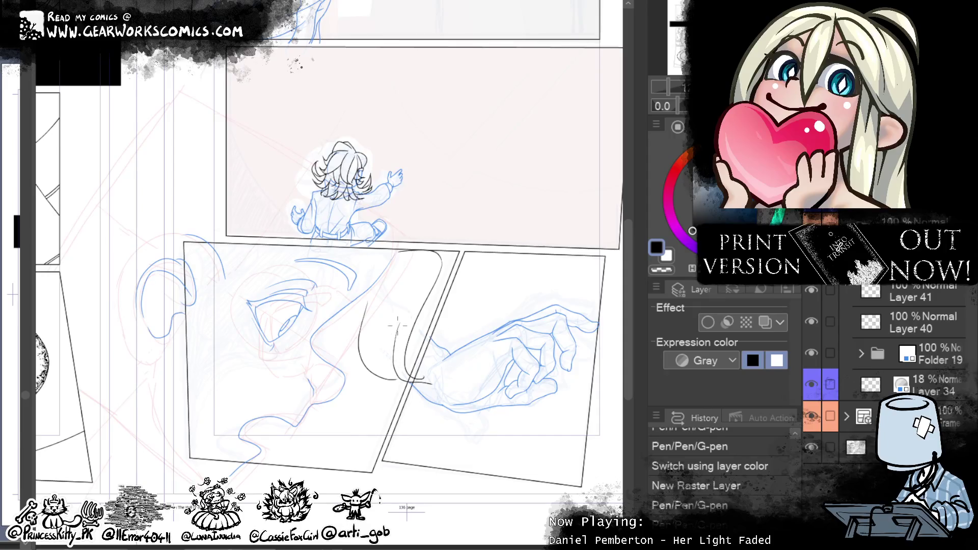
{"action": "left_click_drag", "start_coordinate": [397, 326], "coordinate": [392, 377]}
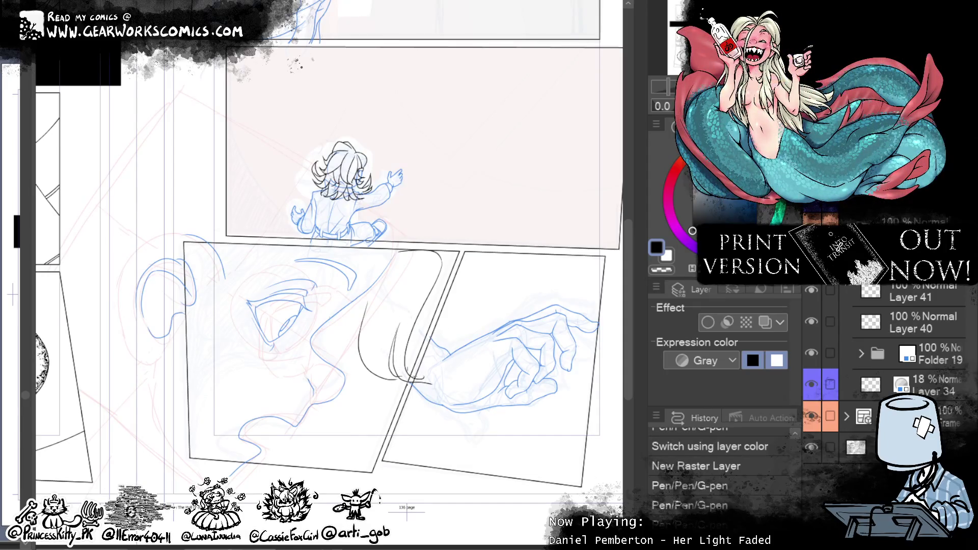
{"action": "left_click_drag", "start_coordinate": [402, 363], "coordinate": [401, 385]}
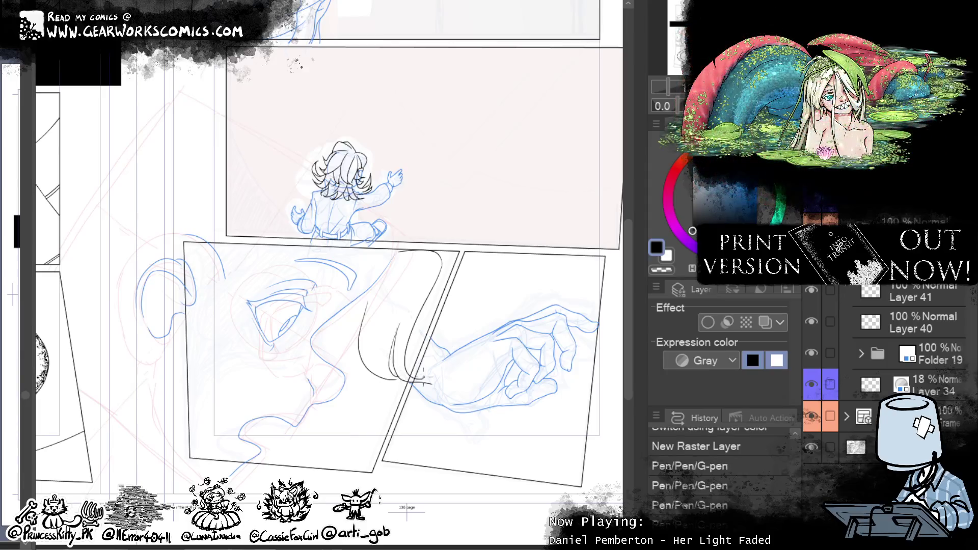
Step: Ink hair strands sweeping down and left toward the lower hair
{"action": "left_click_drag", "start_coordinate": [358, 315], "coordinate": [327, 354]}
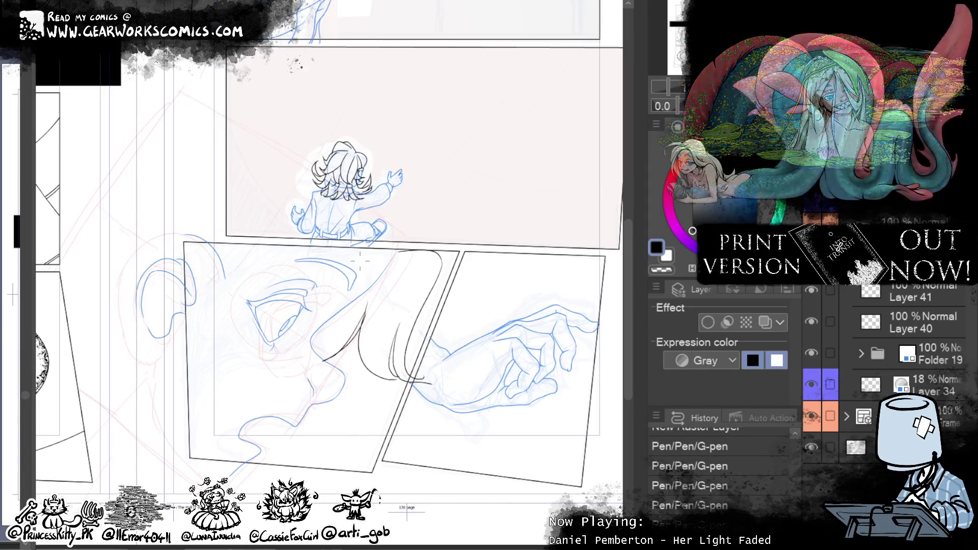
{"action": "mouse_move", "coordinate": [350, 315]}
{"action": "left_mouse_down"}
{"action": "mouse_move", "coordinate": [301, 370]}
{"action": "mouse_move", "coordinate": [359, 321]}
{"action": "mouse_move", "coordinate": [334, 341]}
{"action": "mouse_move", "coordinate": [337, 384]}
{"action": "left_mouse_up"}
{"action": "key", "text": "ctrl+z"}
{"action": "left_click_drag", "start_coordinate": [351, 350], "coordinate": [338, 374]}
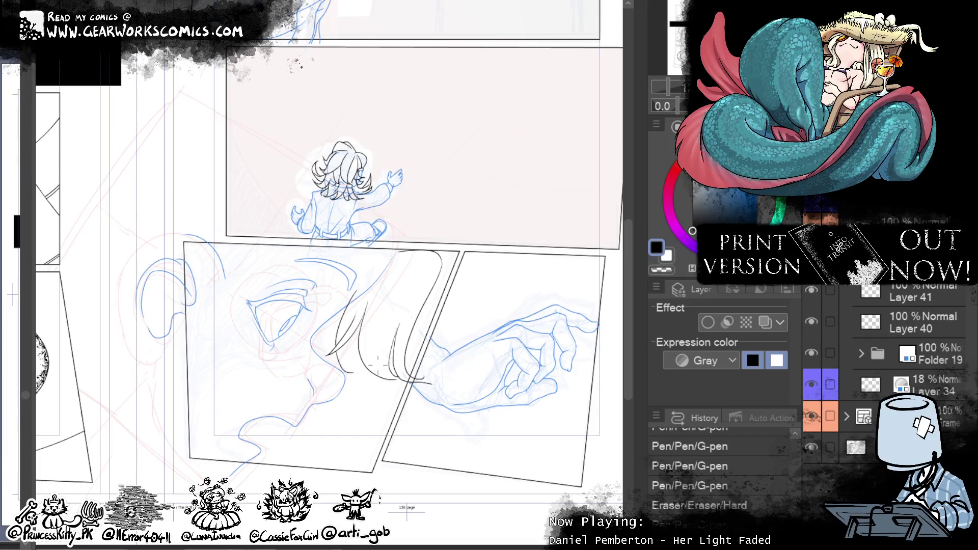
{"action": "left_click_drag", "start_coordinate": [362, 368], "coordinate": [356, 374]}
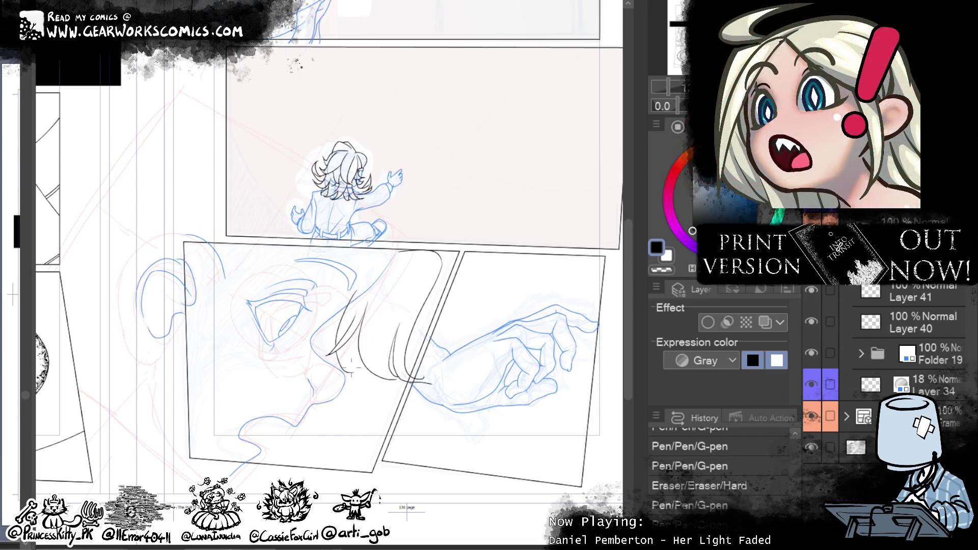
{"action": "key", "text": "ctrl+z"}
{"action": "left_click_drag", "start_coordinate": [354, 334], "coordinate": [346, 370]}
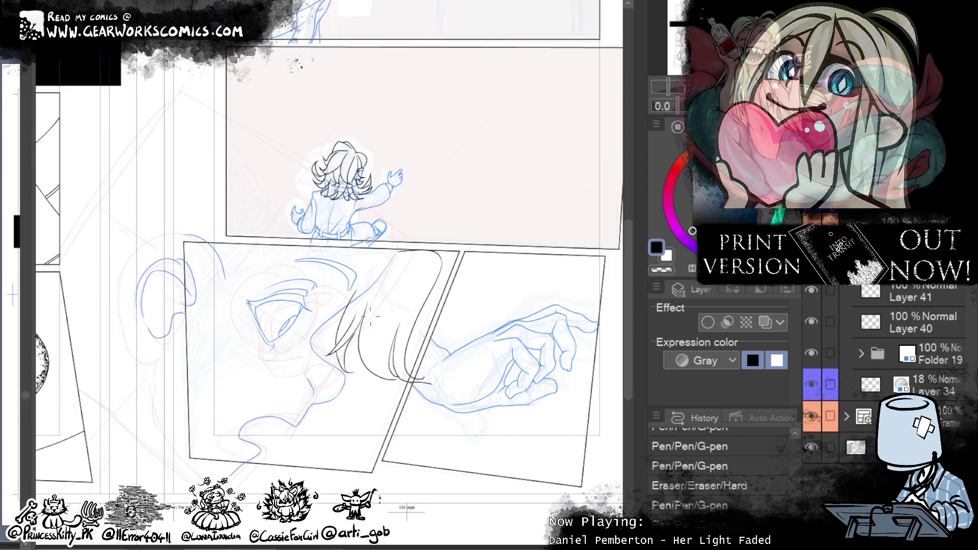
Step: Add long downward strands and a strand beside the hair, then hide the seated figure's ink layer
{"action": "left_click_drag", "start_coordinate": [395, 260], "coordinate": [365, 366]}
{"action": "key", "text": "ctrl+z"}
{"action": "left_click_drag", "start_coordinate": [387, 239], "coordinate": [407, 316]}
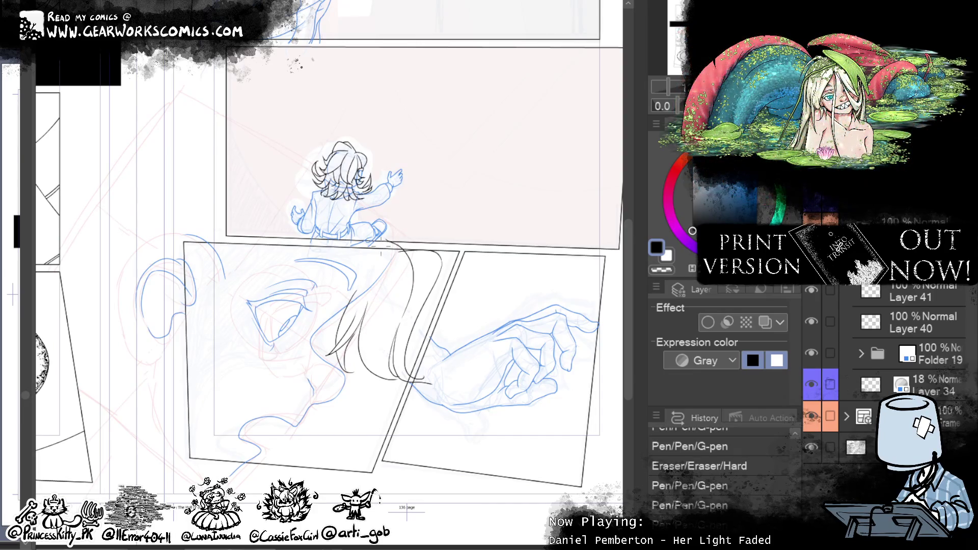
{"action": "key", "text": "ctrl+z"}
{"action": "left_click_drag", "start_coordinate": [388, 259], "coordinate": [410, 314]}
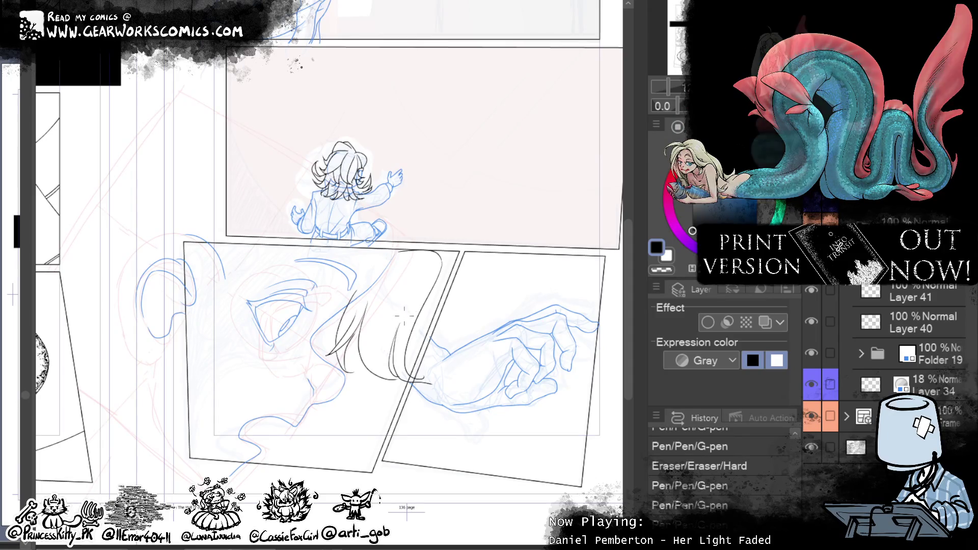
{"action": "left_click_drag", "start_coordinate": [389, 253], "coordinate": [410, 312]}
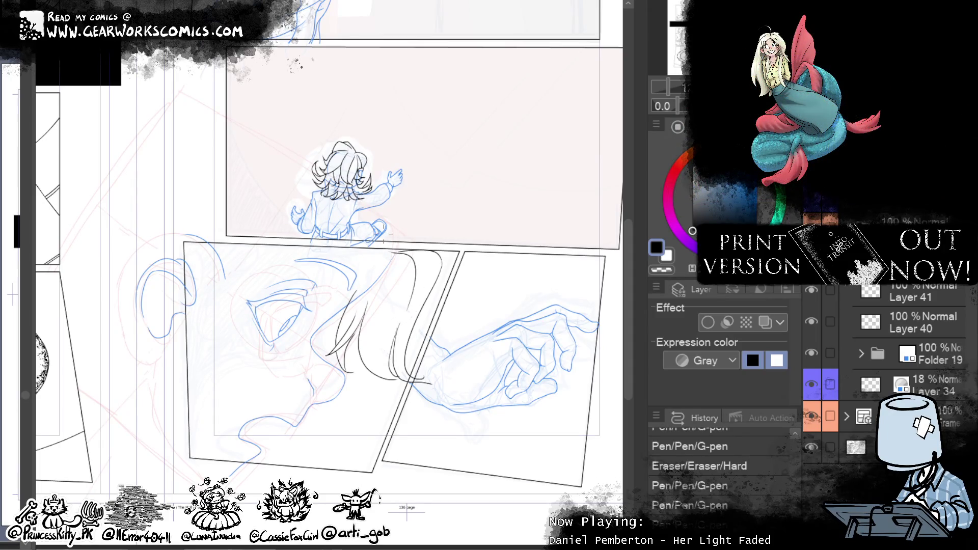
{"action": "left_click_drag", "start_coordinate": [452, 245], "coordinate": [435, 285]}
{"action": "key", "text": "ctrl+z"}
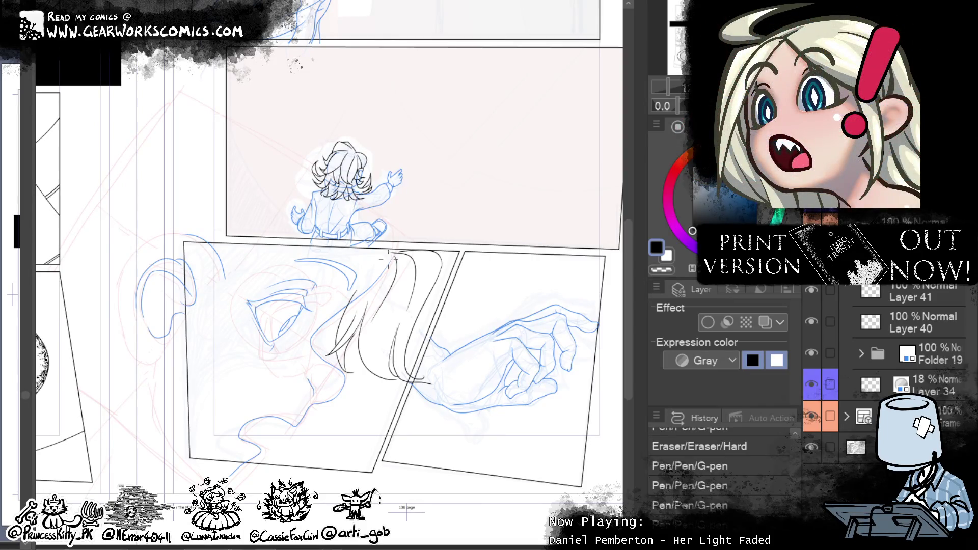
{"action": "left_click_drag", "start_coordinate": [435, 347], "coordinate": [434, 367]}
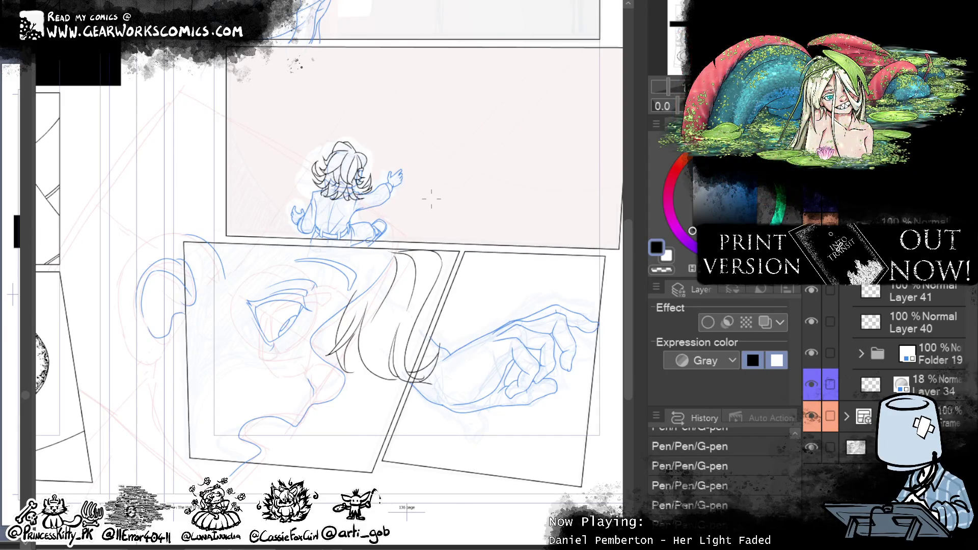
{"action": "left_click", "coordinate": [811, 290]}
Step: Hide the second ink layer and draw a curve flowing down from the raised hand
{"action": "left_click", "coordinate": [812, 319]}
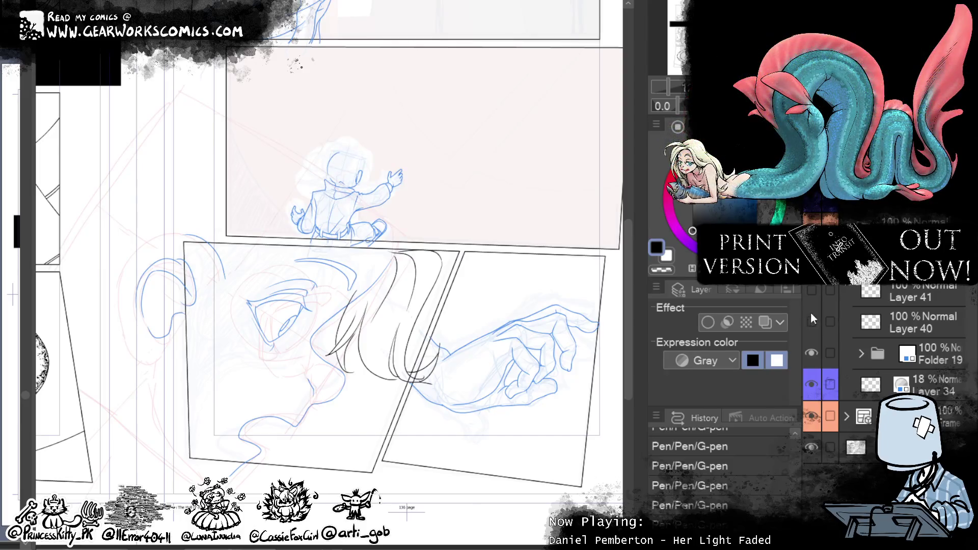
{"action": "left_click_drag", "start_coordinate": [539, 219], "coordinate": [576, 269]}
{"action": "mouse_move", "coordinate": [414, 251]}
{"action": "left_mouse_down"}
{"action": "mouse_move", "coordinate": [461, 238]}
{"action": "mouse_move", "coordinate": [471, 377]}
{"action": "left_mouse_up"}
{"action": "key", "text": "ctrl+z"}
{"action": "key", "text": "ctrl+z"}
{"action": "key", "text": "ctrl+z"}
{"action": "left_click_drag", "start_coordinate": [450, 244], "coordinate": [487, 304]}
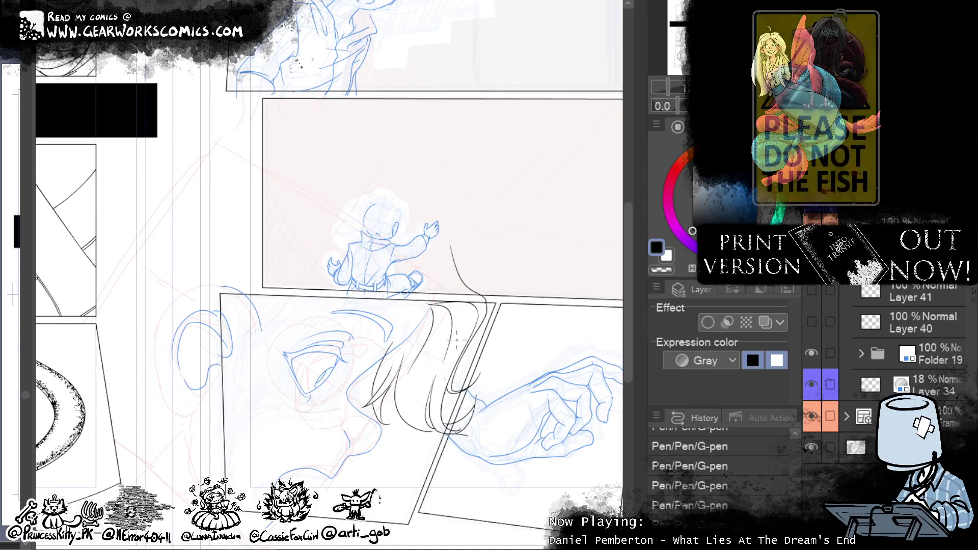
Step: Move the hair line art down and to the right
{"action": "left_click_drag", "start_coordinate": [463, 314], "coordinate": [467, 247]}
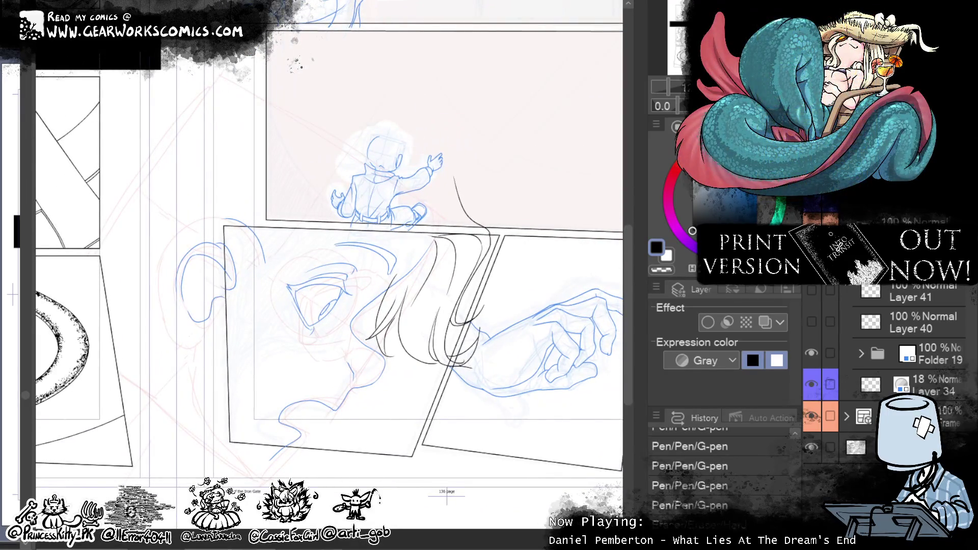
{"action": "mouse_move", "coordinate": [532, 397]}
{"action": "left_mouse_down"}
{"action": "mouse_move", "coordinate": [500, 408]}
{"action": "mouse_move", "coordinate": [564, 448]}
{"action": "mouse_move", "coordinate": [491, 414]}
{"action": "left_mouse_up"}
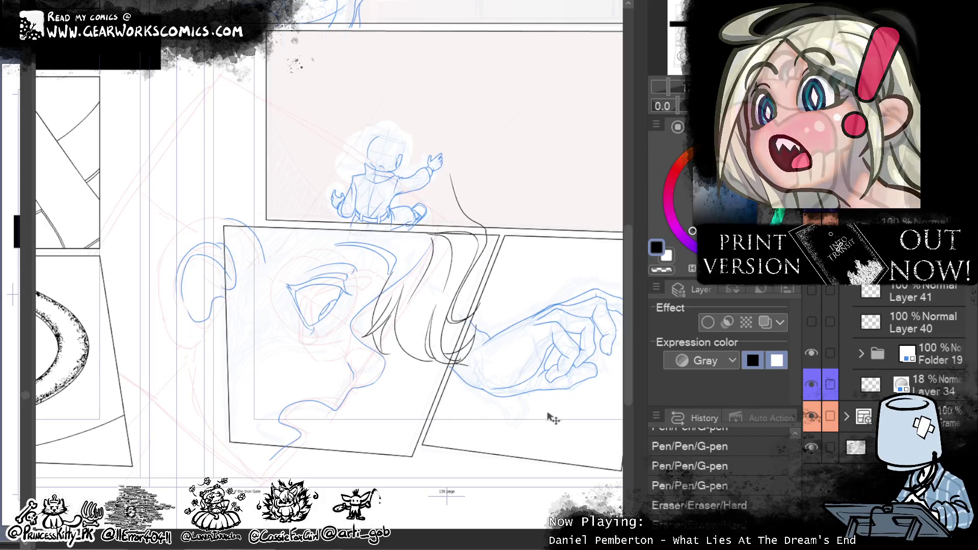
{"action": "scroll", "coordinate": [498, 472], "scroll_direction": "down", "scroll_amount": 5}
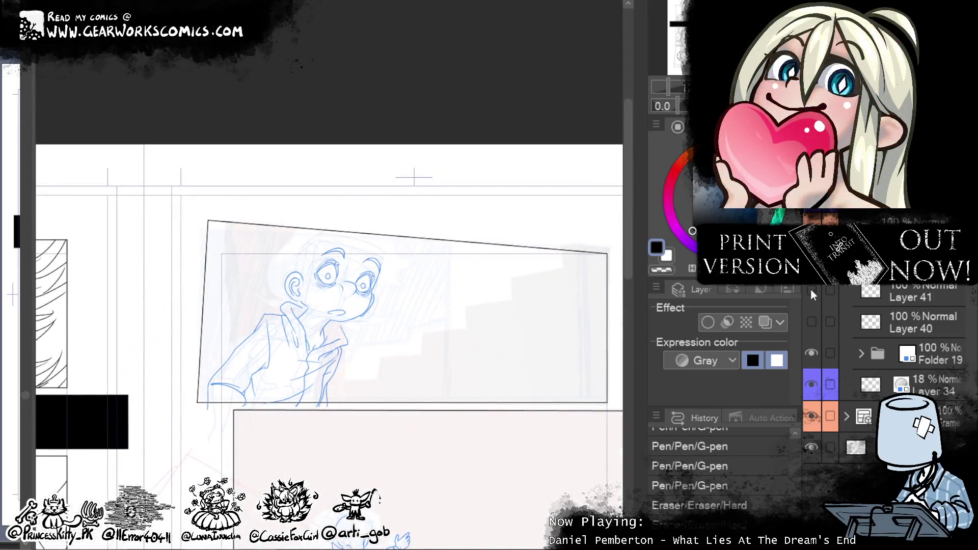
Step: Show the hidden ink layers and shift the hair line art slightly left over the face panel
{"action": "left_click_drag", "start_coordinate": [810, 290], "coordinate": [811, 322]}
{"action": "scroll", "coordinate": [504, 356], "scroll_direction": "up", "scroll_amount": 5}
{"action": "left_click_drag", "start_coordinate": [507, 331], "coordinate": [505, 432]}
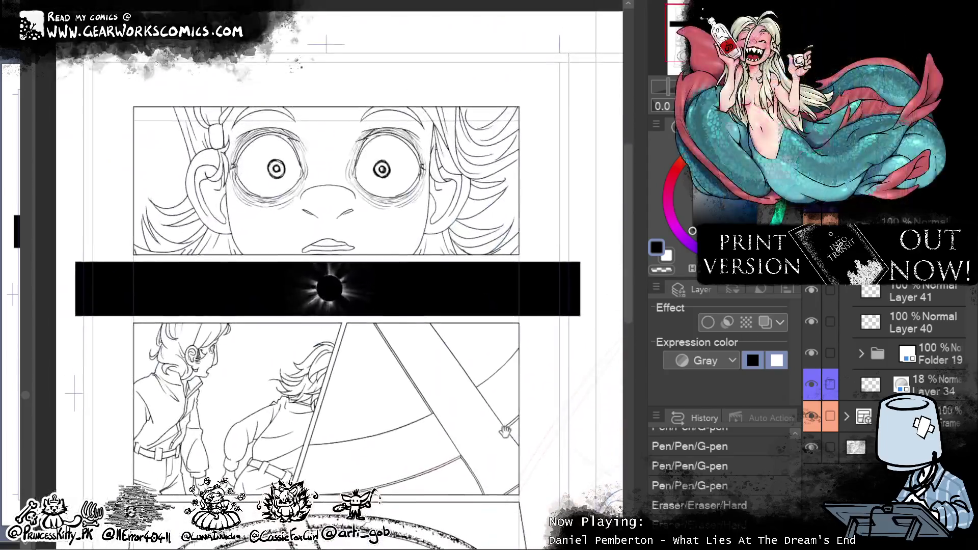
{"action": "scroll", "coordinate": [505, 432], "scroll_direction": "down", "scroll_amount": 5}
{"action": "mouse_move", "coordinate": [508, 427]}
{"action": "left_mouse_down"}
{"action": "mouse_move", "coordinate": [495, 420]}
{"action": "mouse_move", "coordinate": [517, 429]}
{"action": "left_mouse_up"}
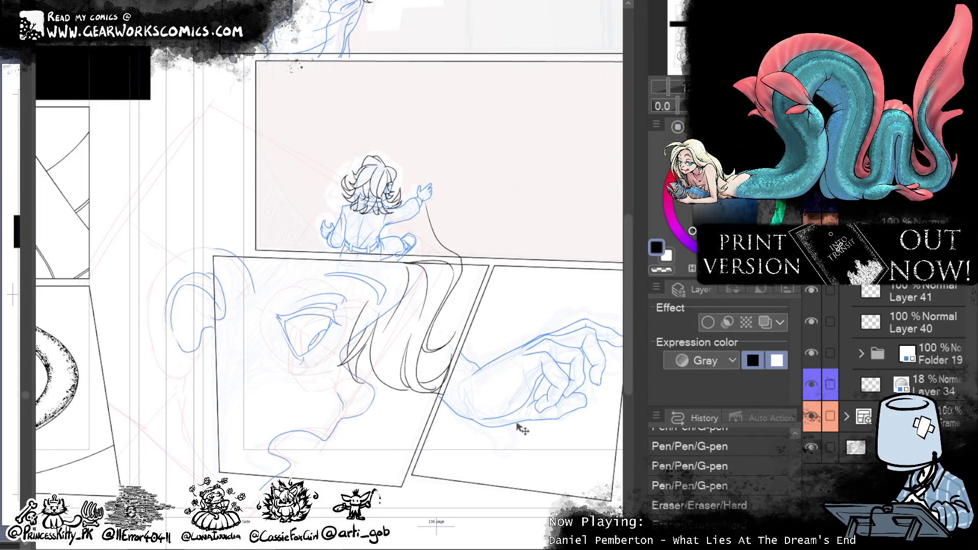
Step: Erase stray parts of the black hair lines and slightly reshape them with Liquify
{"action": "mouse_move", "coordinate": [423, 295]}
{"action": "left_mouse_down"}
{"action": "mouse_move", "coordinate": [376, 306]}
{"action": "mouse_move", "coordinate": [369, 258]}
{"action": "left_mouse_up"}
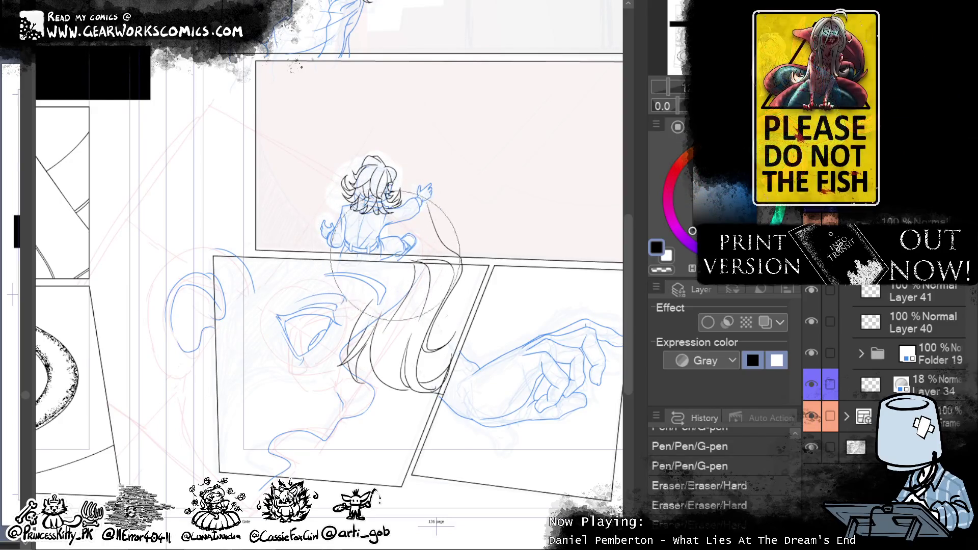
{"action": "left_click_drag", "start_coordinate": [436, 280], "coordinate": [424, 274]}
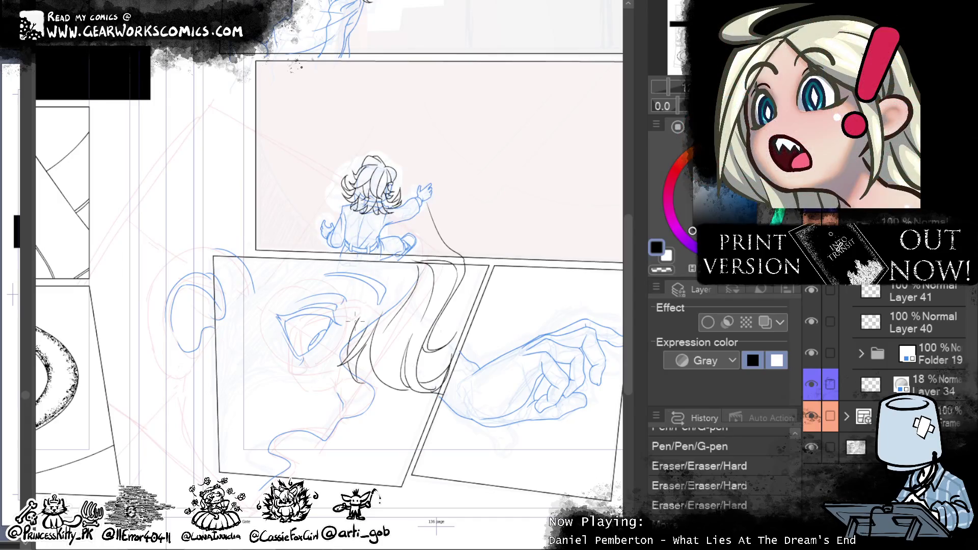
{"action": "left_click_drag", "start_coordinate": [350, 340], "coordinate": [355, 357]}
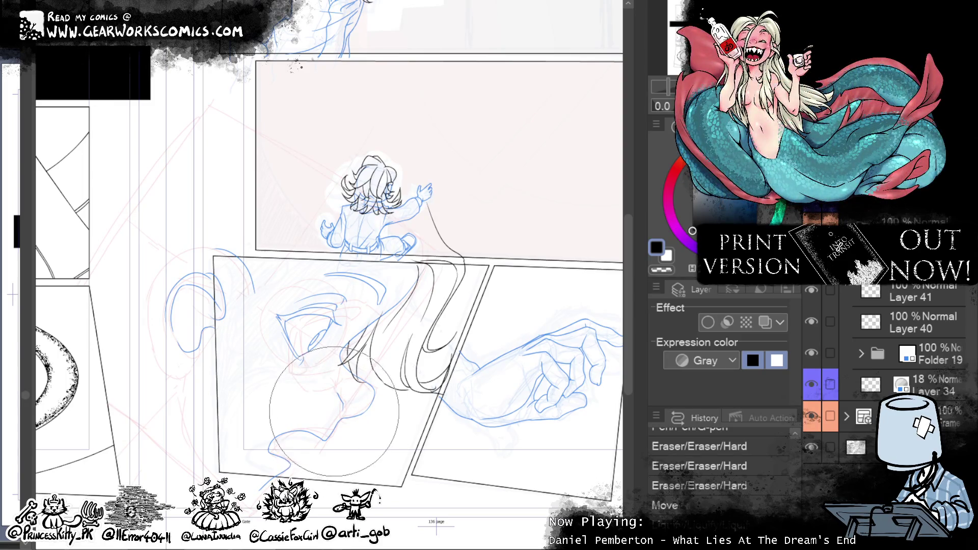
Step: Warp the hair strokes into new curves and ink a long strand sweeping left, pushing its end up-left
{"action": "left_click_drag", "start_coordinate": [352, 403], "coordinate": [364, 387]}
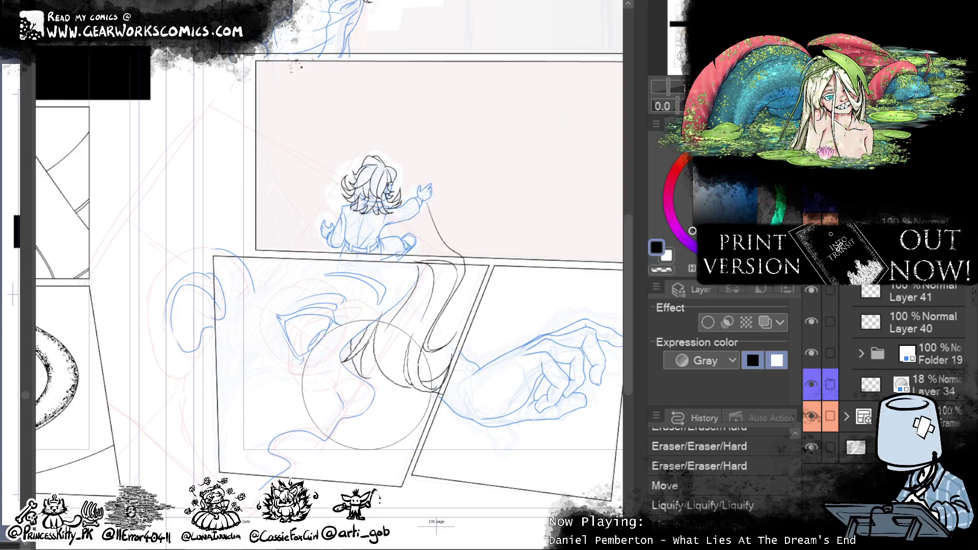
{"action": "mouse_move", "coordinate": [352, 509]}
{"action": "left_mouse_down"}
{"action": "mouse_move", "coordinate": [387, 397]}
{"action": "mouse_move", "coordinate": [504, 308]}
{"action": "mouse_move", "coordinate": [524, 382]}
{"action": "left_mouse_up"}
{"action": "left_click_drag", "start_coordinate": [479, 239], "coordinate": [308, 262]}
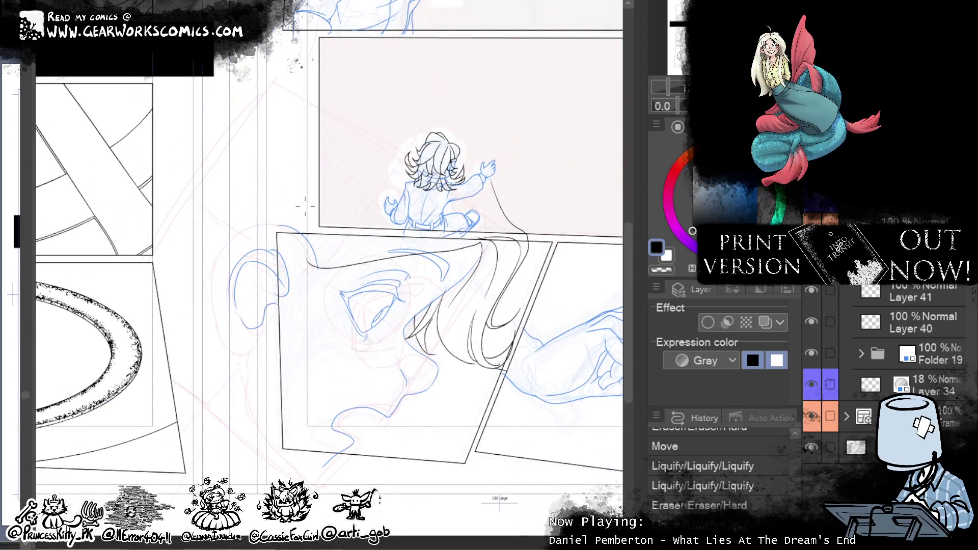
{"action": "left_click_drag", "start_coordinate": [479, 238], "coordinate": [308, 266]}
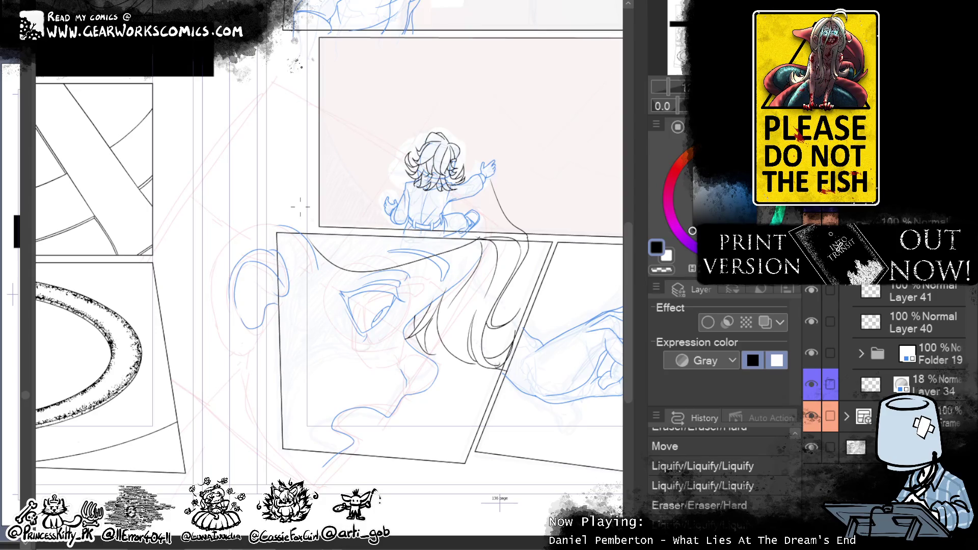
{"action": "left_click_drag", "start_coordinate": [473, 240], "coordinate": [386, 199]}
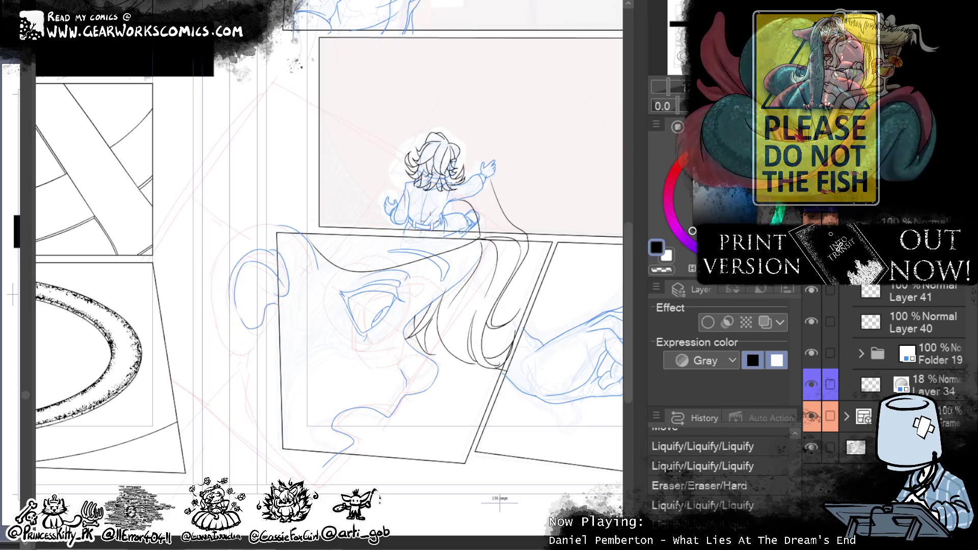
{"action": "left_click_drag", "start_coordinate": [318, 252], "coordinate": [289, 210]}
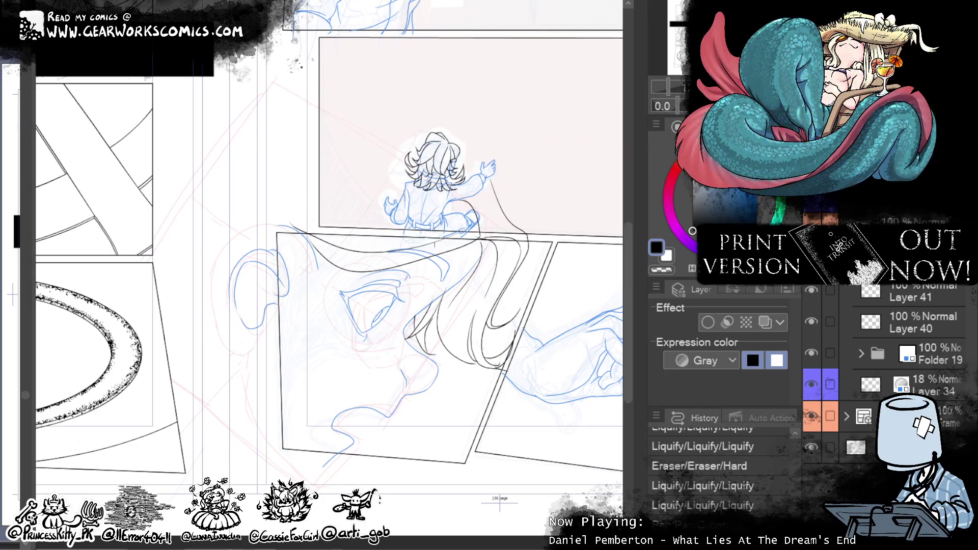
Step: Reshape the black hair strokes over the face, bending their ends down-left
{"action": "left_click_drag", "start_coordinate": [433, 245], "coordinate": [340, 254]}
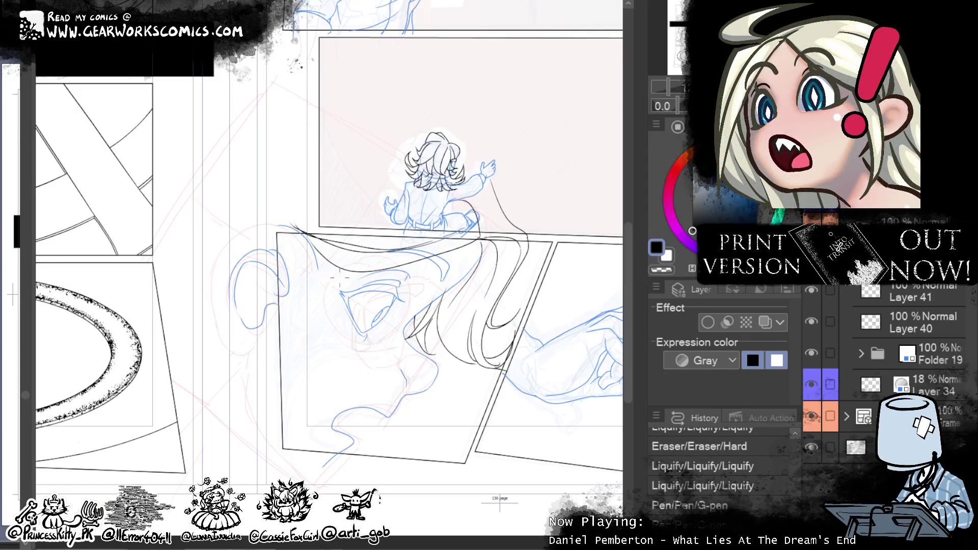
{"action": "left_click_drag", "start_coordinate": [317, 265], "coordinate": [355, 262]}
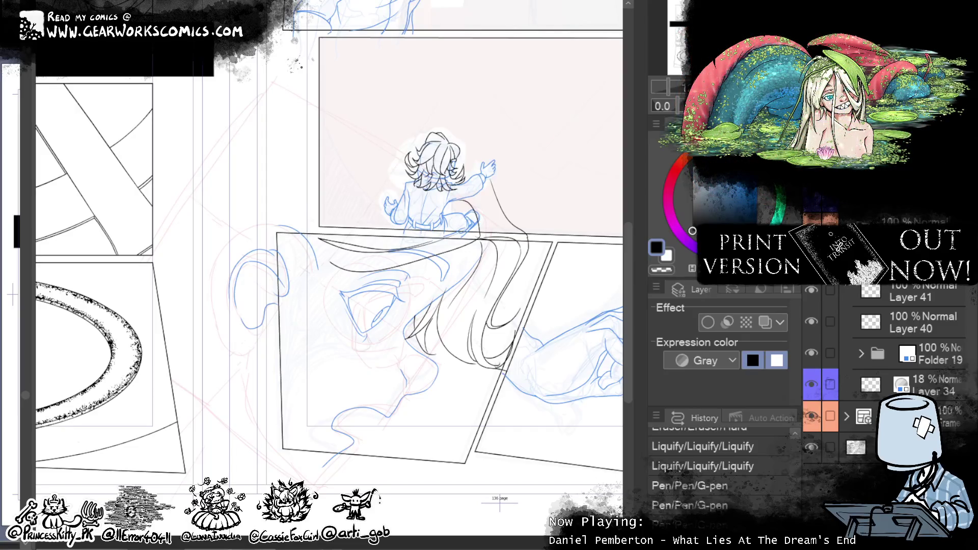
{"action": "left_click_drag", "start_coordinate": [385, 266], "coordinate": [346, 261]}
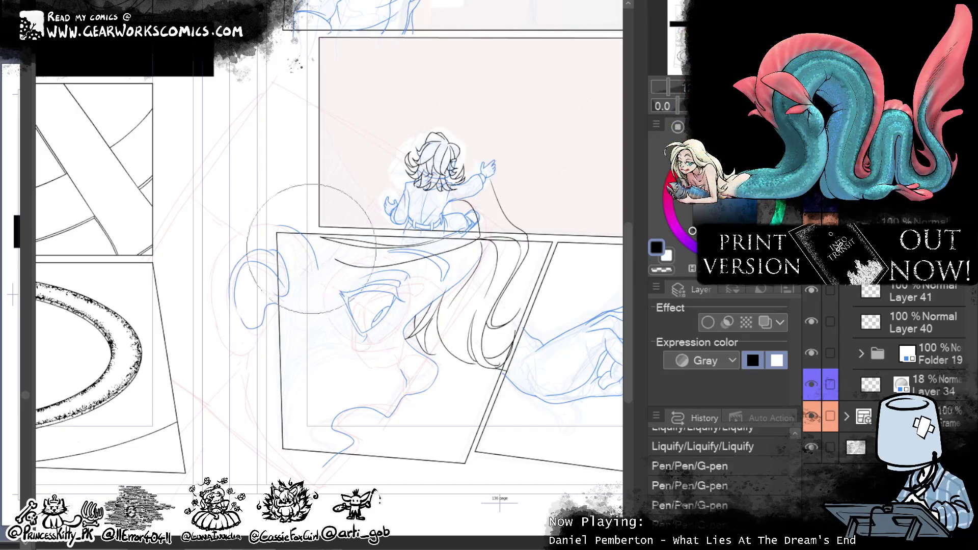
{"action": "mouse_move", "coordinate": [286, 245]}
{"action": "left_mouse_down"}
{"action": "mouse_move", "coordinate": [326, 239]}
{"action": "mouse_move", "coordinate": [351, 189]}
{"action": "mouse_move", "coordinate": [341, 242]}
{"action": "mouse_move", "coordinate": [375, 227]}
{"action": "mouse_move", "coordinate": [326, 241]}
{"action": "left_mouse_up"}
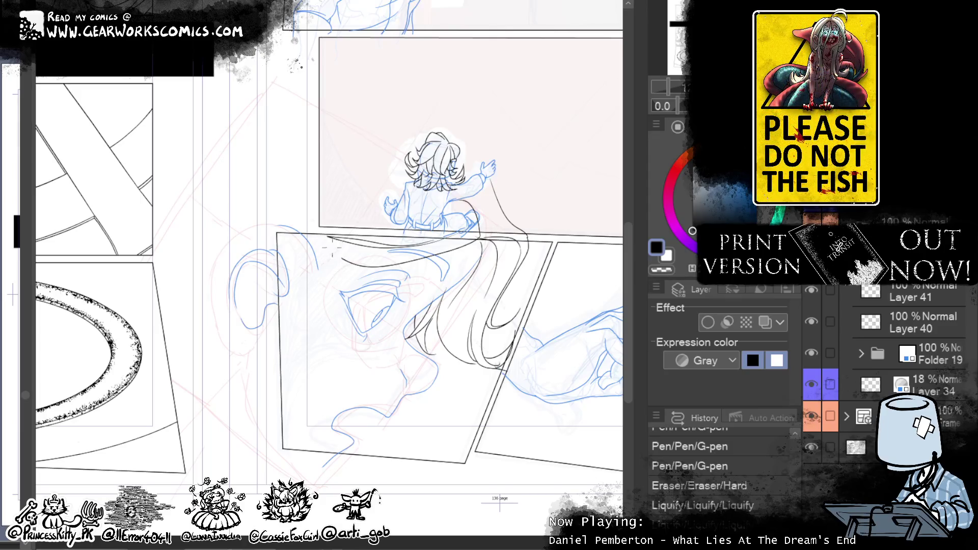
{"action": "left_click_drag", "start_coordinate": [341, 259], "coordinate": [328, 273]}
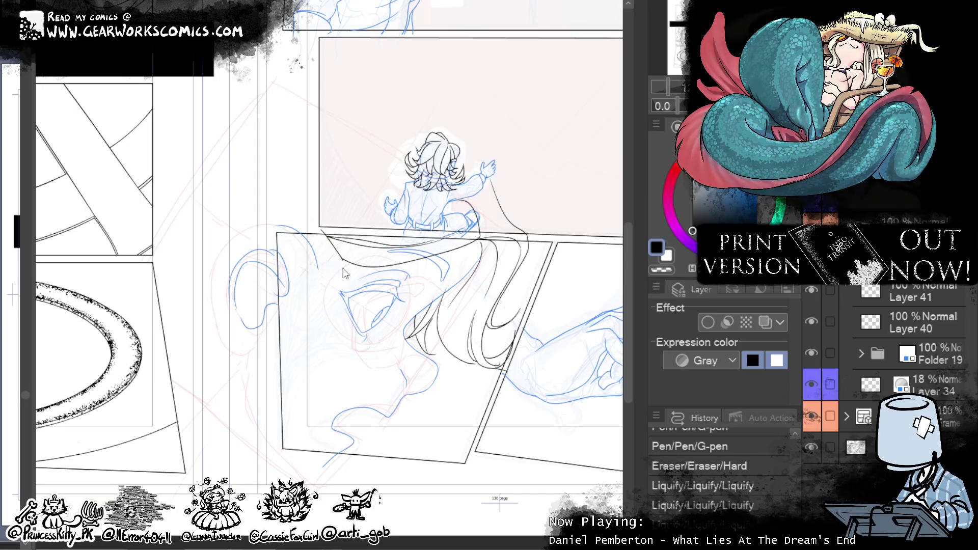
{"action": "left_click_drag", "start_coordinate": [338, 262], "coordinate": [313, 269]}
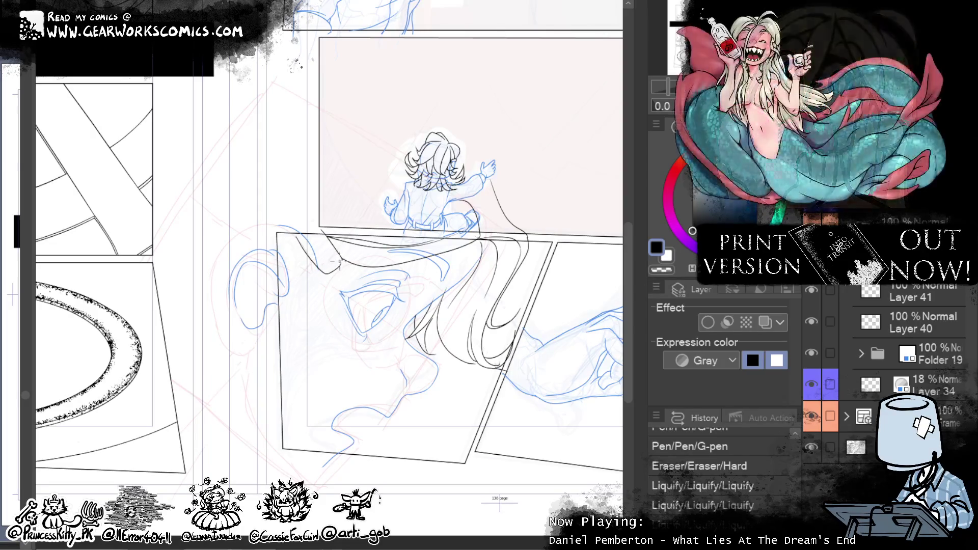
{"action": "left_click_drag", "start_coordinate": [333, 260], "coordinate": [354, 251]}
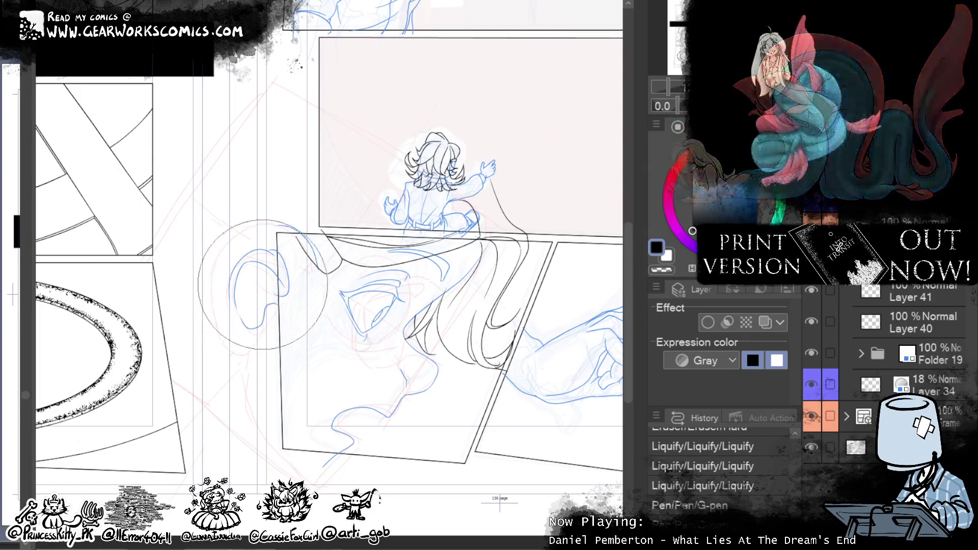
Step: Erase stray lines over the ear sketch and touch up the hair strokes near the ear
{"action": "left_click_drag", "start_coordinate": [285, 252], "coordinate": [265, 305]}
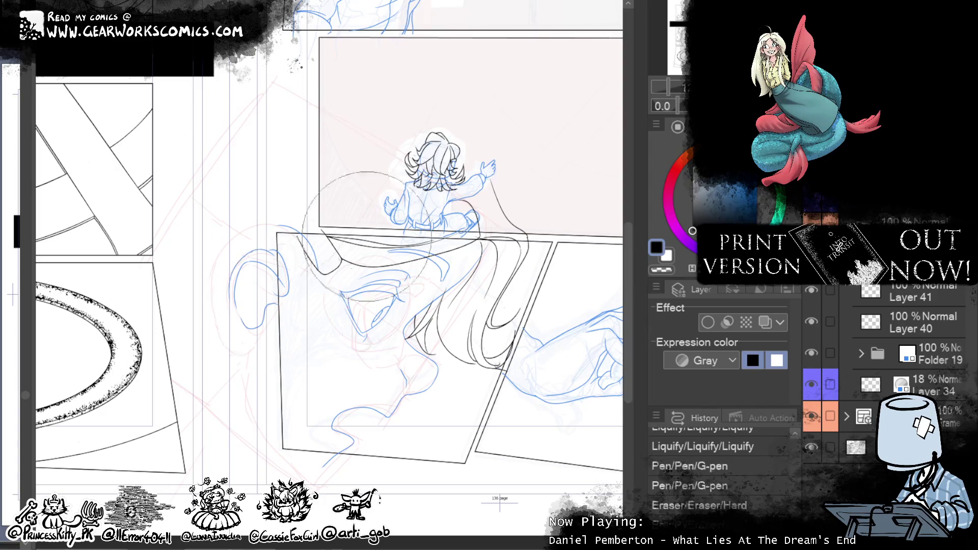
{"action": "mouse_move", "coordinate": [351, 255]}
{"action": "left_mouse_down"}
{"action": "mouse_move", "coordinate": [367, 214]}
{"action": "mouse_move", "coordinate": [265, 224]}
{"action": "mouse_move", "coordinate": [254, 237]}
{"action": "left_mouse_up"}
{"action": "left_click_drag", "start_coordinate": [324, 250], "coordinate": [335, 246]}
{"action": "left_click_drag", "start_coordinate": [564, 389], "coordinate": [514, 388]}
{"action": "mouse_move", "coordinate": [430, 183]}
{"action": "left_mouse_down"}
{"action": "mouse_move", "coordinate": [398, 239]}
{"action": "mouse_move", "coordinate": [377, 244]}
{"action": "mouse_move", "coordinate": [388, 184]}
{"action": "mouse_move", "coordinate": [352, 255]}
{"action": "mouse_move", "coordinate": [347, 217]}
{"action": "left_mouse_up"}
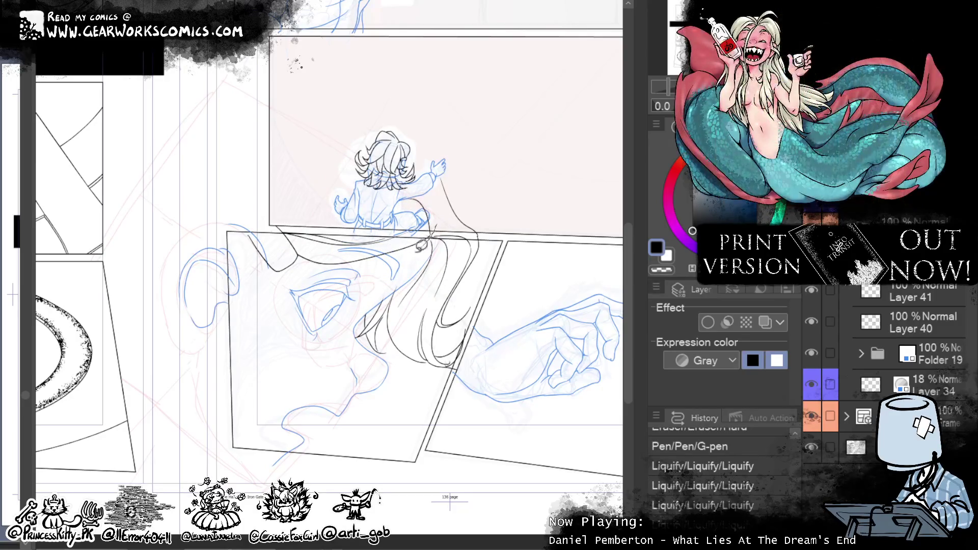
Step: Lasso the hair lines around the figure, then rotate and reposition them with Scale/Rotate
{"action": "left_click_drag", "start_coordinate": [430, 100], "coordinate": [437, 219]}
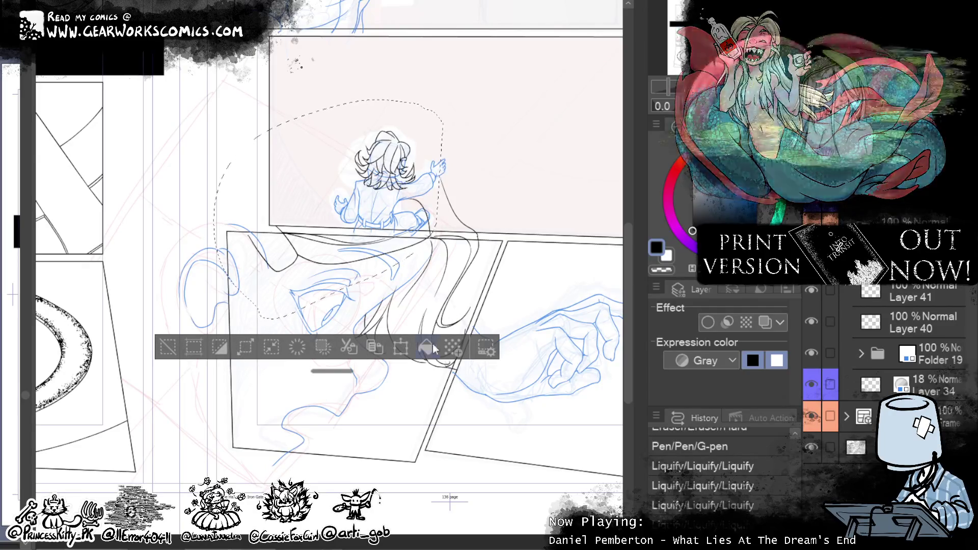
{"action": "key", "text": "ctrl+t"}
{"action": "left_click_drag", "start_coordinate": [480, 109], "coordinate": [476, 120]}
{"action": "left_click_drag", "start_coordinate": [361, 209], "coordinate": [379, 195]}
{"action": "left_click_drag", "start_coordinate": [496, 128], "coordinate": [416, 179]}
{"action": "left_click_drag", "start_coordinate": [476, 105], "coordinate": [402, 163]}
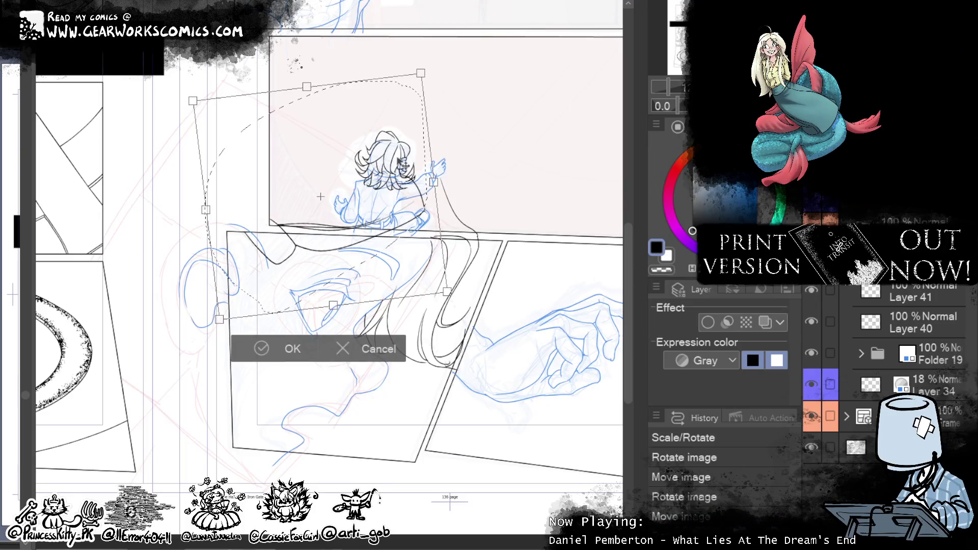
{"action": "left_click", "coordinate": [283, 349]}
Step: Nudge the selected lines into place with a second transform, deselect, and redo three steps
{"action": "key", "text": "ctrl+t"}
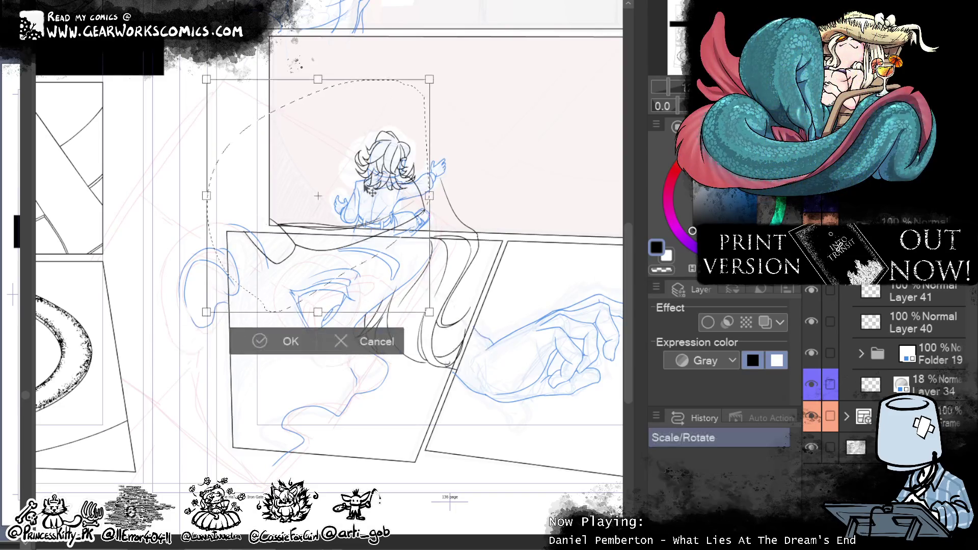
{"action": "left_click_drag", "start_coordinate": [370, 191], "coordinate": [376, 198]}
{"action": "left_click", "coordinate": [294, 344]}
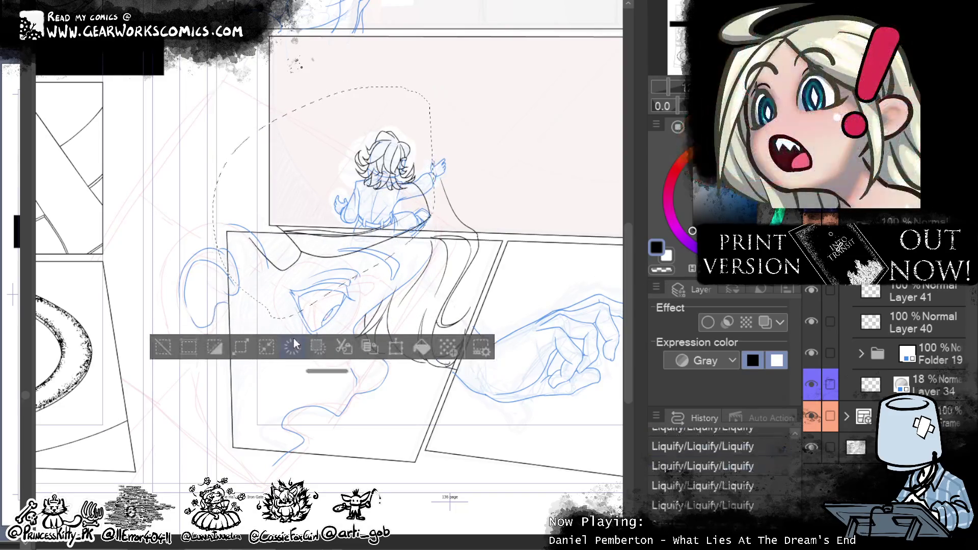
{"action": "left_click", "coordinate": [163, 347]}
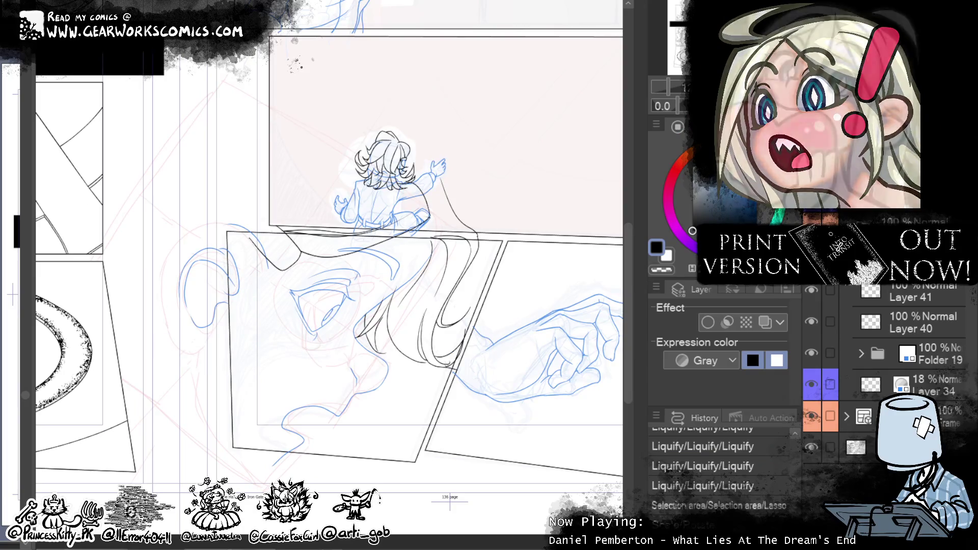
{"action": "key", "text": "ctrl+y"}
{"action": "key", "text": "ctrl+y"}
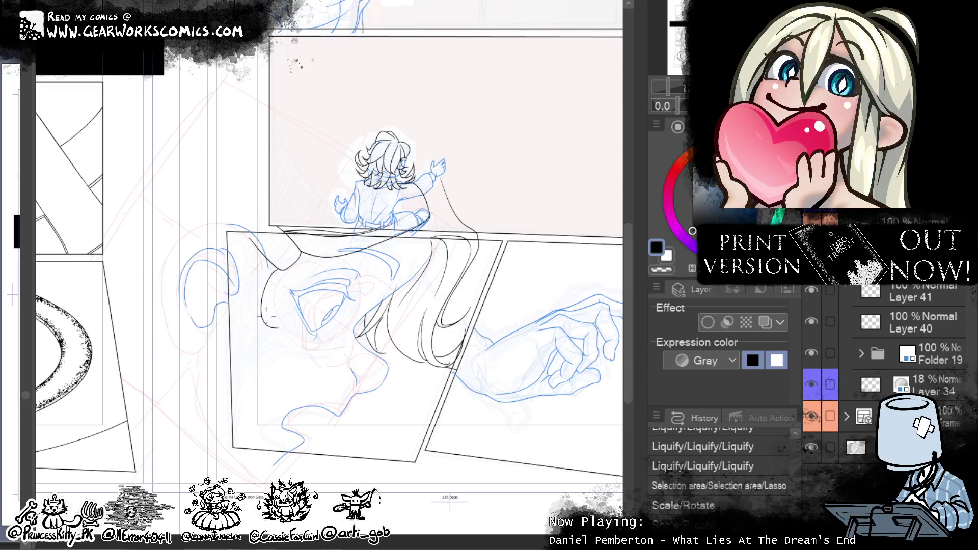
{"action": "key", "text": "ctrl+y"}
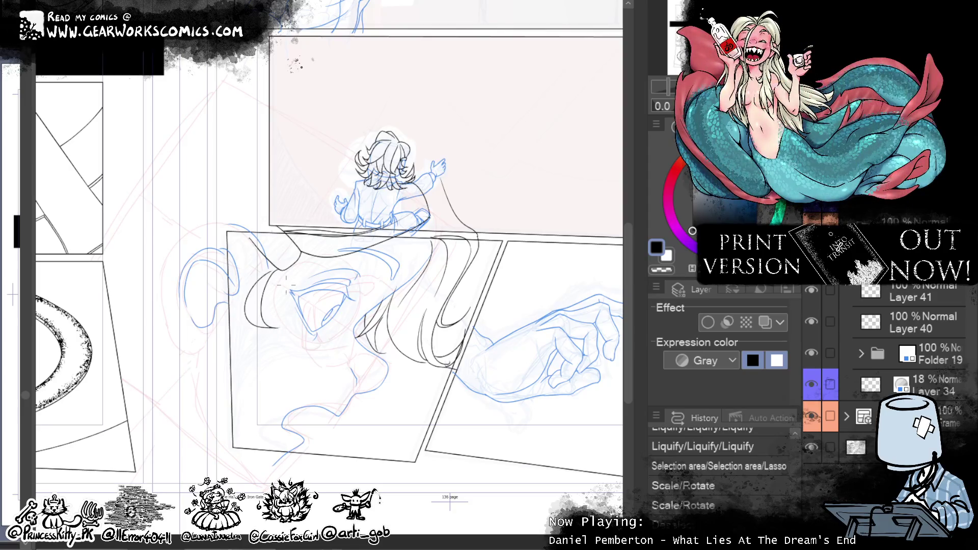
{"action": "key", "text": "ctrl+y"}
{"action": "key", "text": "ctrl+y"}
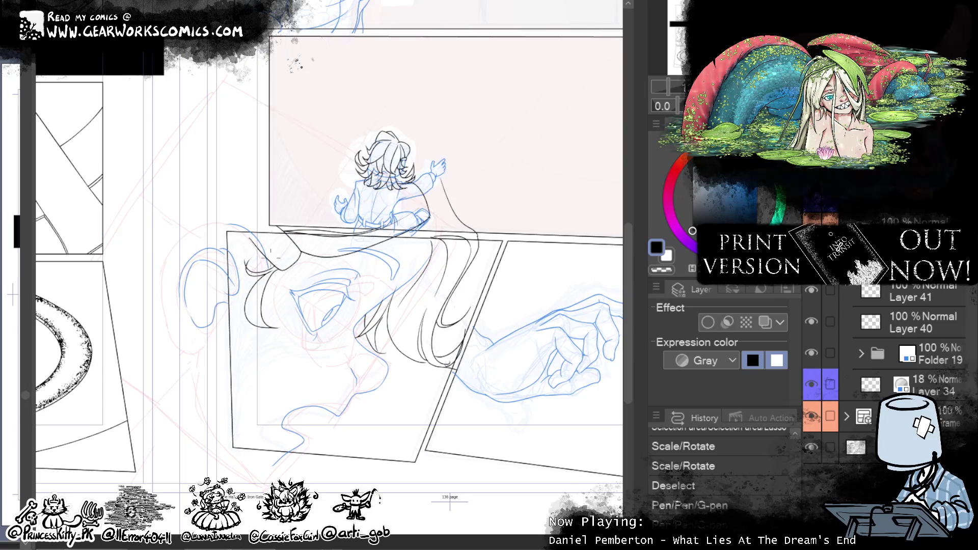
Step: Redo four undone hair ink strokes and eraser edits
{"action": "key", "text": "ctrl+y"}
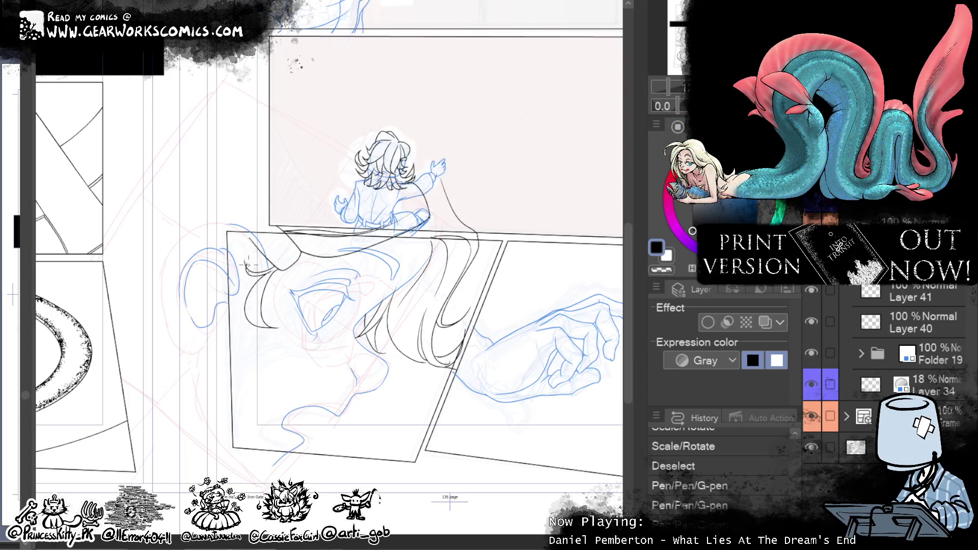
{"action": "key", "text": "ctrl+y"}
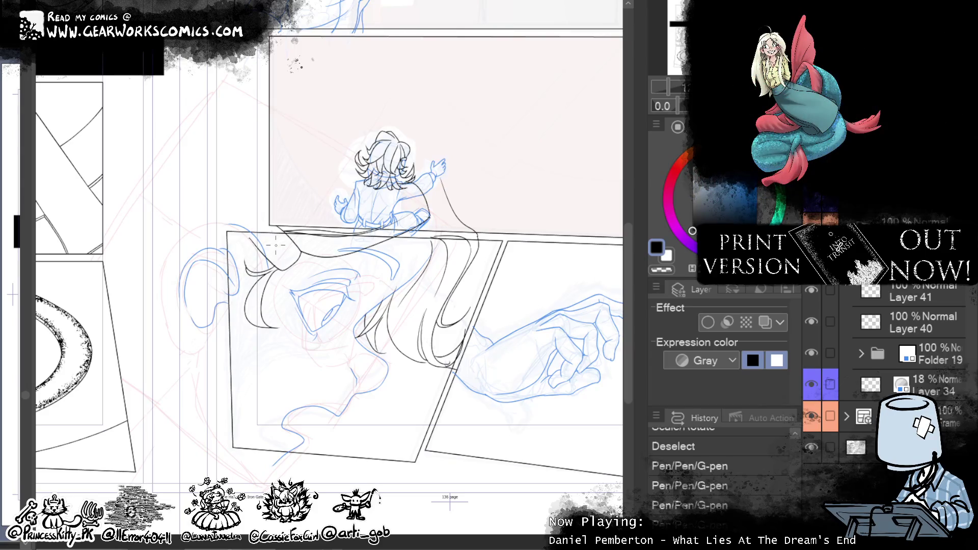
{"action": "key", "text": "ctrl+y"}
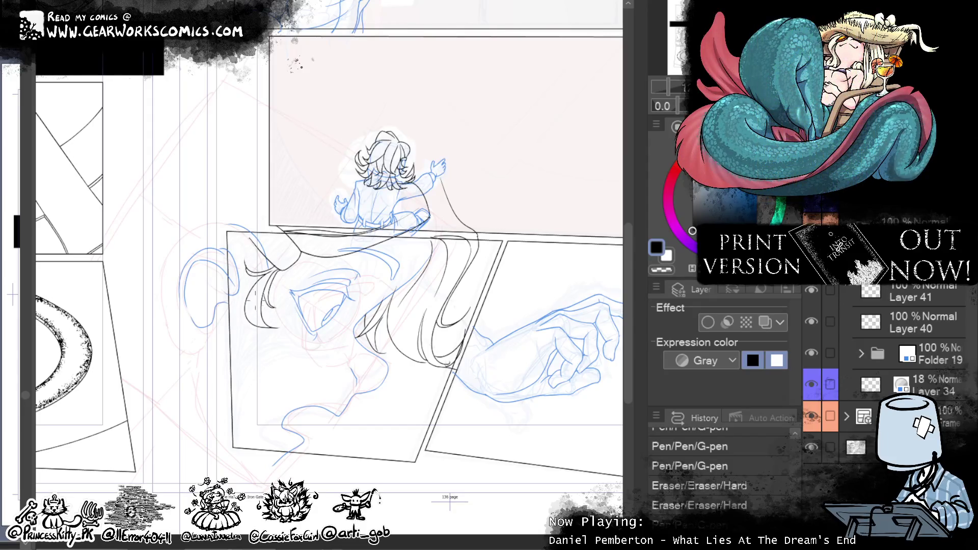
{"action": "key", "text": "ctrl+y"}
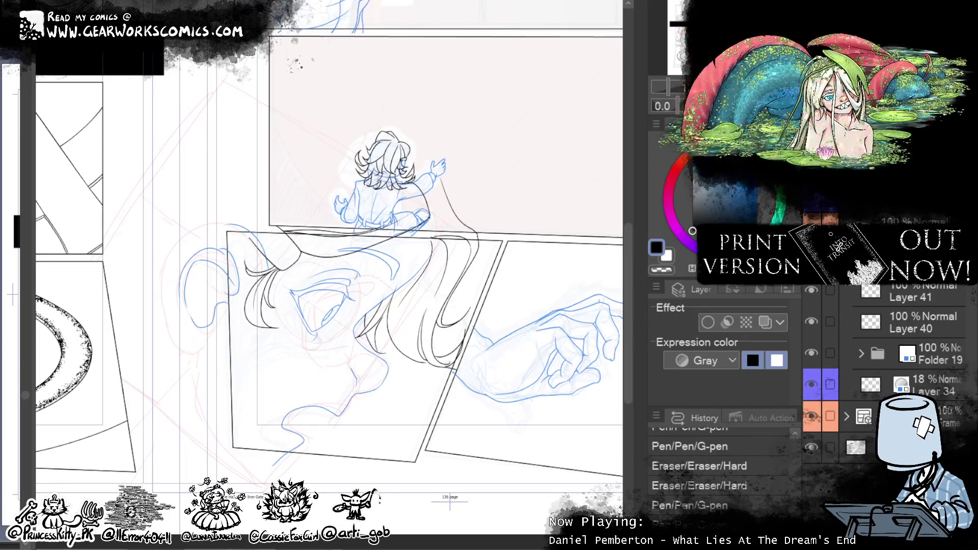
Step: Bring the staircase panel into view, then draw and clear a rectangle selection around it
{"action": "left_click_drag", "start_coordinate": [485, 286], "coordinate": [429, 383]}
{"action": "left_click_drag", "start_coordinate": [119, 147], "coordinate": [510, 324]}
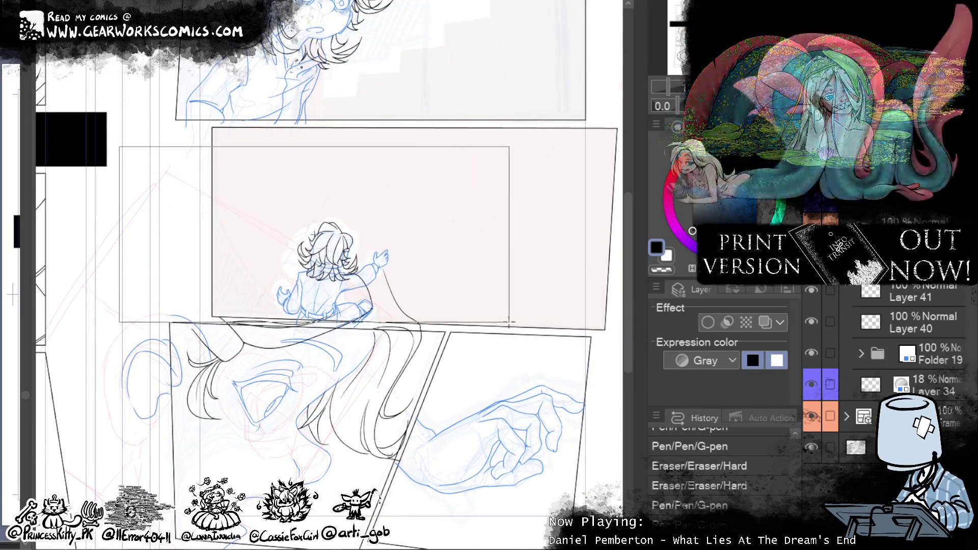
{"action": "key", "text": "ctrl+d"}
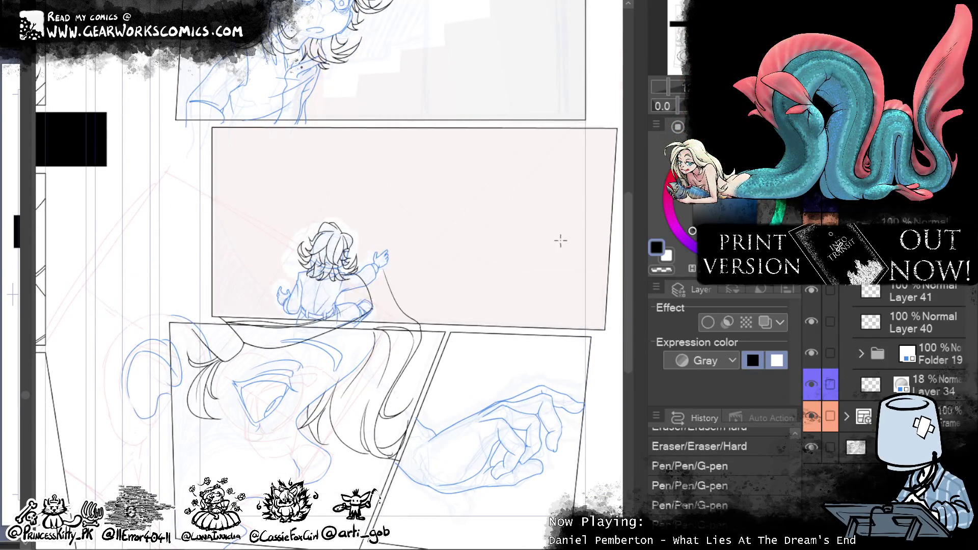
Step: Outline a polygonal selection over the middle panel and mask it on the current layer
{"action": "left_click", "coordinate": [429, 322]}
{"action": "left_click", "coordinate": [132, 320]}
{"action": "left_click", "coordinate": [281, 176]}
{"action": "left_click", "coordinate": [487, 230]}
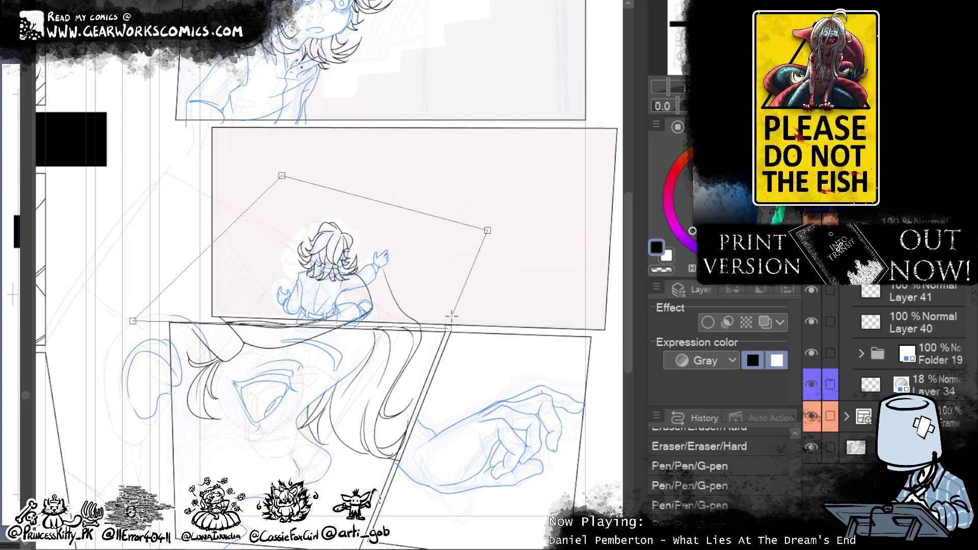
{"action": "double_click", "coordinate": [458, 317]}
{"action": "left_click", "coordinate": [655, 286]}
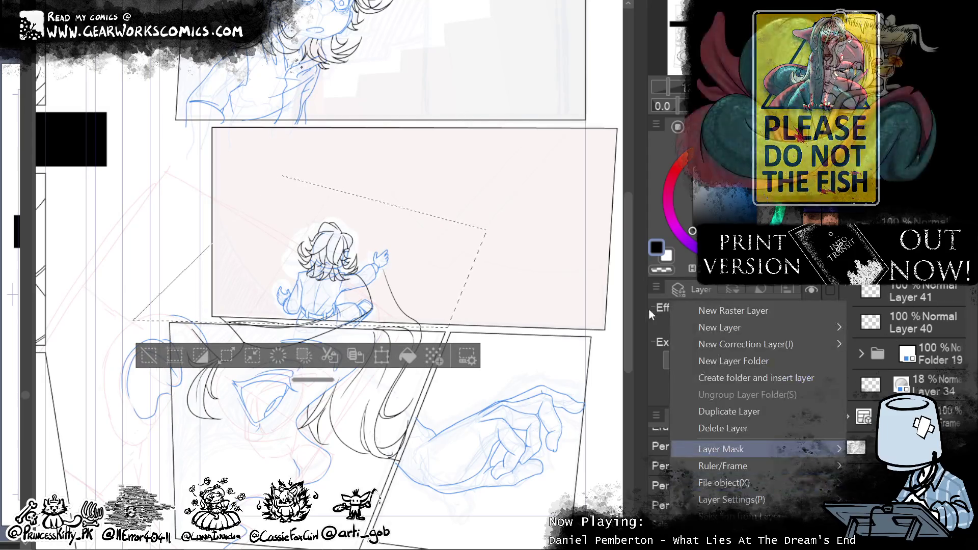
{"action": "left_click", "coordinate": [886, 458]}
{"action": "left_click_drag", "start_coordinate": [456, 444], "coordinate": [484, 357]}
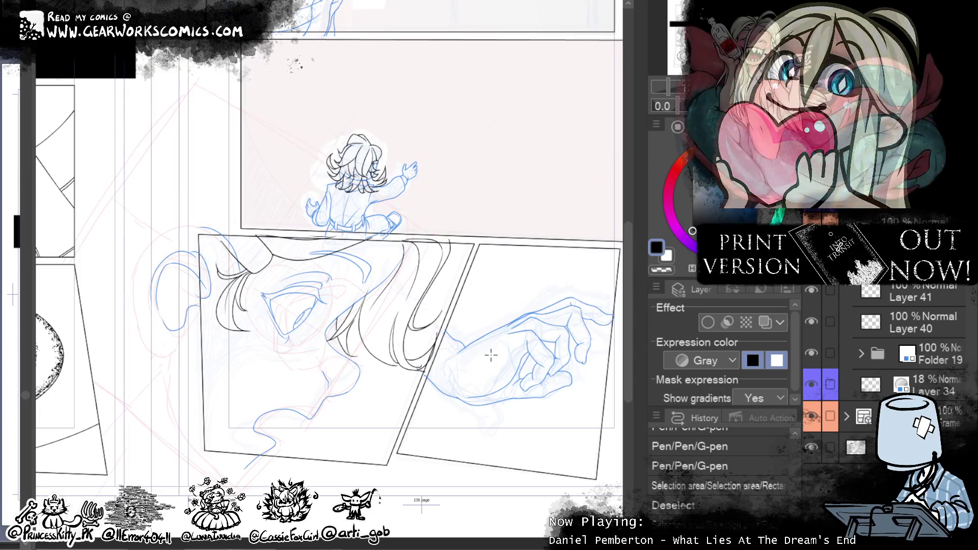
Step: Zoom out to the full spread, zoom back in on the top panels, and make Layer 40 active
{"action": "key", "text": "ctrl+minus"}
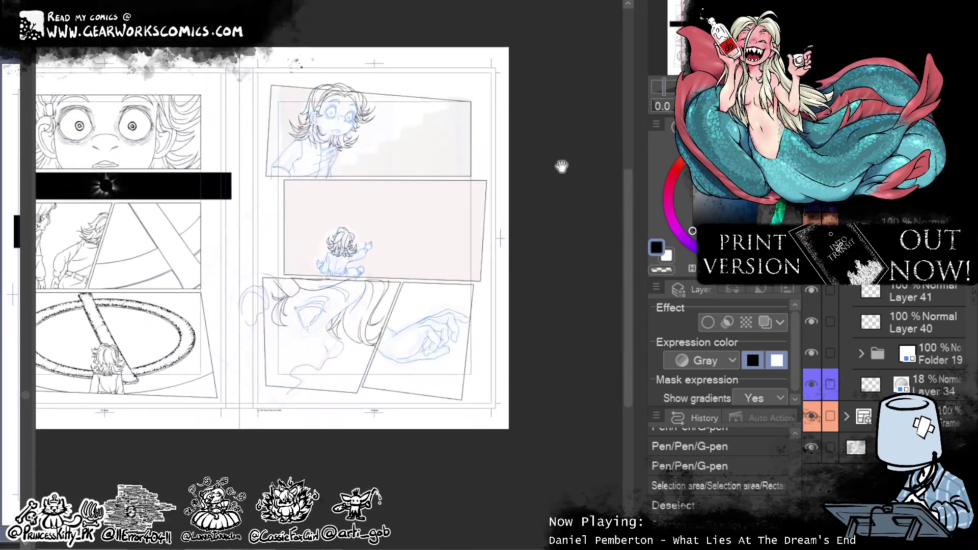
{"action": "mouse_move", "coordinate": [552, 203]}
{"action": "left_mouse_down"}
{"action": "mouse_move", "coordinate": [611, 237]}
{"action": "mouse_move", "coordinate": [584, 326]}
{"action": "left_mouse_up"}
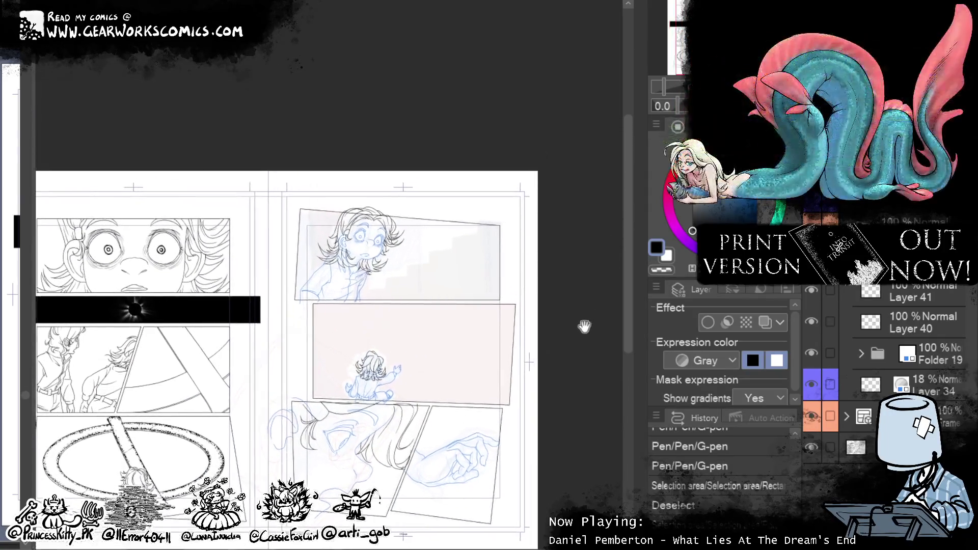
{"action": "key", "text": "ctrl+plus"}
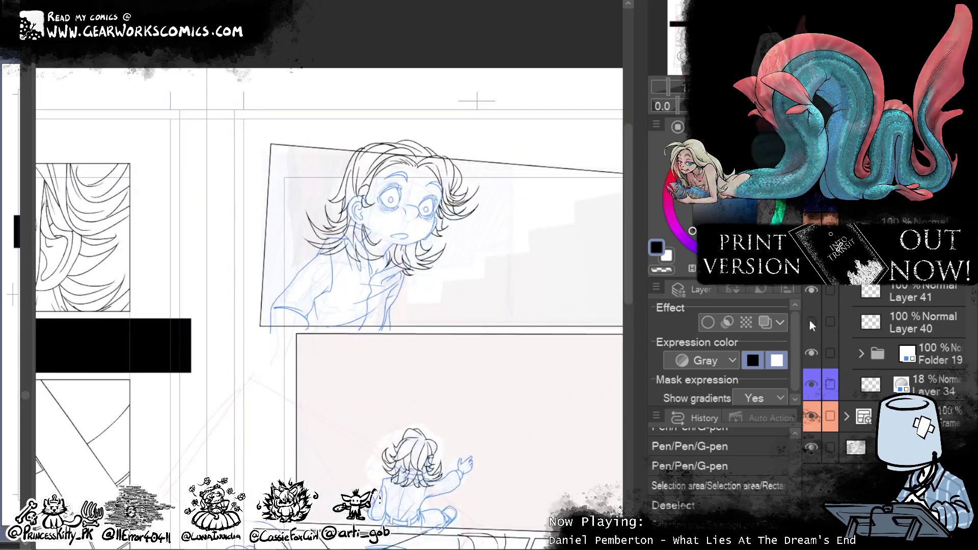
{"action": "left_click", "coordinate": [889, 316]}
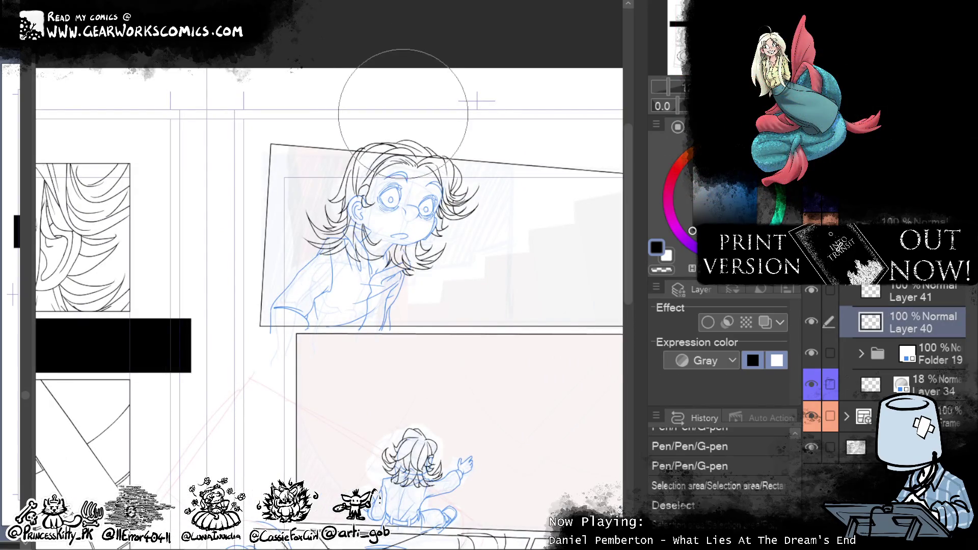
Step: Redo the polygonal selection and layer mask, then erase a small mark above the top panel
{"action": "key", "text": "ctrl+y"}
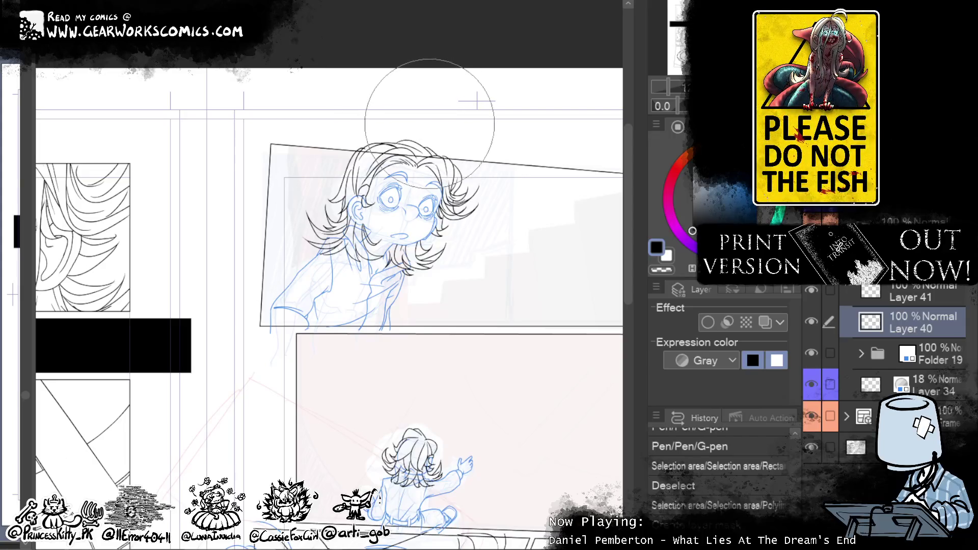
{"action": "key", "text": "ctrl+y"}
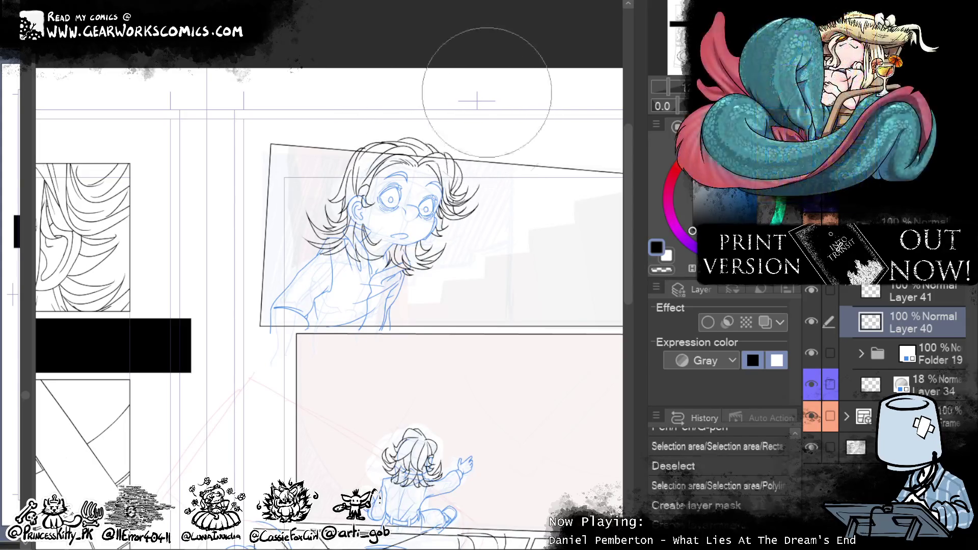
{"action": "left_click", "coordinate": [478, 117]}
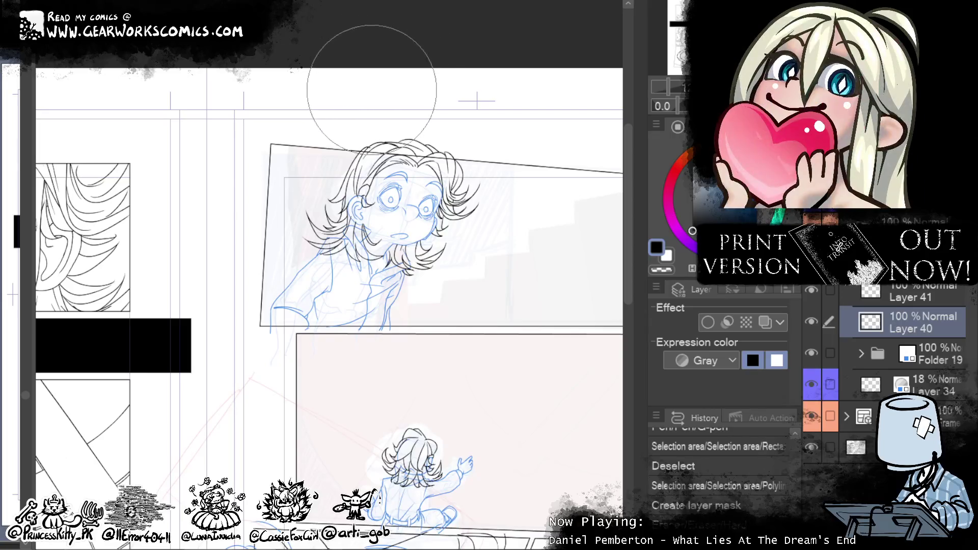
{"action": "left_click_drag", "start_coordinate": [503, 126], "coordinate": [403, 31]}
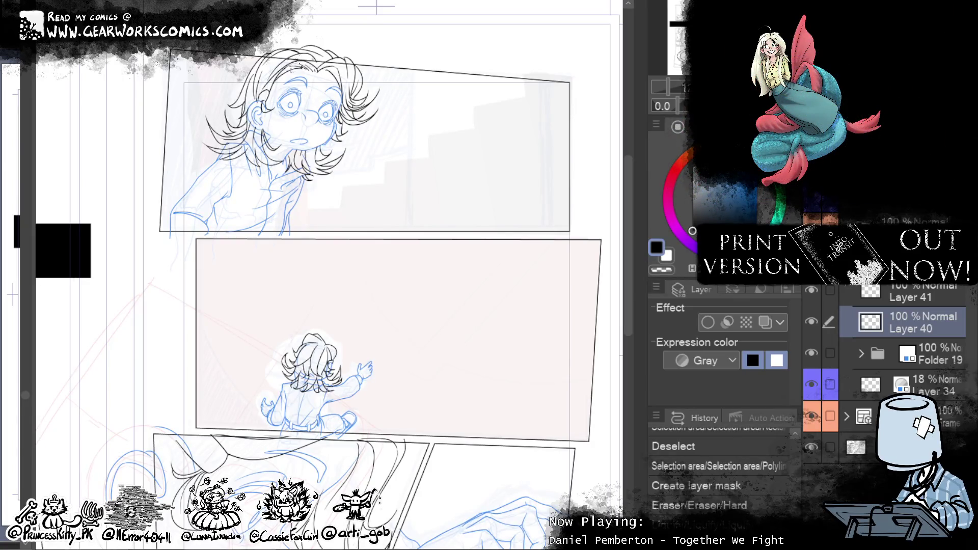
Step: Add a layer mask to Folder 19
{"action": "left_click", "coordinate": [944, 359]}
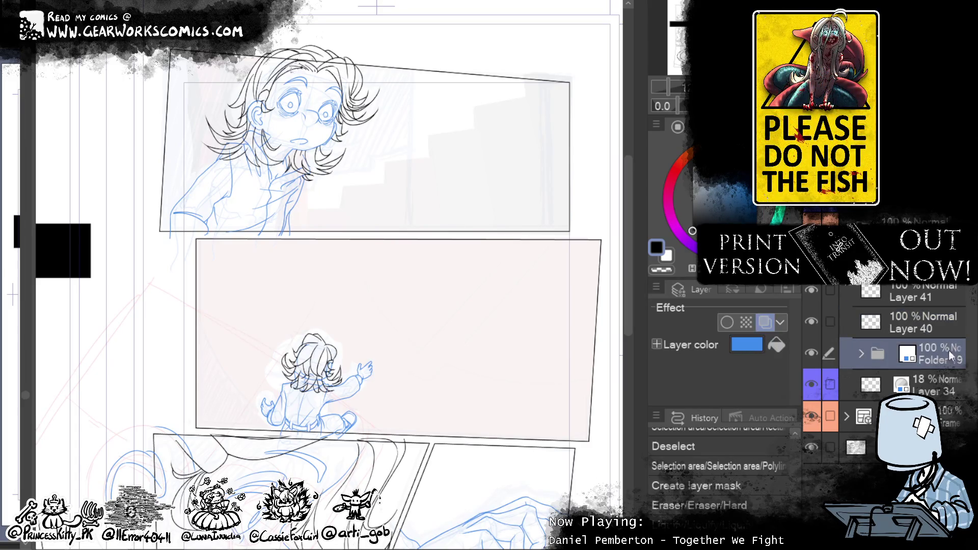
{"action": "right_click", "coordinate": [948, 351]}
{"action": "left_click", "coordinate": [886, 441]}
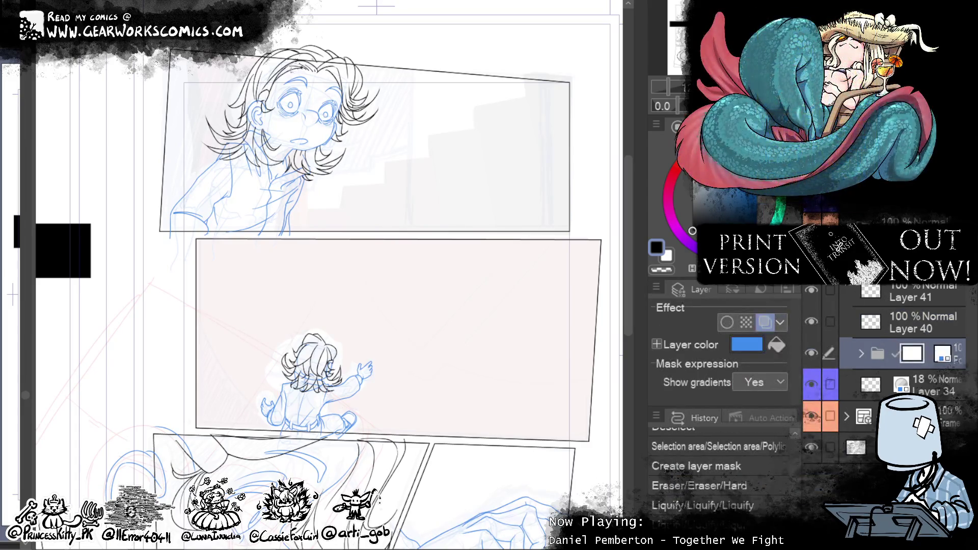
Step: Push the inked hair lines around the ear into shape and ink a small stroke near the collar
{"action": "scroll", "coordinate": [502, 408], "scroll_direction": "up", "scroll_amount": 4}
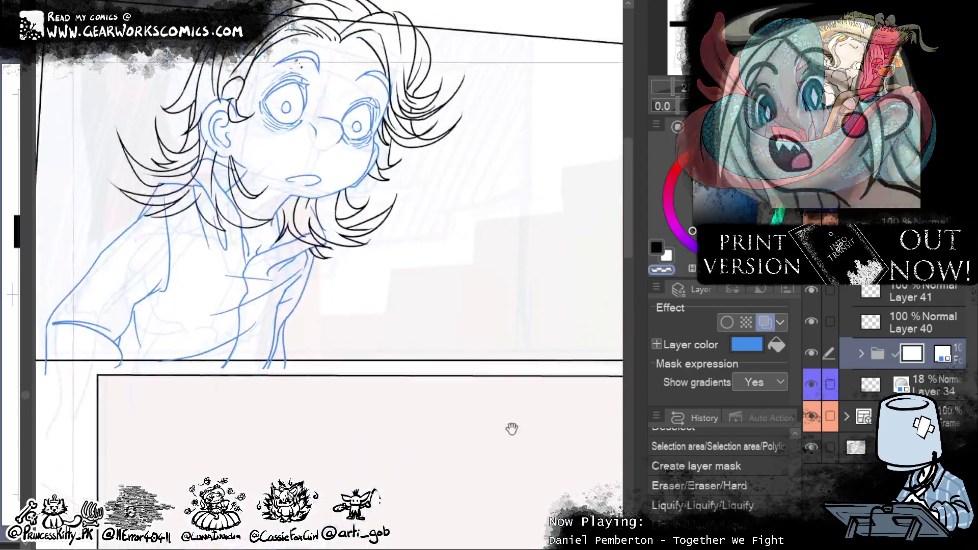
{"action": "mouse_move", "coordinate": [275, 255]}
{"action": "left_mouse_down"}
{"action": "mouse_move", "coordinate": [275, 244]}
{"action": "mouse_move", "coordinate": [279, 262]}
{"action": "left_mouse_up"}
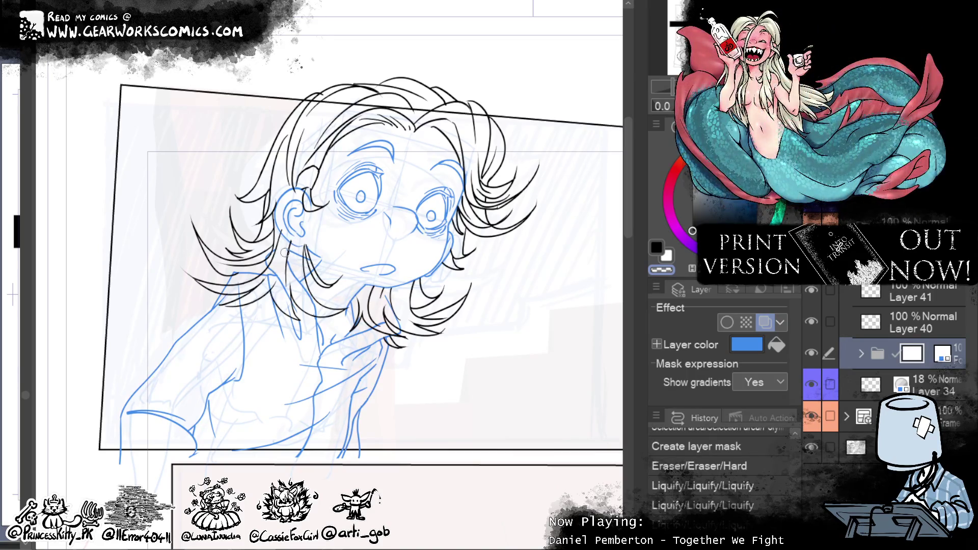
{"action": "mouse_move", "coordinate": [297, 258]}
{"action": "left_mouse_down"}
{"action": "mouse_move", "coordinate": [308, 239]}
{"action": "mouse_move", "coordinate": [303, 258]}
{"action": "mouse_move", "coordinate": [314, 270]}
{"action": "left_mouse_up"}
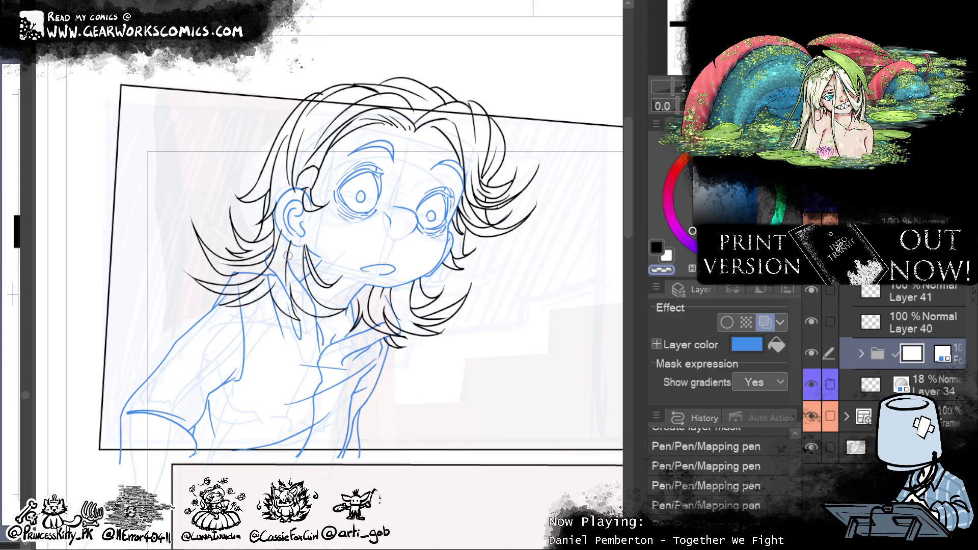
{"action": "left_click_drag", "start_coordinate": [304, 294], "coordinate": [290, 267]}
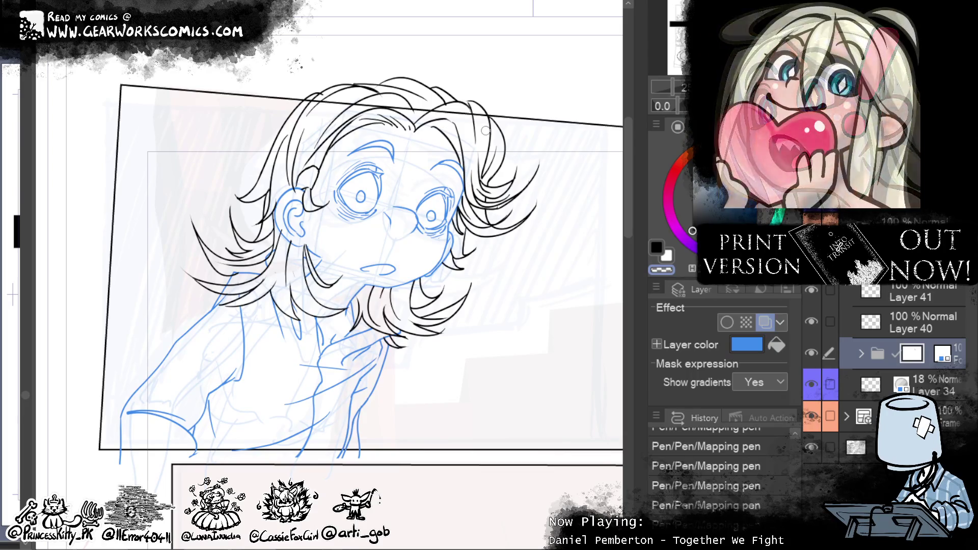
{"action": "scroll", "coordinate": [412, 232], "scroll_direction": "down", "scroll_amount": 10}
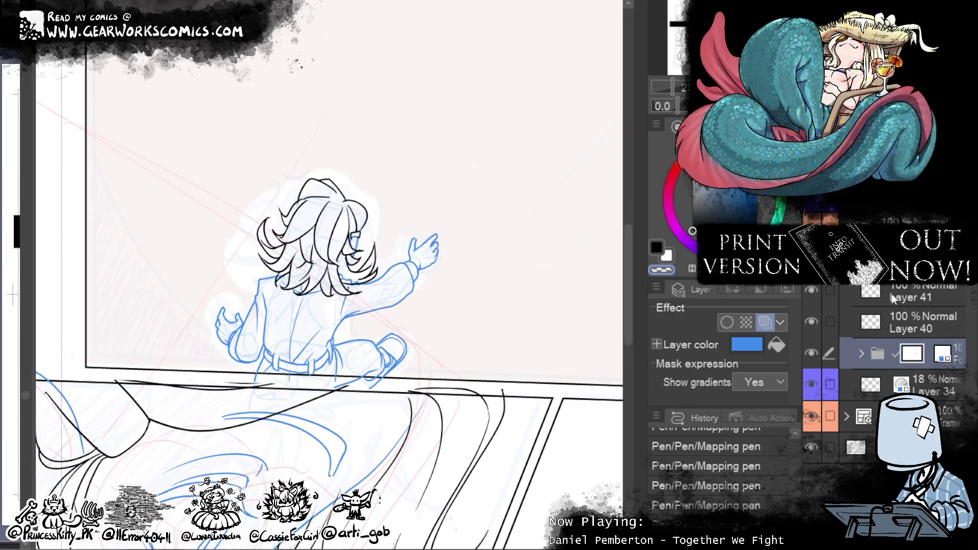
Step: Move Layer 40 into a new folder, add a mask, then undo once
{"action": "left_click", "coordinate": [925, 316]}
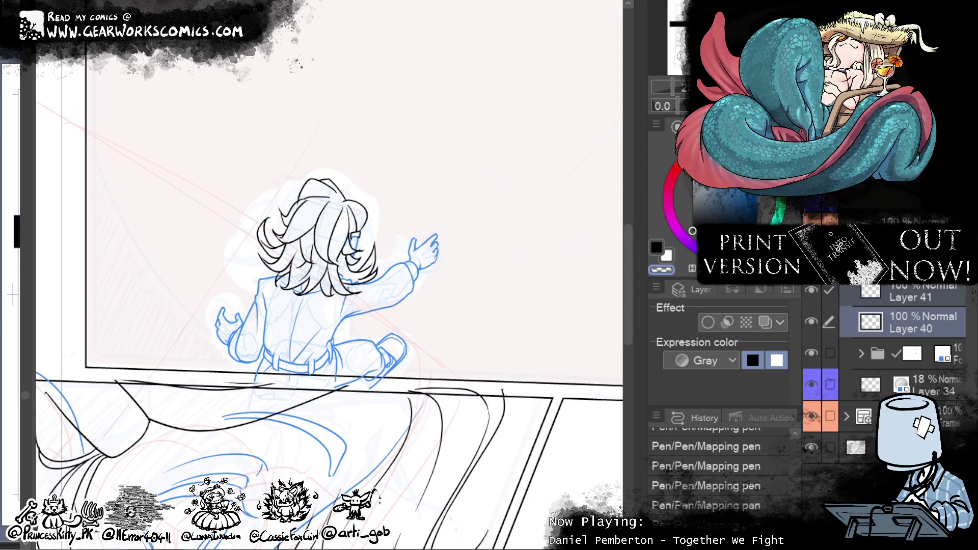
{"action": "right_click", "coordinate": [876, 321]}
{"action": "left_click", "coordinate": [742, 375]}
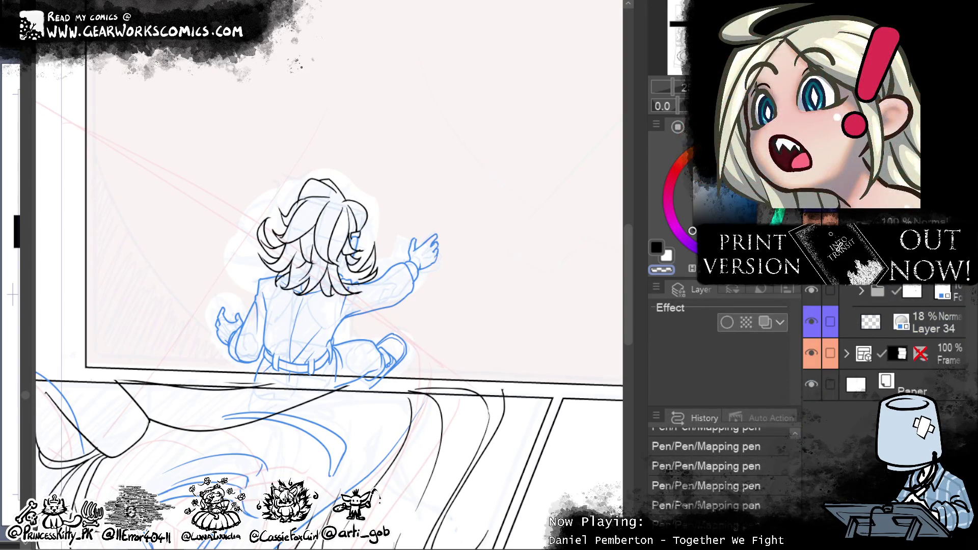
{"action": "right_click", "coordinate": [891, 311]}
{"action": "left_click", "coordinate": [655, 331]}
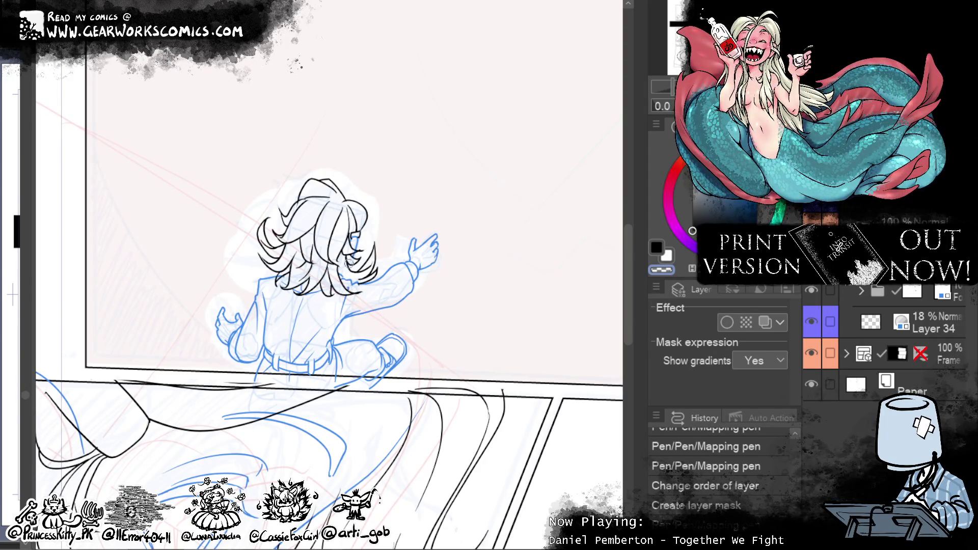
{"action": "key", "text": "ctrl+y"}
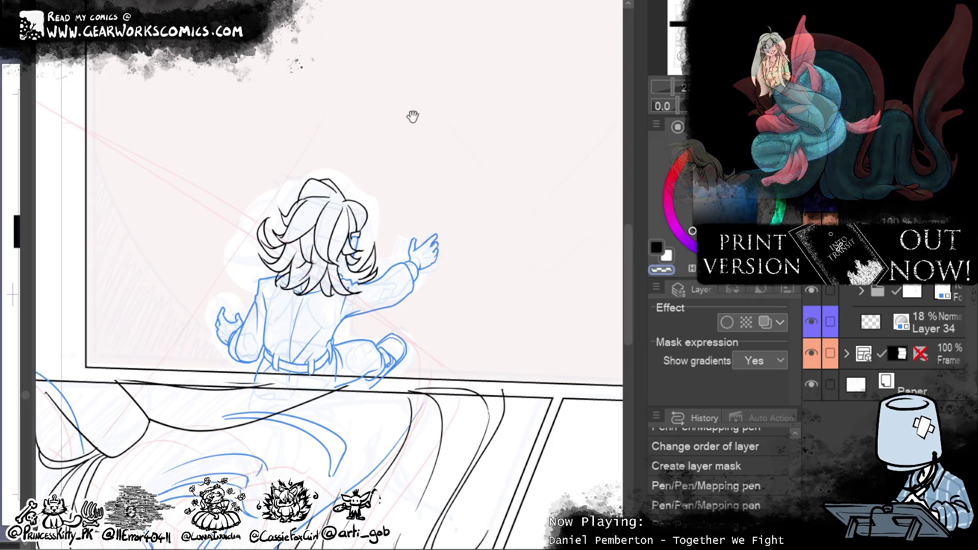
Step: Ink two short strokes beside the top panel character's ear
{"action": "left_click_drag", "start_coordinate": [414, 120], "coordinate": [421, 382]}
{"action": "scroll", "coordinate": [471, 385], "scroll_direction": "up", "scroll_amount": 2}
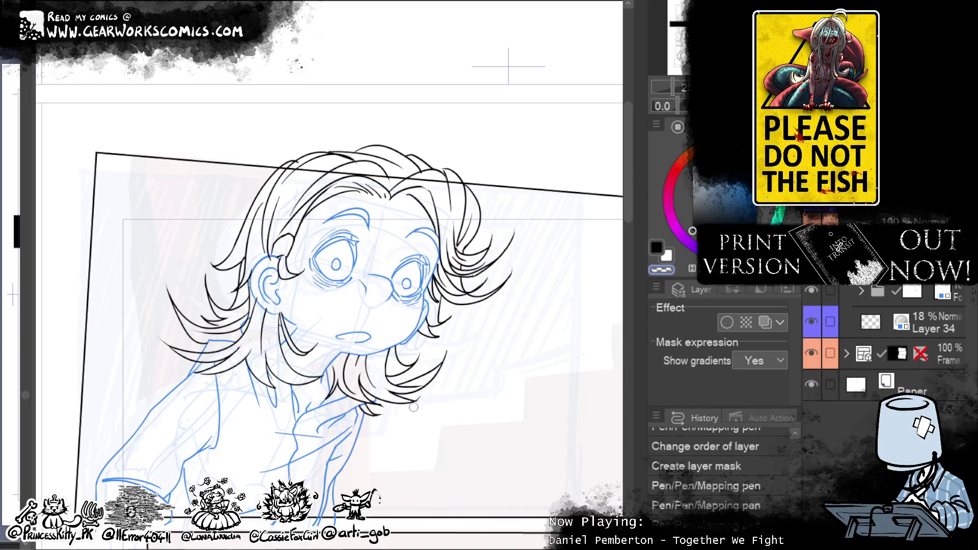
{"action": "mouse_move", "coordinate": [259, 281]}
{"action": "left_mouse_down"}
{"action": "mouse_move", "coordinate": [261, 298]}
{"action": "mouse_move", "coordinate": [265, 267]}
{"action": "left_mouse_up"}
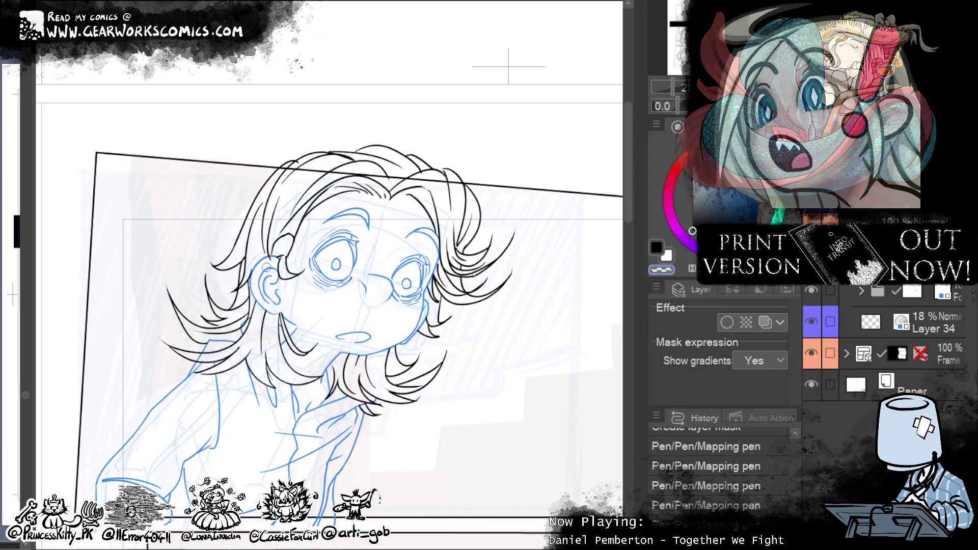
{"action": "left_click_drag", "start_coordinate": [243, 329], "coordinate": [244, 319]}
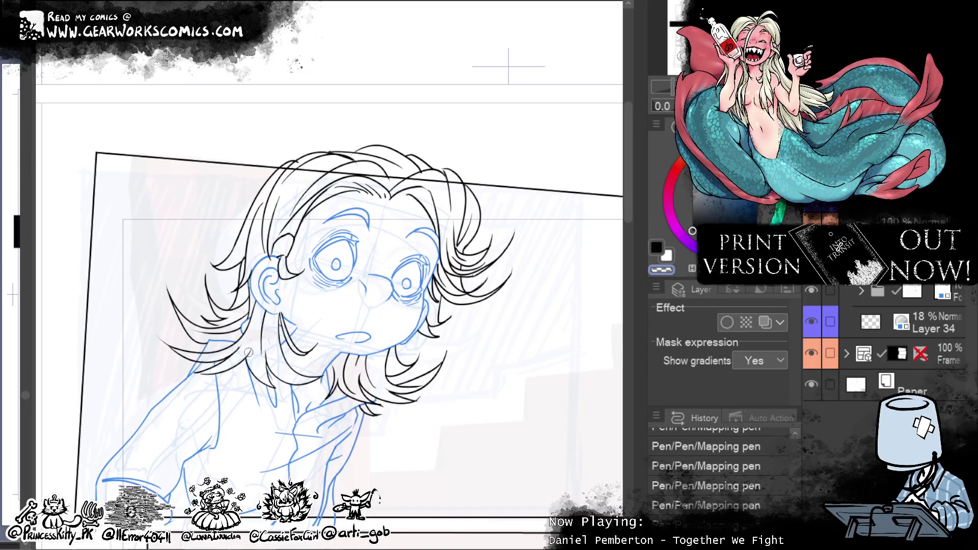
{"action": "scroll", "coordinate": [476, 483], "scroll_direction": "down", "scroll_amount": 4}
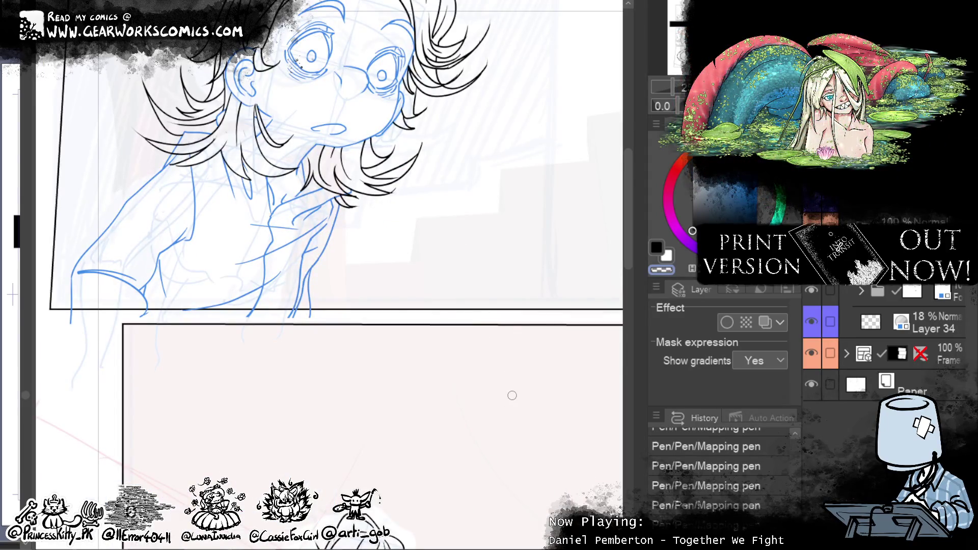
{"action": "scroll", "coordinate": [627, 234], "scroll_direction": "down", "scroll_amount": 10}
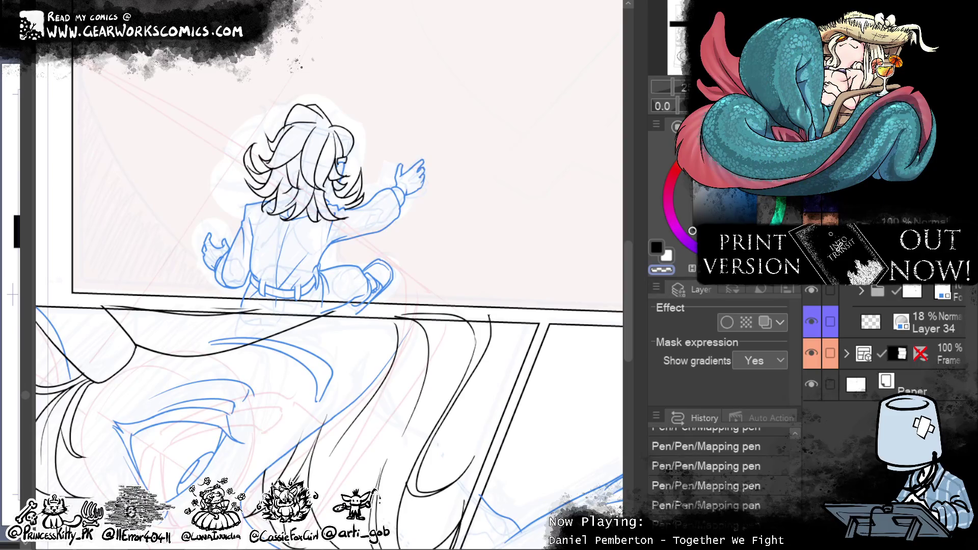
Step: Make the masked folder active and pan to the lower panel's large face
{"action": "left_click", "coordinate": [916, 289]}
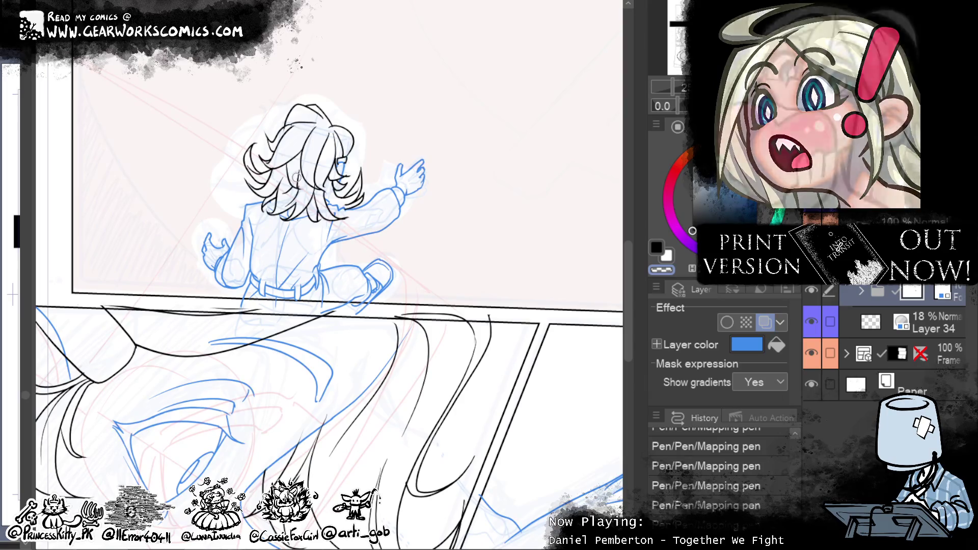
{"action": "mouse_move", "coordinate": [502, 469]}
{"action": "left_mouse_down"}
{"action": "mouse_move", "coordinate": [518, 327]}
{"action": "mouse_move", "coordinate": [585, 347]}
{"action": "left_mouse_up"}
{"action": "left_click", "coordinate": [911, 297]}
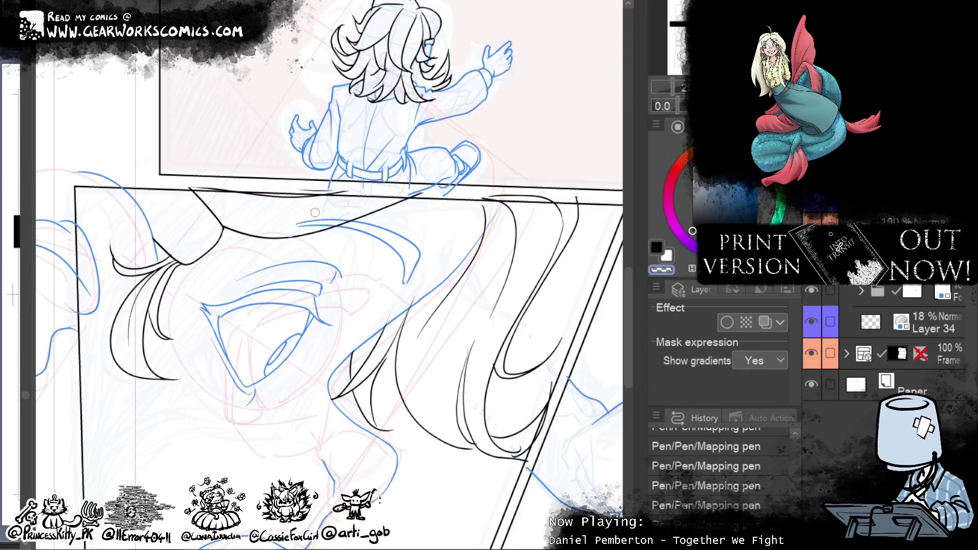
{"action": "left_click", "coordinate": [915, 295]}
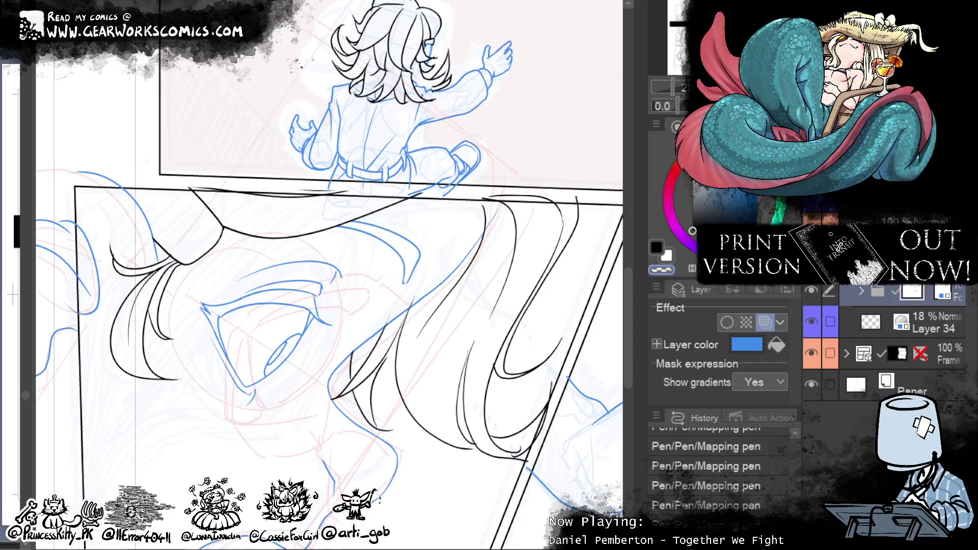
Step: Zoom and pan across the reaching-hand and seated-character panels, ending zoomed out on the page
{"action": "key", "text": "ctrl+minus"}
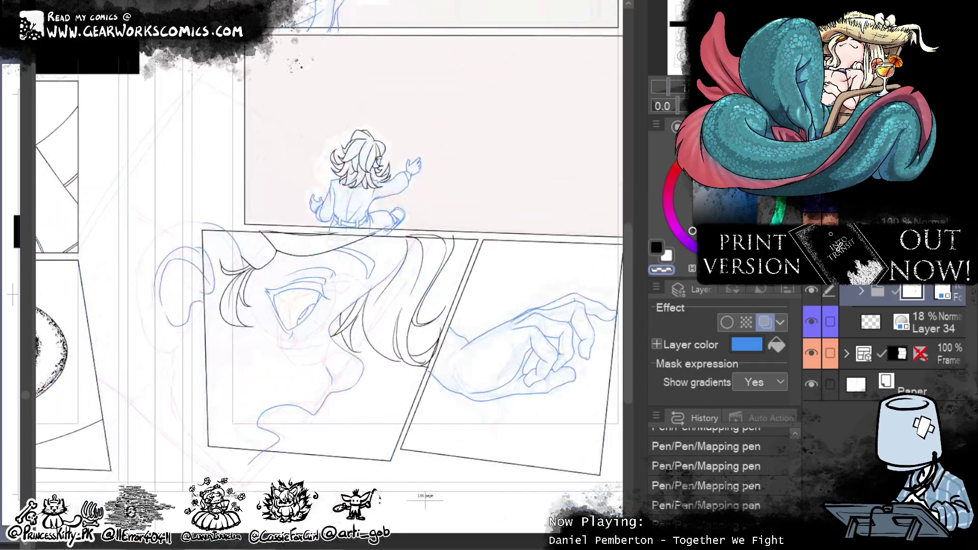
{"action": "key", "text": "ctrl+plus"}
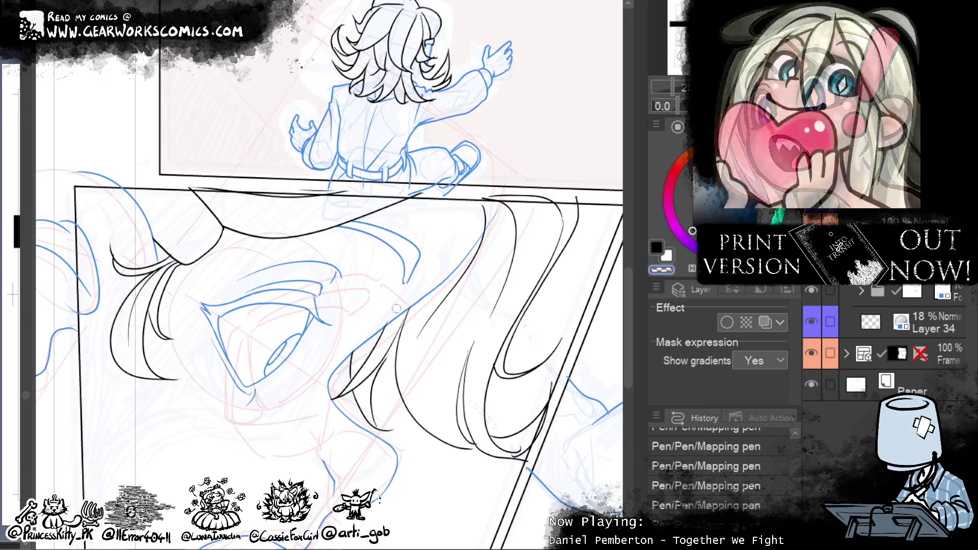
{"action": "mouse_move", "coordinate": [464, 251]}
{"action": "left_mouse_down"}
{"action": "mouse_move", "coordinate": [593, 367]}
{"action": "mouse_move", "coordinate": [594, 316]}
{"action": "mouse_move", "coordinate": [458, 353]}
{"action": "mouse_move", "coordinate": [433, 348]}
{"action": "left_mouse_up"}
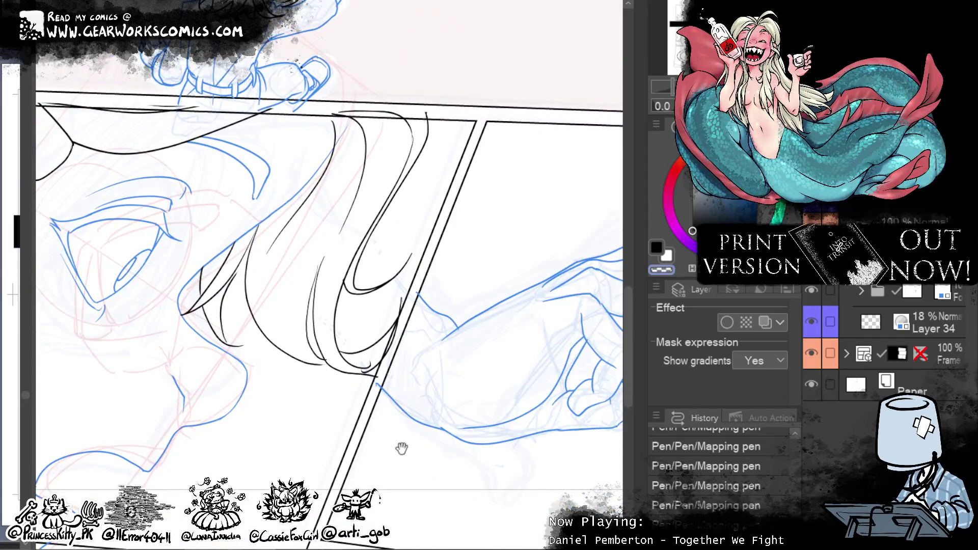
{"action": "left_click_drag", "start_coordinate": [402, 448], "coordinate": [529, 548]}
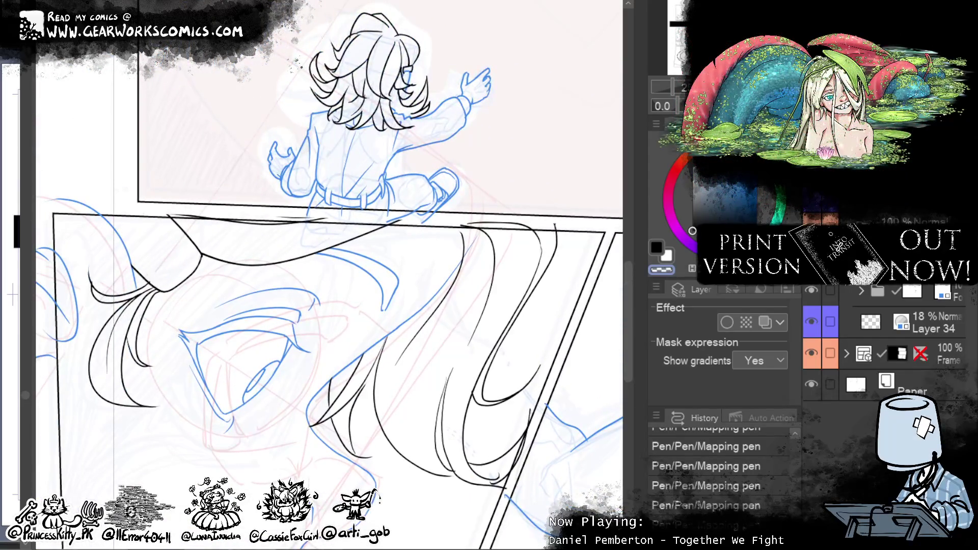
{"action": "key", "text": "ctrl+minus"}
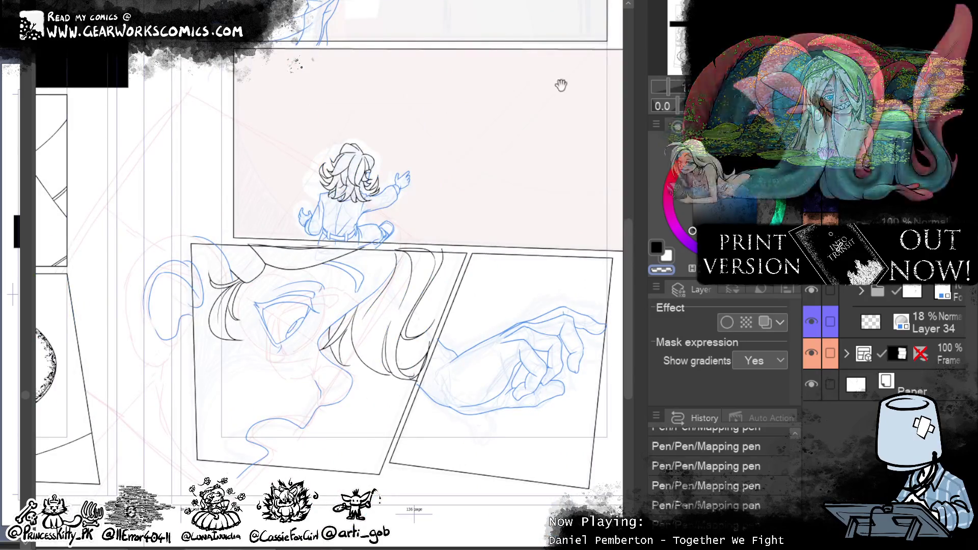
{"action": "mouse_move", "coordinate": [561, 83]}
{"action": "left_mouse_down"}
{"action": "mouse_move", "coordinate": [447, 376]}
{"action": "mouse_move", "coordinate": [460, 409]}
{"action": "mouse_move", "coordinate": [552, 212]}
{"action": "mouse_move", "coordinate": [534, 349]}
{"action": "mouse_move", "coordinate": [574, 175]}
{"action": "mouse_move", "coordinate": [499, 162]}
{"action": "left_mouse_up"}
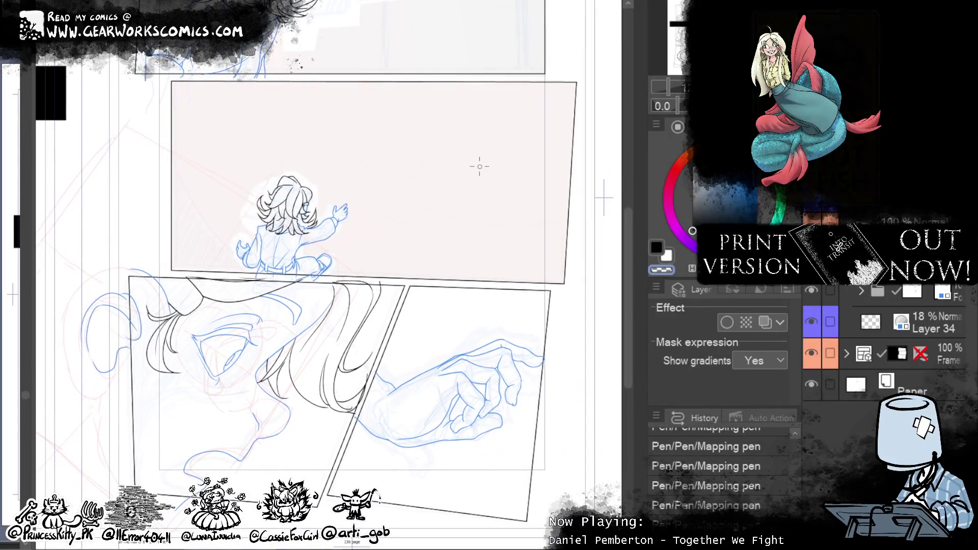
Step: Turn off the sketch folder's blue layer colour and reorder a layer in the Frame folder
{"action": "left_click", "coordinate": [942, 293]}
{"action": "left_click", "coordinate": [763, 322]}
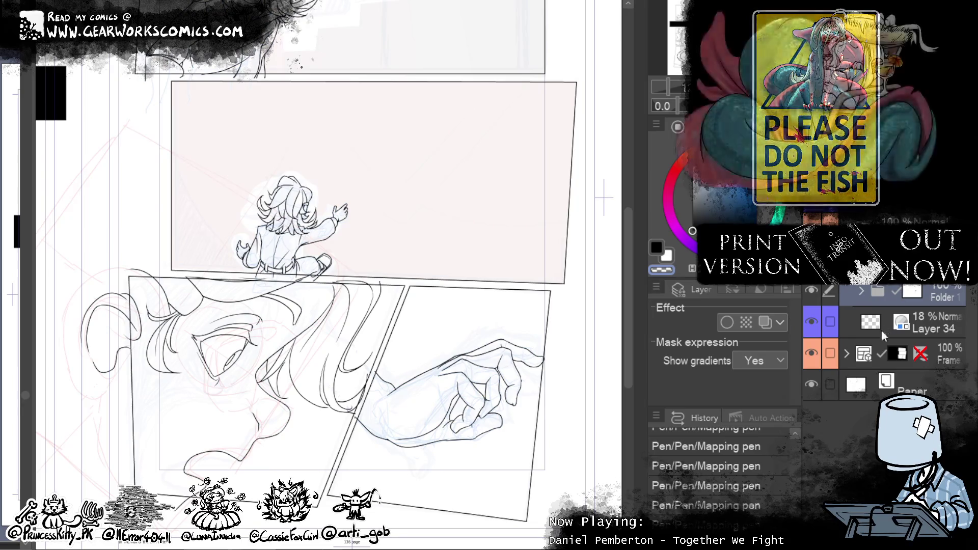
{"action": "left_click", "coordinate": [845, 355]}
{"action": "left_click_drag", "start_coordinate": [895, 383], "coordinate": [891, 378]}
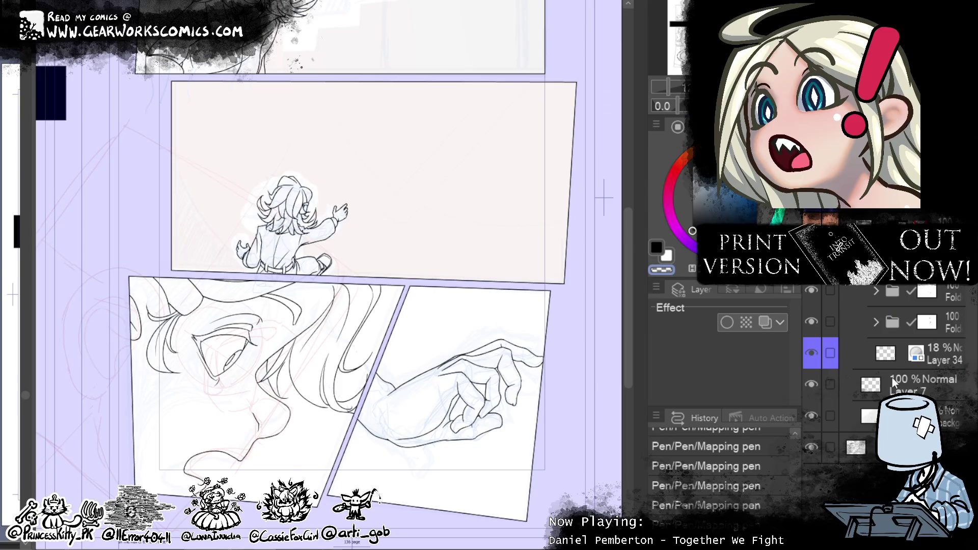
{"action": "left_click_drag", "start_coordinate": [414, 260], "coordinate": [449, 438]}
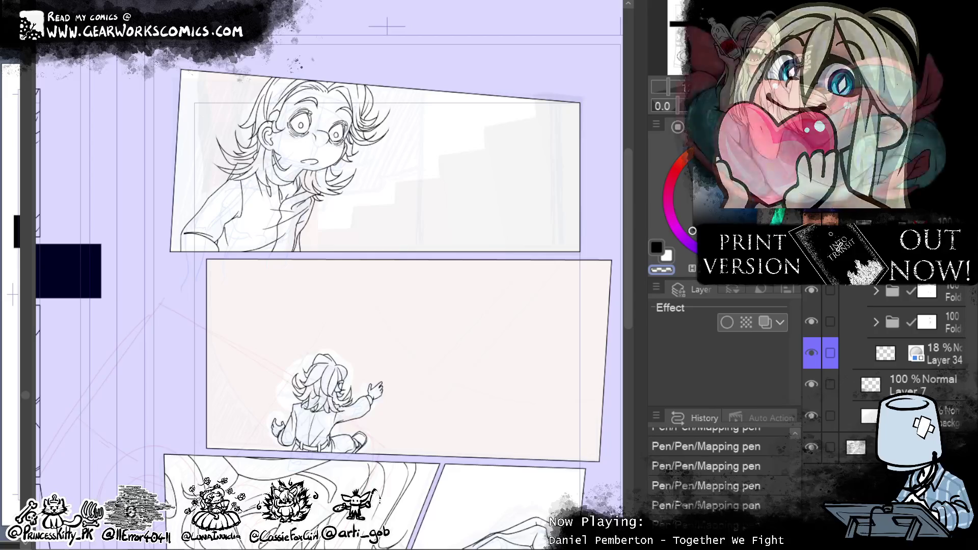
Step: Select the masked tint layers and show the staircase layer in its own colours
{"action": "left_click", "coordinate": [915, 352]}
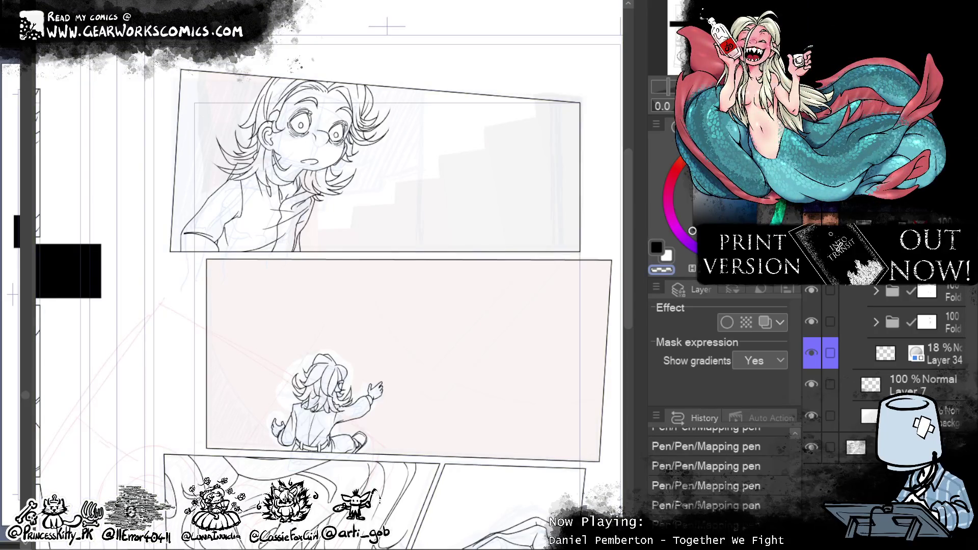
{"action": "left_click", "coordinate": [875, 386]}
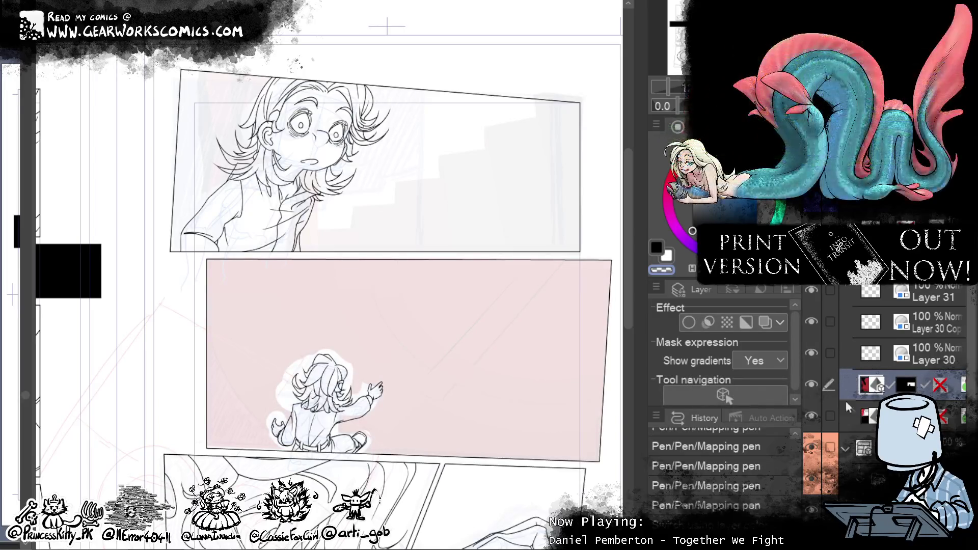
{"action": "left_click", "coordinate": [851, 410]}
{"action": "left_click", "coordinate": [851, 411]}
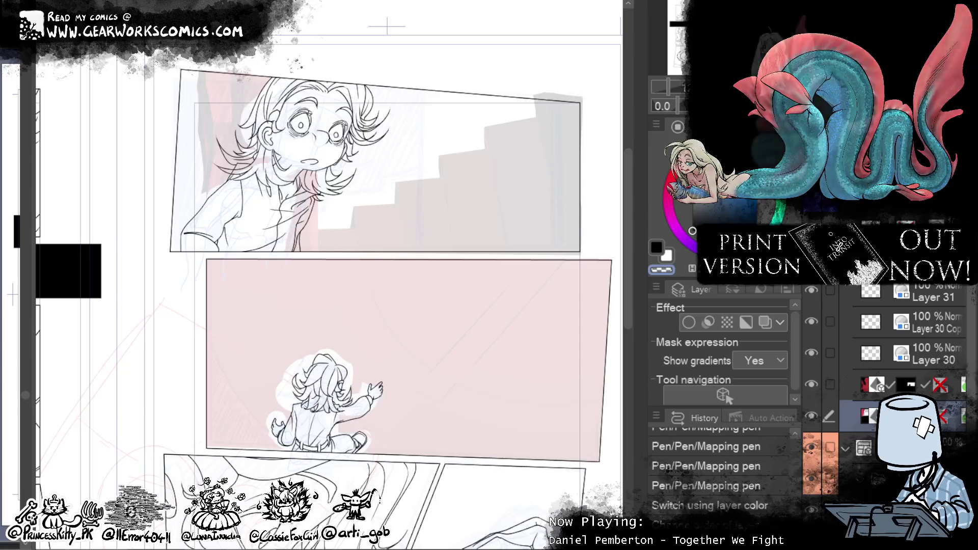
Step: Redo the layer order, opacity and layer mask toggle changes
{"action": "key", "text": "ctrl+y"}
{"action": "key", "text": "ctrl+y"}
{"action": "key", "text": "ctrl+y"}
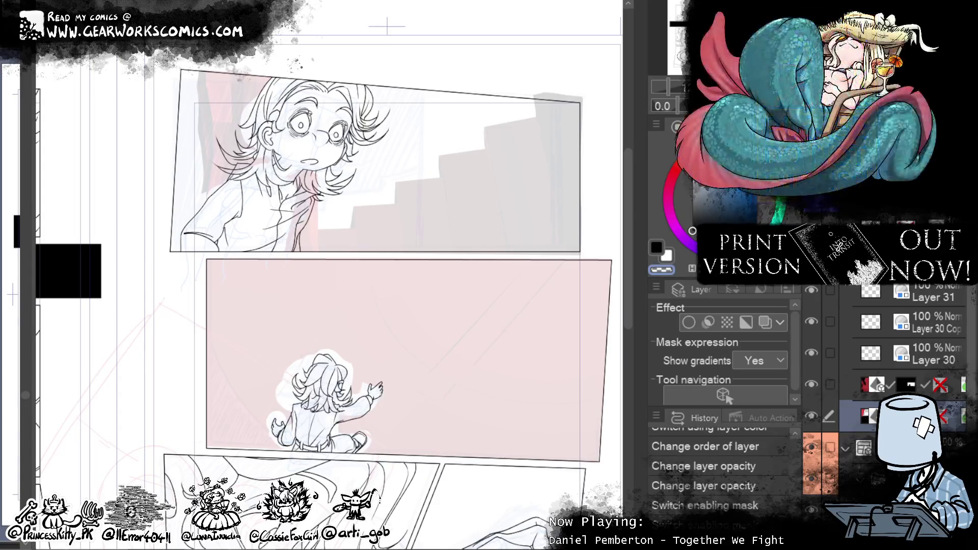
{"action": "key", "text": "ctrl+y"}
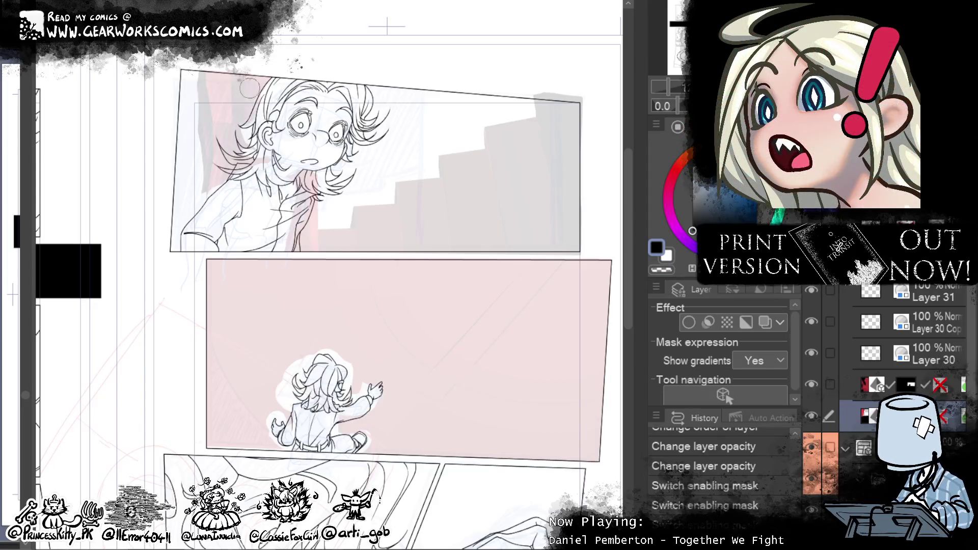
{"action": "key", "text": "ctrl+y"}
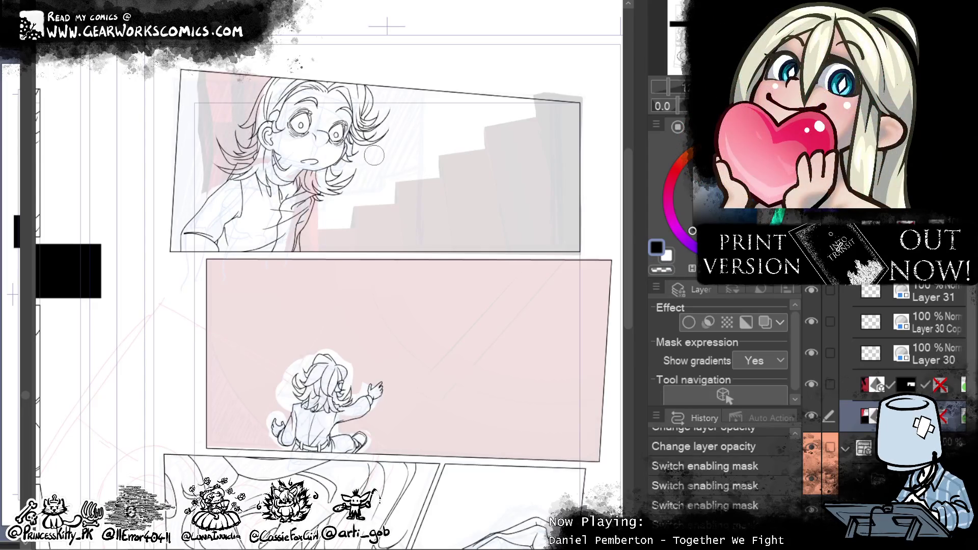
{"action": "key", "text": "ctrl+y"}
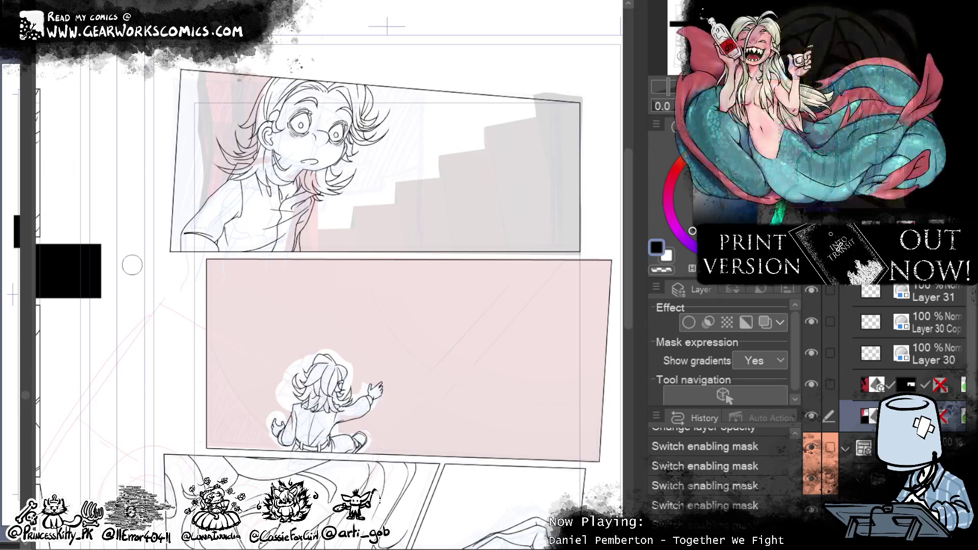
Step: Paint the pink tint's mask around the seated character's head, legs, hand and feet to cover the white halo
{"action": "left_click_drag", "start_coordinate": [542, 397], "coordinate": [501, 274]}
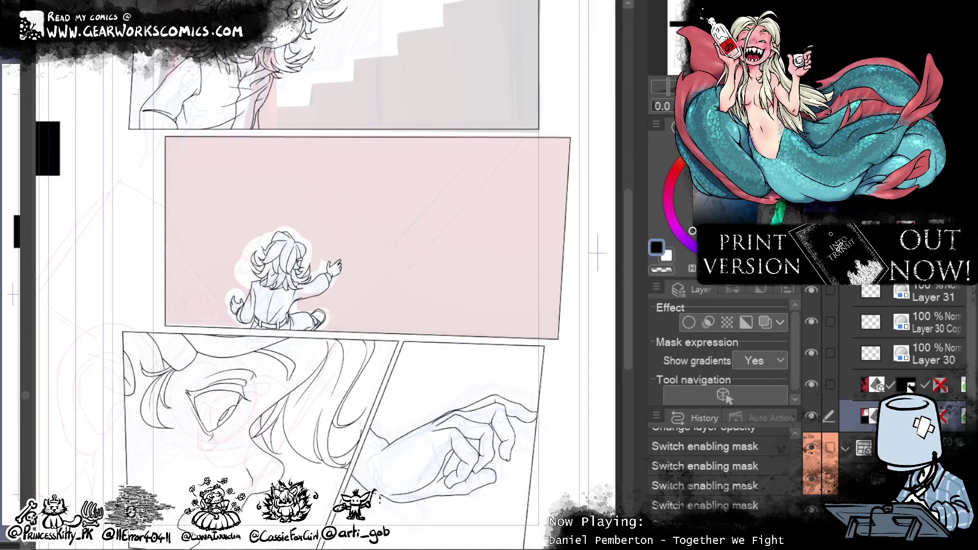
{"action": "key", "text": "alt+bracketright"}
{"action": "mouse_move", "coordinate": [284, 225]}
{"action": "left_mouse_down"}
{"action": "mouse_move", "coordinate": [235, 273]}
{"action": "mouse_move", "coordinate": [233, 257]}
{"action": "left_mouse_up"}
{"action": "mouse_move", "coordinate": [229, 316]}
{"action": "left_mouse_down"}
{"action": "mouse_move", "coordinate": [324, 326]}
{"action": "mouse_move", "coordinate": [218, 280]}
{"action": "mouse_move", "coordinate": [233, 302]}
{"action": "mouse_move", "coordinate": [285, 285]}
{"action": "mouse_move", "coordinate": [294, 192]}
{"action": "mouse_move", "coordinate": [331, 265]}
{"action": "left_mouse_up"}
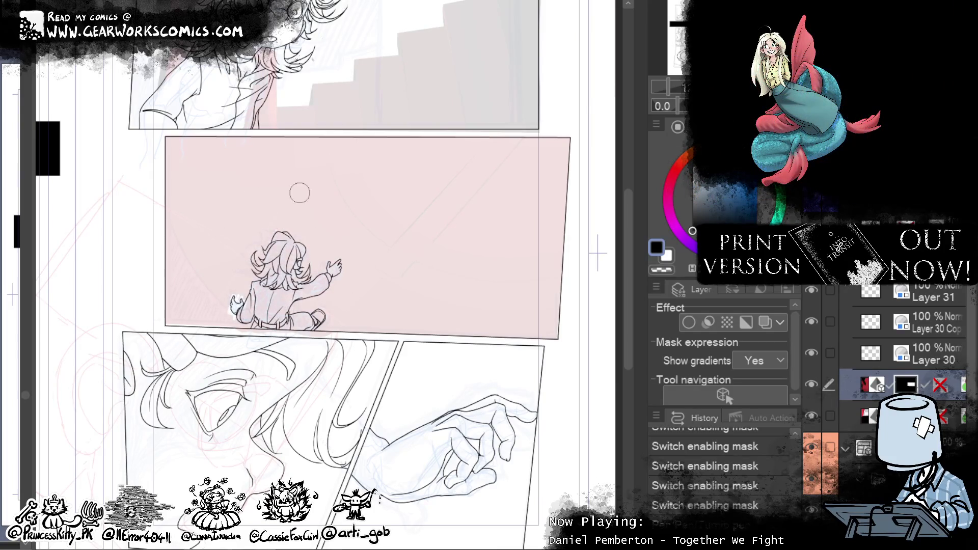
{"action": "mouse_move", "coordinate": [239, 297]}
{"action": "left_mouse_down"}
{"action": "mouse_move", "coordinate": [292, 309]}
{"action": "mouse_move", "coordinate": [232, 298]}
{"action": "left_mouse_up"}
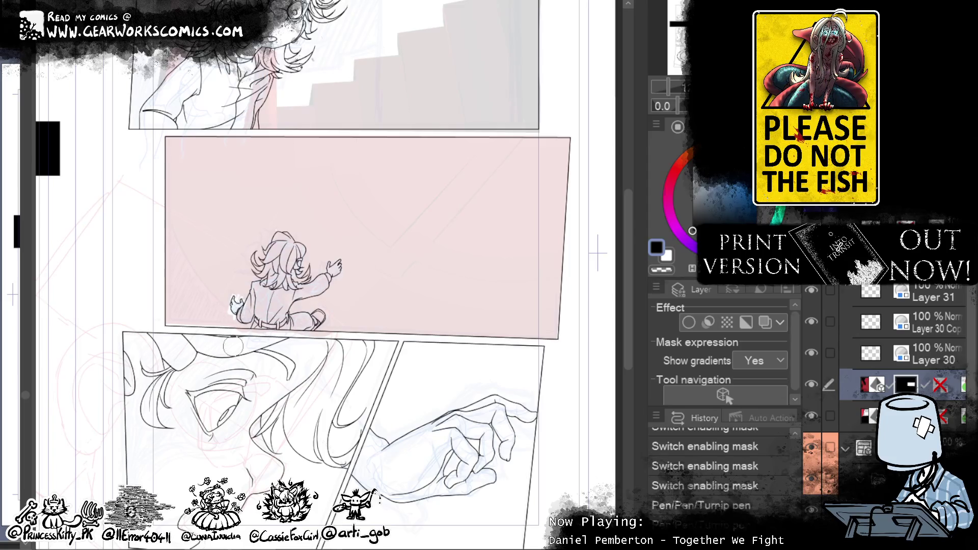
{"action": "mouse_move", "coordinate": [411, 389]}
{"action": "left_mouse_down"}
{"action": "mouse_move", "coordinate": [434, 475]}
{"action": "mouse_move", "coordinate": [455, 443]}
{"action": "left_mouse_up"}
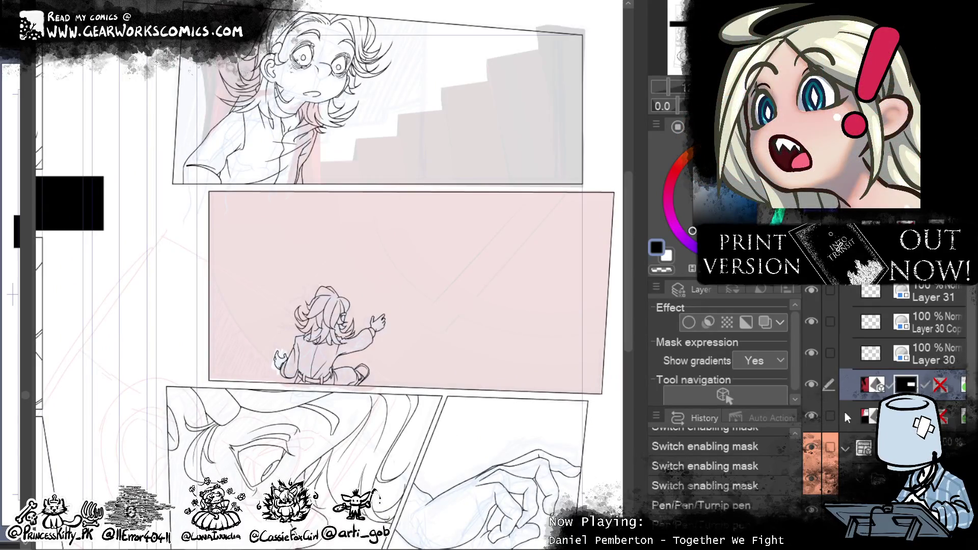
Step: Toggle the tint layer and its mask on and off to check the pink coverage
{"action": "left_click", "coordinate": [812, 447]}
{"action": "left_click", "coordinate": [811, 447]}
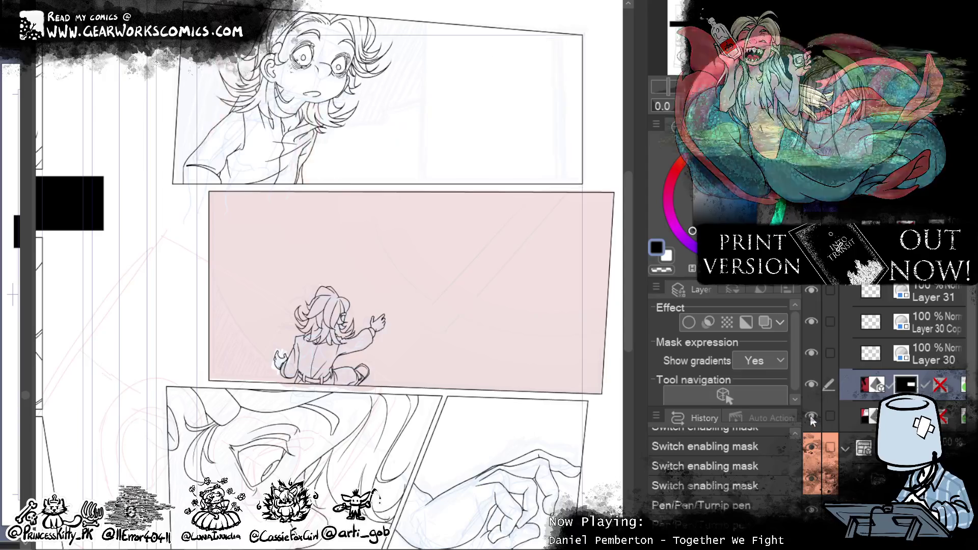
{"action": "left_click", "coordinate": [810, 386]}
{"action": "left_click", "coordinate": [810, 386]}
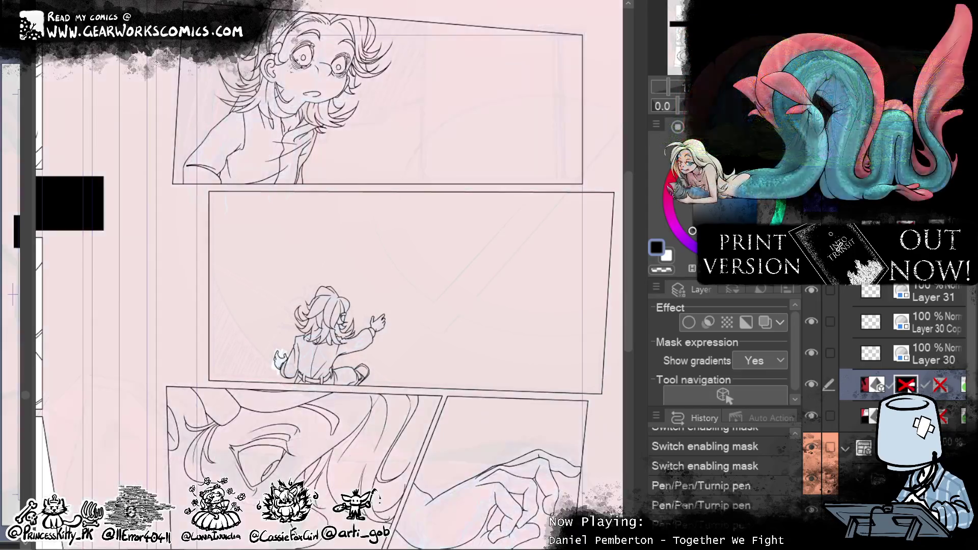
{"action": "left_click", "coordinate": [905, 385], "text": "shift"}
{"action": "left_click", "coordinate": [906, 385], "text": "shift"}
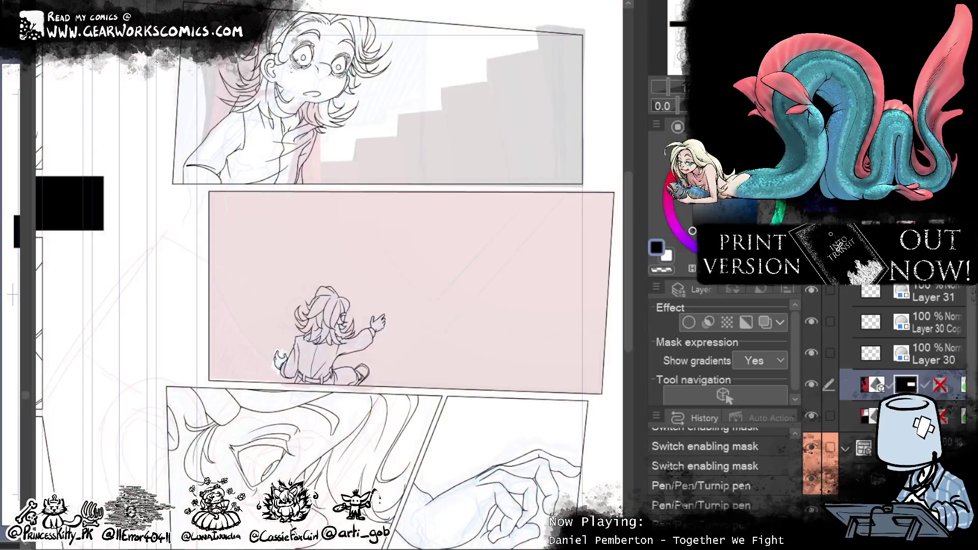
{"action": "left_click", "coordinate": [904, 386], "text": "shift"}
{"action": "left_click", "coordinate": [904, 386], "text": "shift"}
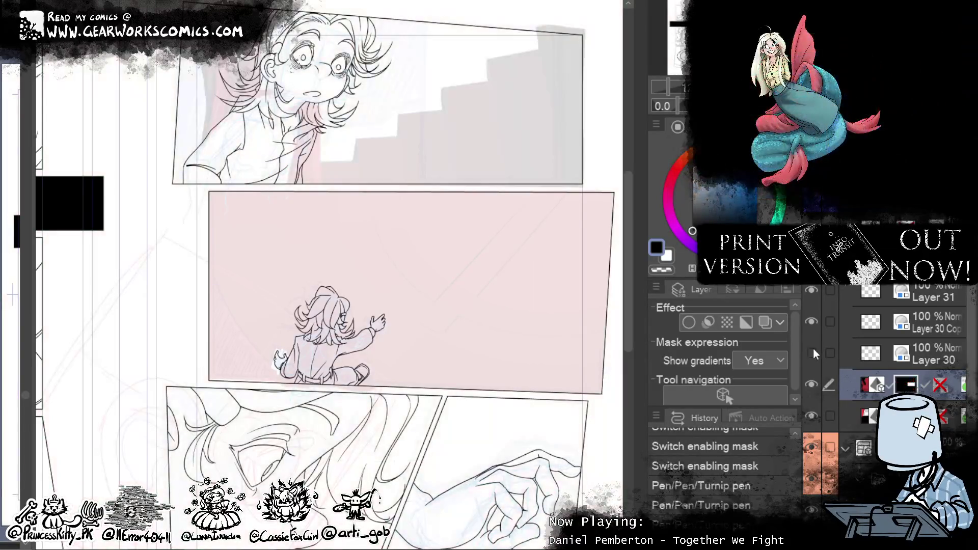
{"action": "left_click", "coordinate": [905, 385], "text": "shift"}
{"action": "left_click", "coordinate": [905, 385], "text": "shift"}
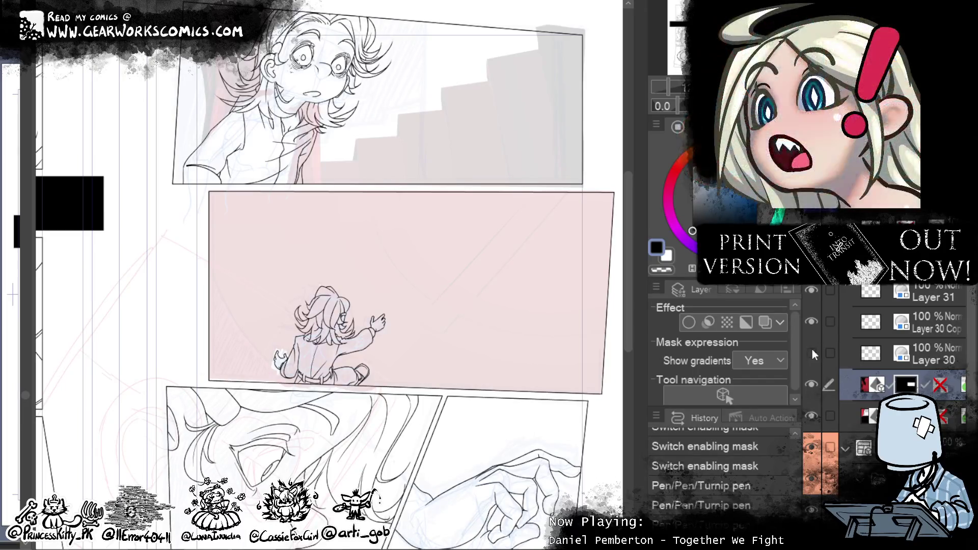
Step: Paint pink tint into the bottom-left gap, then zoom out and select Layer 34
{"action": "scroll", "coordinate": [521, 214], "scroll_direction": "up", "scroll_amount": 5}
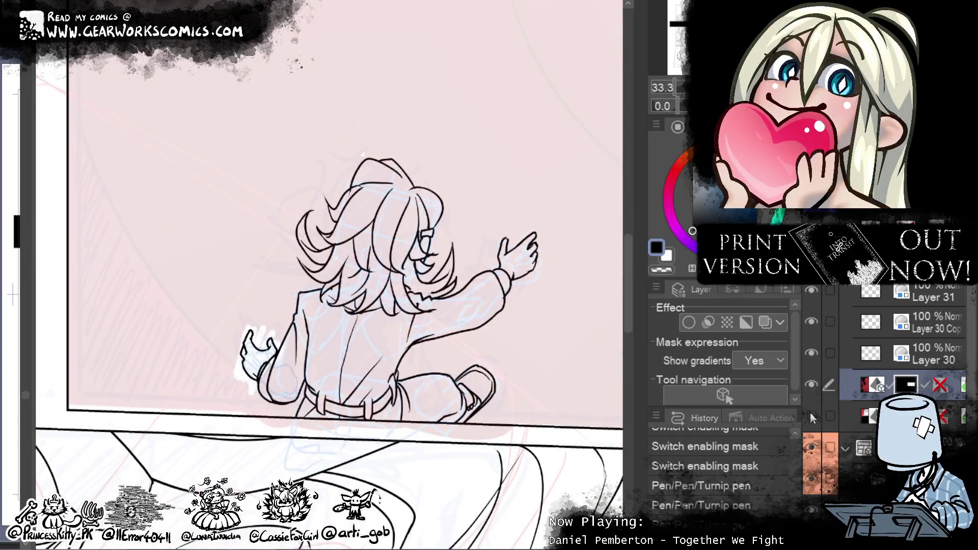
{"action": "left_click", "coordinate": [811, 384]}
{"action": "left_click", "coordinate": [811, 384]}
{"action": "mouse_move", "coordinate": [255, 367]}
{"action": "left_mouse_down"}
{"action": "mouse_move", "coordinate": [262, 357]}
{"action": "mouse_move", "coordinate": [212, 403]}
{"action": "mouse_move", "coordinate": [74, 377]}
{"action": "left_mouse_up"}
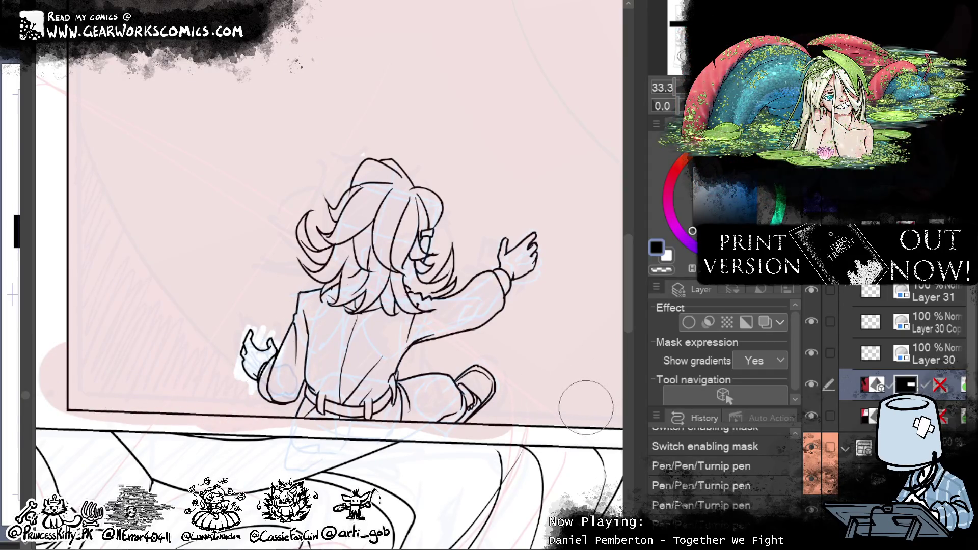
{"action": "key", "text": "ctrl+minus"}
{"action": "key", "text": "ctrl+minus"}
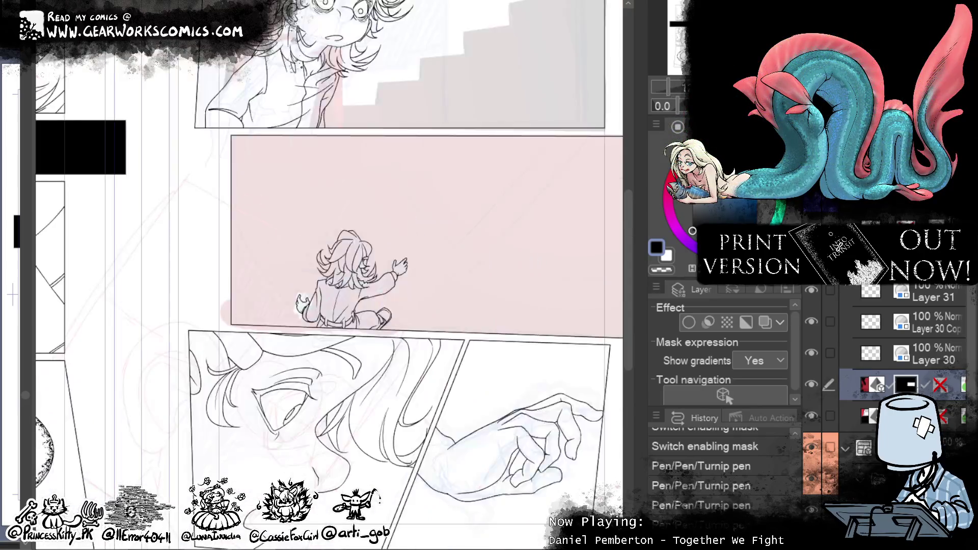
{"action": "left_click_drag", "start_coordinate": [506, 244], "coordinate": [404, 254]}
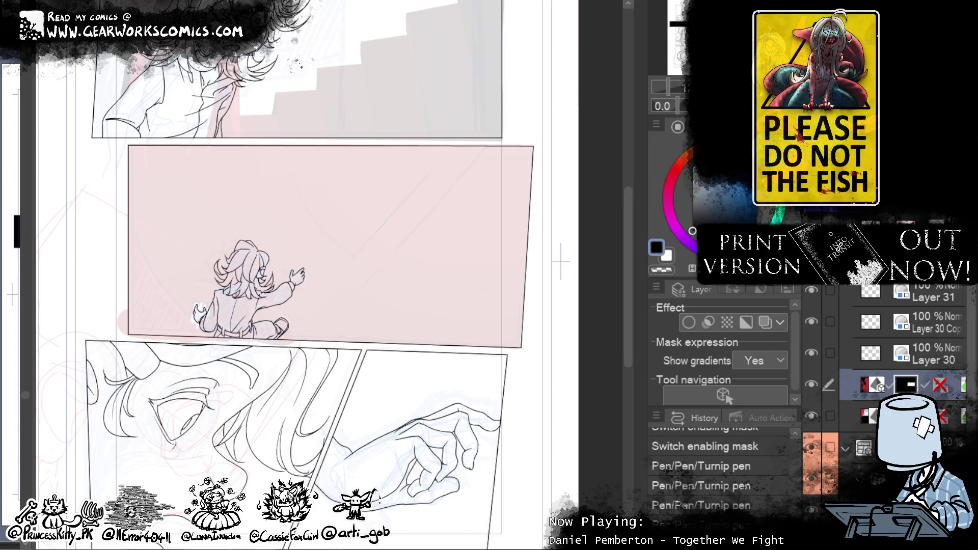
{"action": "left_click", "coordinate": [917, 353]}
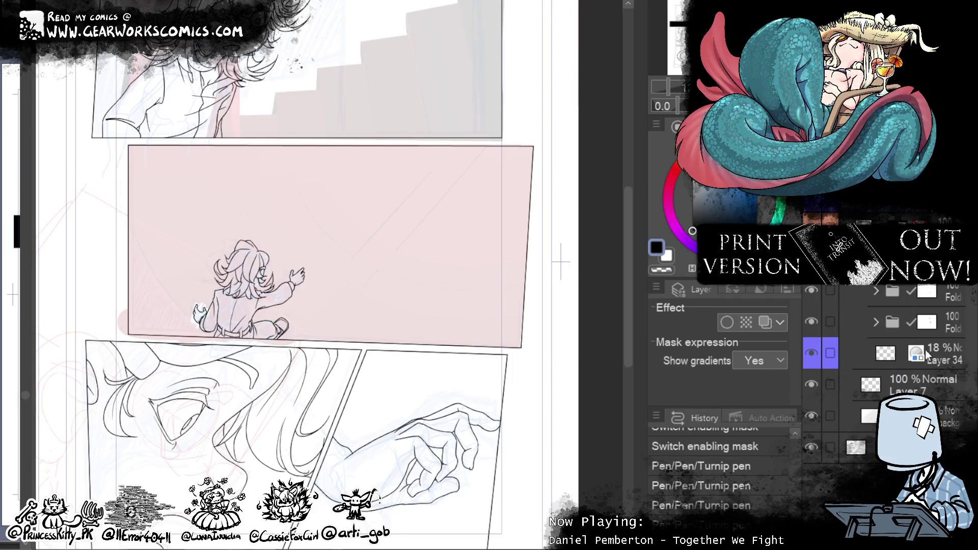
Step: Add a new layer above Layer 34 and show the staircase panel with the panel below it
{"action": "key", "text": "ctrl+shift+n"}
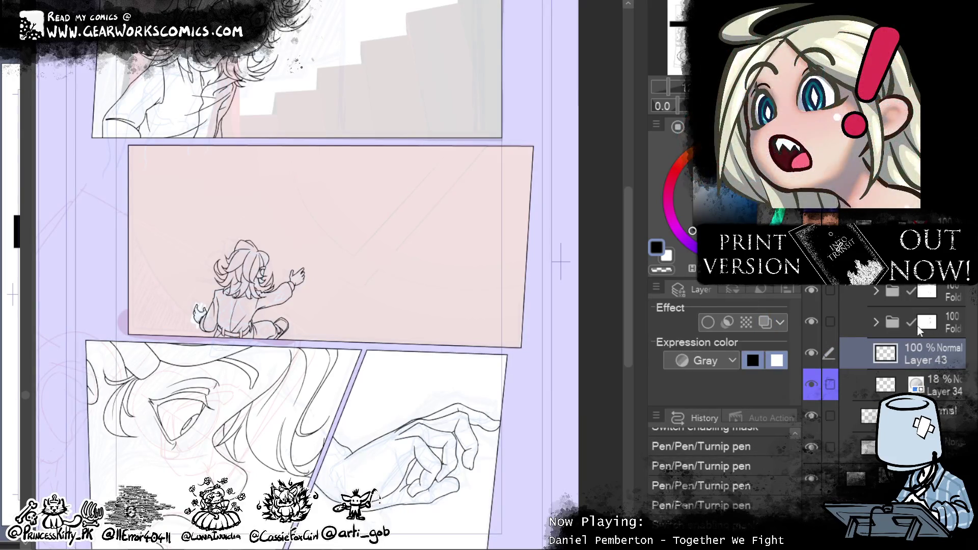
{"action": "scroll", "coordinate": [487, 332], "scroll_direction": "up", "scroll_amount": 5}
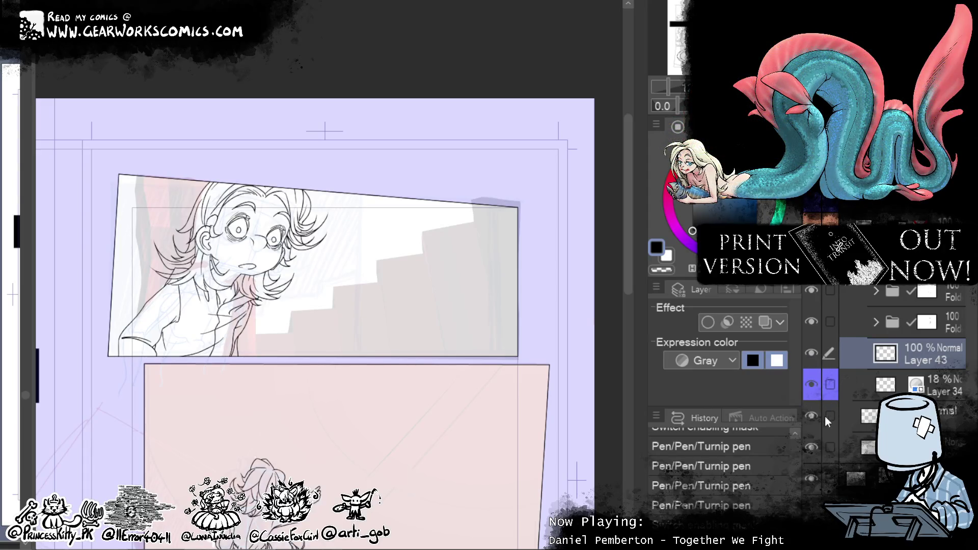
{"action": "mouse_move", "coordinate": [503, 478]}
{"action": "left_mouse_down"}
{"action": "mouse_move", "coordinate": [511, 353]}
{"action": "mouse_move", "coordinate": [544, 300]}
{"action": "mouse_move", "coordinate": [530, 403]}
{"action": "left_mouse_up"}
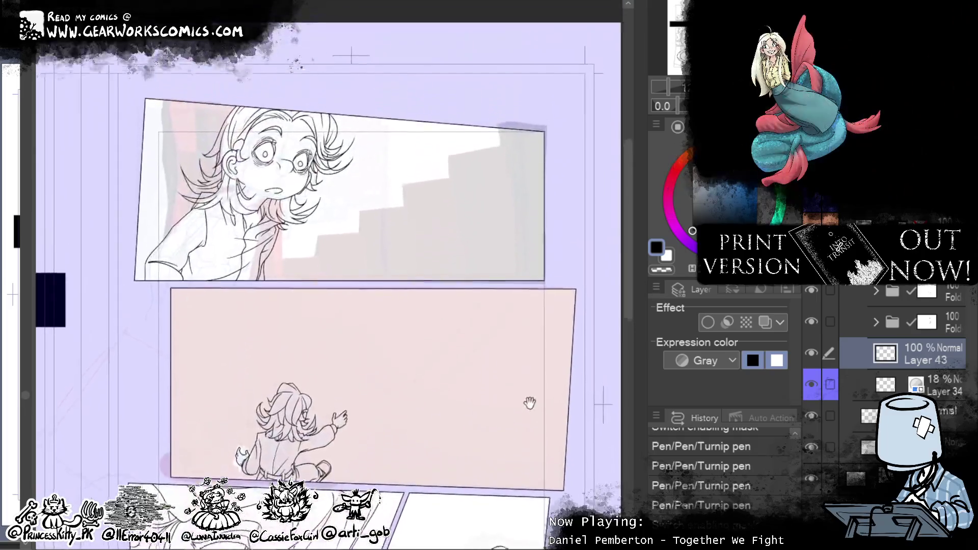
{"action": "mouse_move", "coordinate": [524, 452]}
{"action": "left_mouse_down"}
{"action": "mouse_move", "coordinate": [557, 172]}
{"action": "mouse_move", "coordinate": [542, 277]}
{"action": "mouse_move", "coordinate": [530, 242]}
{"action": "mouse_move", "coordinate": [591, 305]}
{"action": "mouse_move", "coordinate": [545, 307]}
{"action": "mouse_move", "coordinate": [545, 332]}
{"action": "left_mouse_up"}
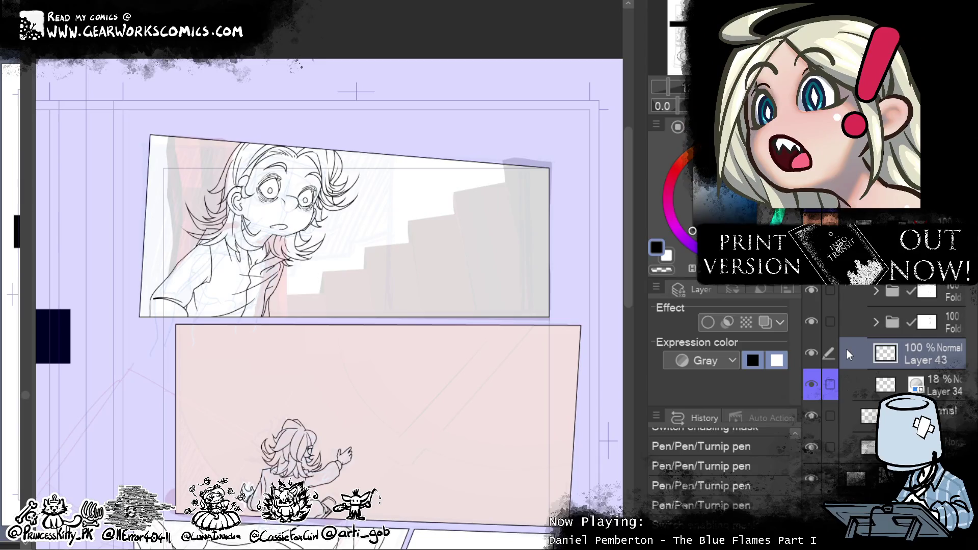
Step: Zoom in and ink the lowest stair edge and its corner, cleaning strokes with transparent colour
{"action": "key", "text": "ctrl+plus"}
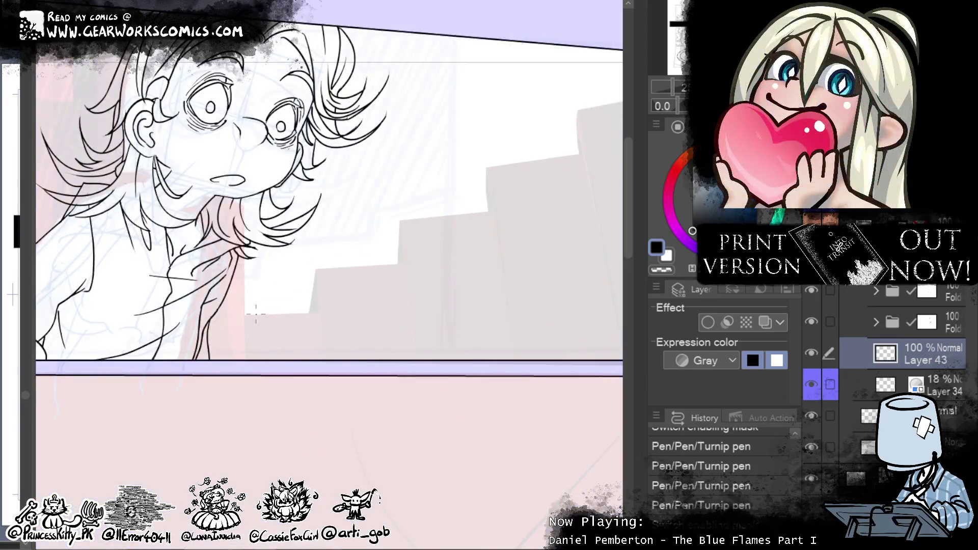
{"action": "left_click_drag", "start_coordinate": [249, 314], "coordinate": [316, 312]}
{"action": "key", "text": "ctrl+z"}
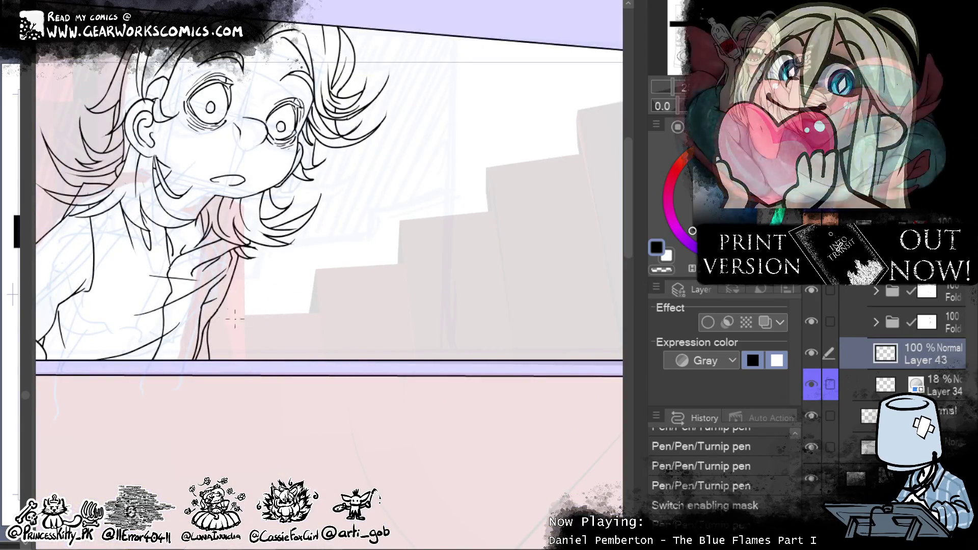
{"action": "left_click_drag", "start_coordinate": [314, 311], "coordinate": [318, 278]}
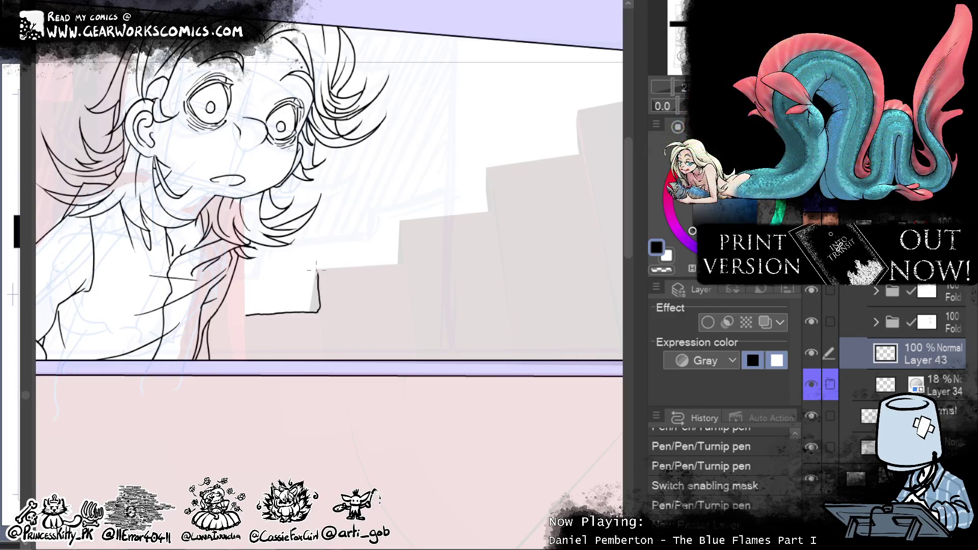
{"action": "left_click_drag", "start_coordinate": [310, 314], "coordinate": [319, 310]}
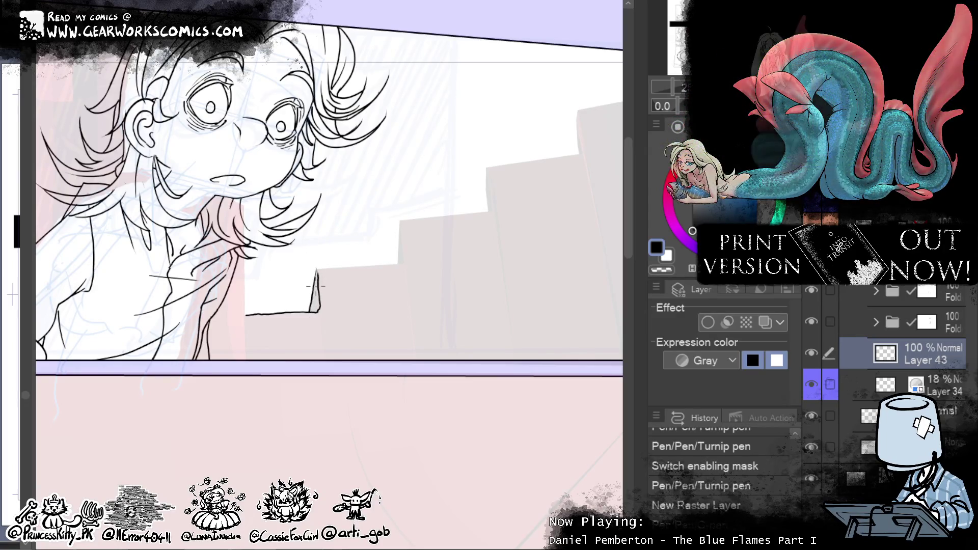
{"action": "key", "text": "c"}
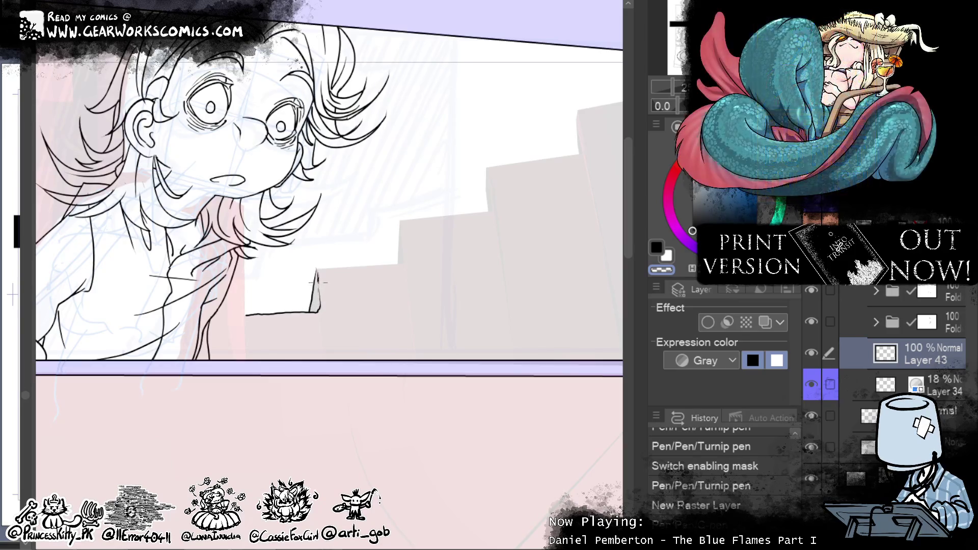
{"action": "left_click_drag", "start_coordinate": [316, 274], "coordinate": [397, 173]}
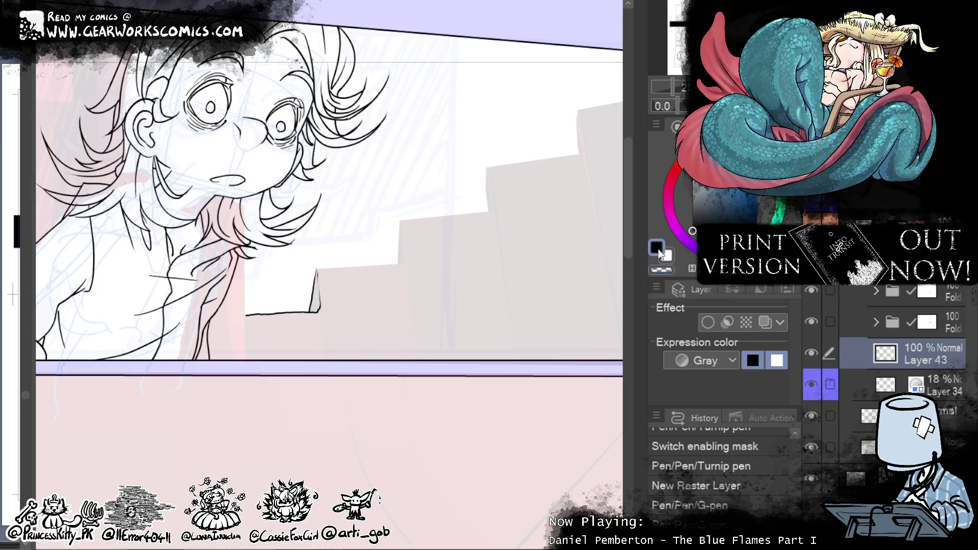
{"action": "left_click_drag", "start_coordinate": [316, 273], "coordinate": [316, 282]}
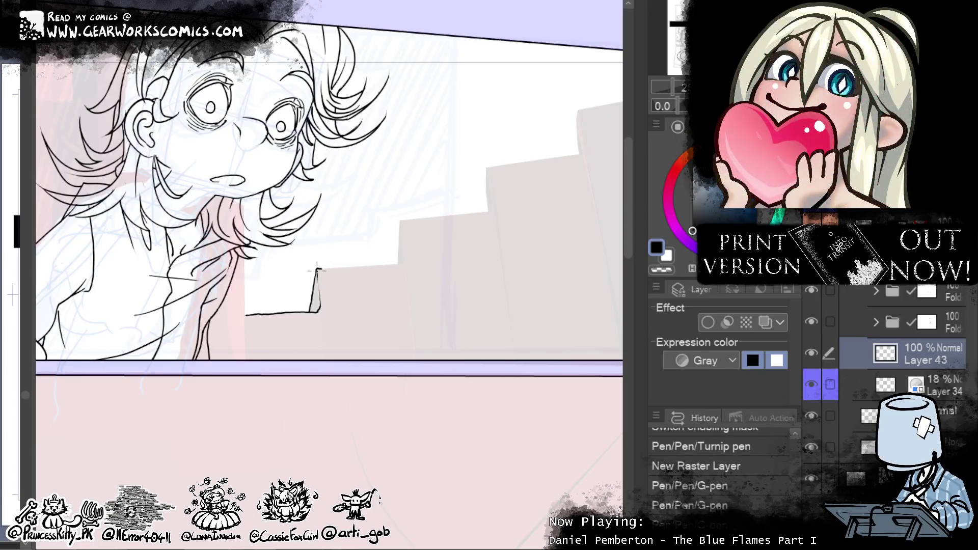
Step: Ink the next stair edges, the vertical edge and a step's top edge and riser
{"action": "left_click_drag", "start_coordinate": [334, 267], "coordinate": [396, 265]}
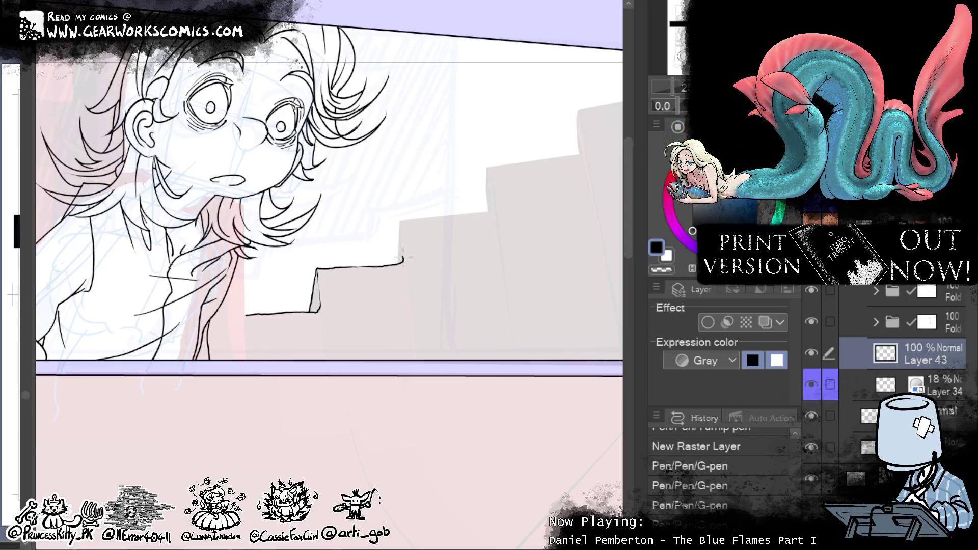
{"action": "left_click_drag", "start_coordinate": [402, 226], "coordinate": [402, 219]}
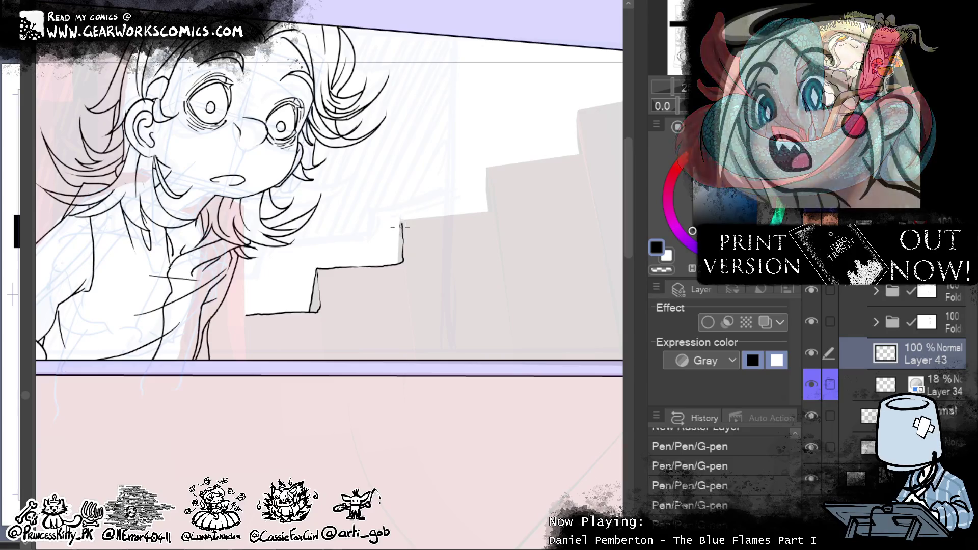
{"action": "left_click_drag", "start_coordinate": [401, 219], "coordinate": [401, 239]}
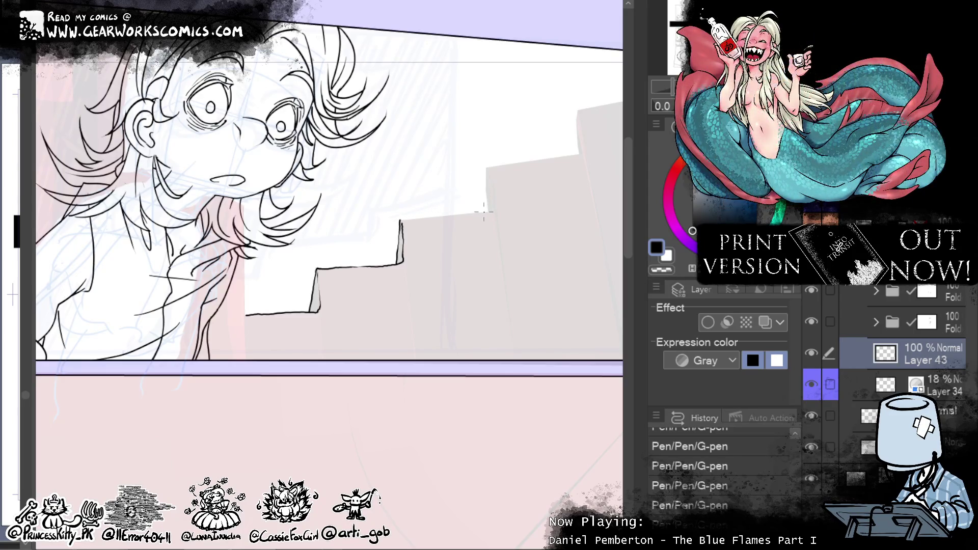
{"action": "left_click_drag", "start_coordinate": [486, 212], "coordinate": [426, 217]}
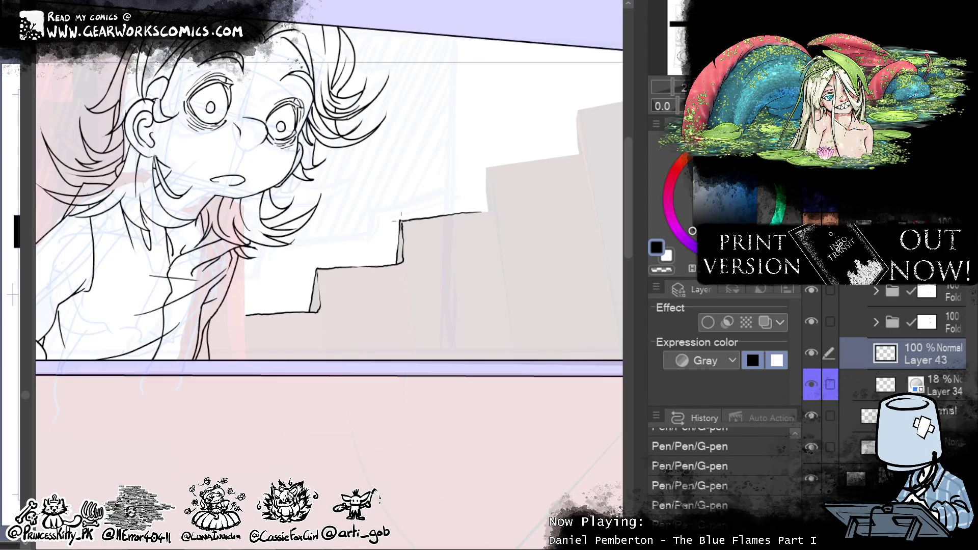
{"action": "key", "text": "ctrl+z"}
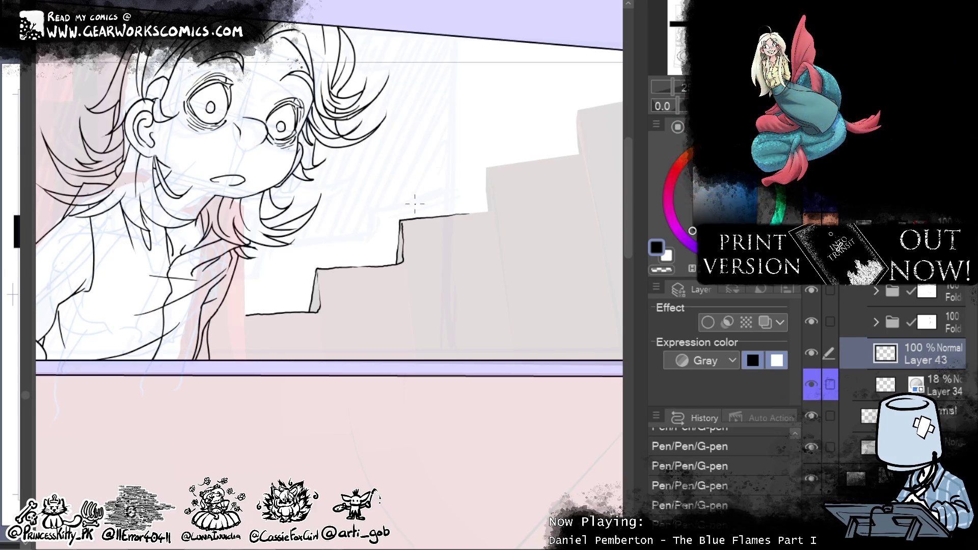
{"action": "mouse_move", "coordinate": [567, 262]}
{"action": "left_mouse_down"}
{"action": "mouse_move", "coordinate": [454, 356]}
{"action": "mouse_move", "coordinate": [443, 345]}
{"action": "mouse_move", "coordinate": [371, 360]}
{"action": "left_mouse_up"}
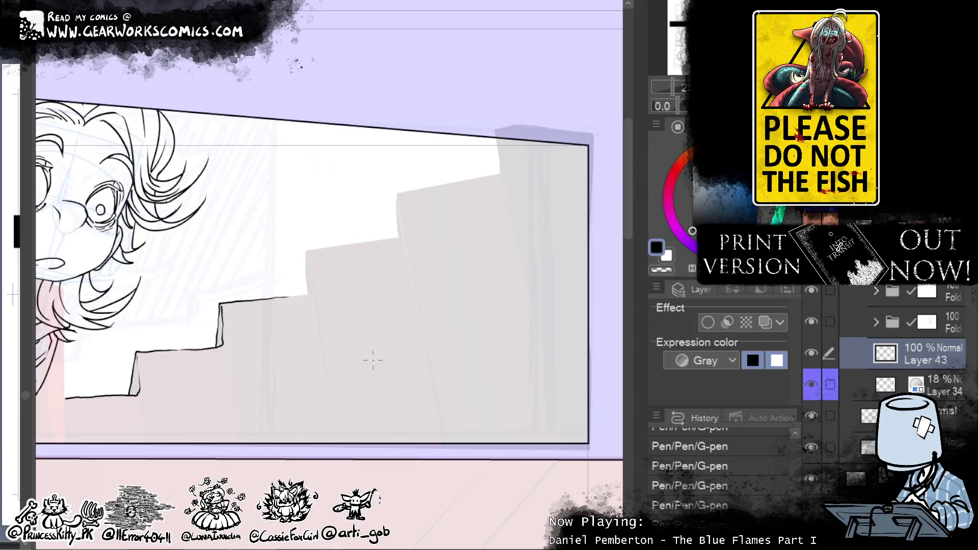
{"action": "left_click_drag", "start_coordinate": [285, 297], "coordinate": [300, 295]}
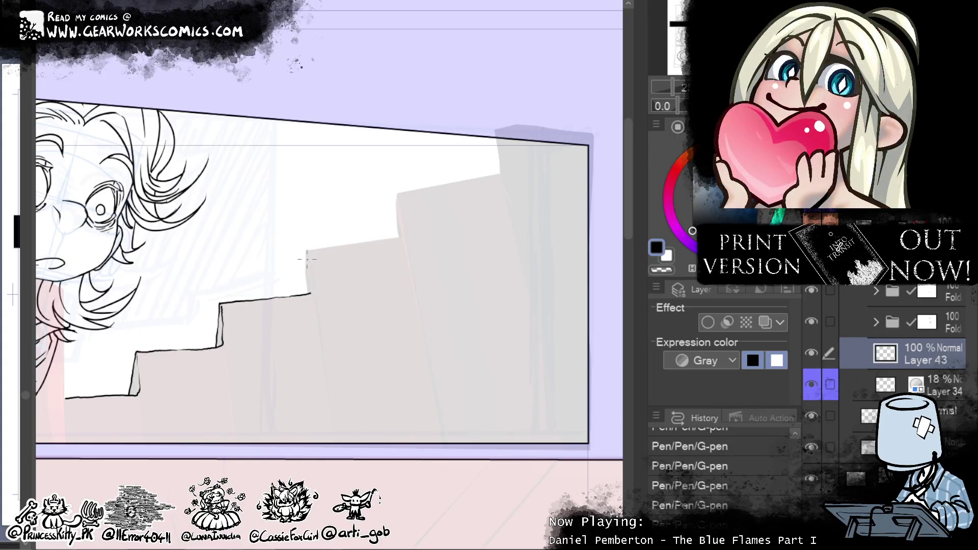
{"action": "left_click_drag", "start_coordinate": [307, 254], "coordinate": [311, 290]}
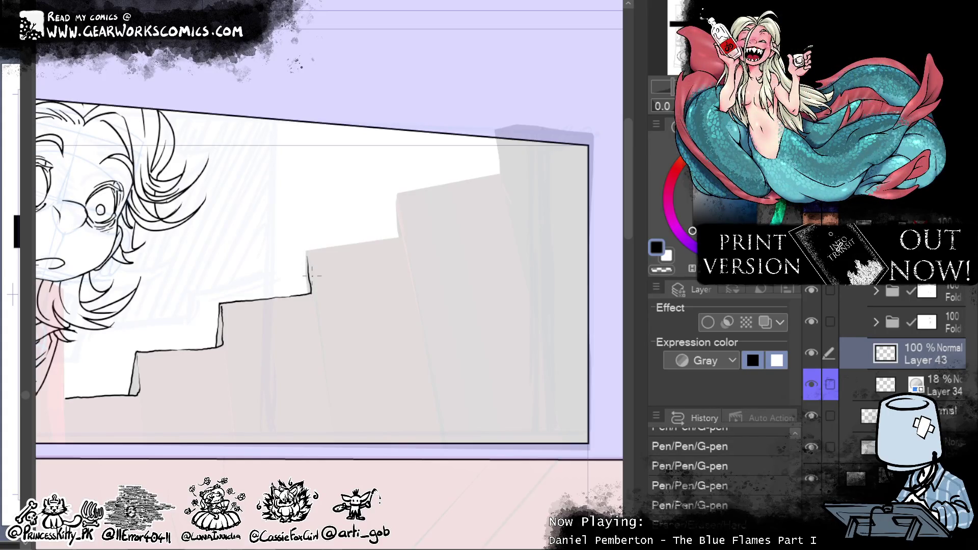
Step: Erase excess ink on the stair riser and extend the riser line upward at a rotated angle
{"action": "key", "text": "e"}
{"action": "left_click_drag", "start_coordinate": [306, 257], "coordinate": [307, 275]}
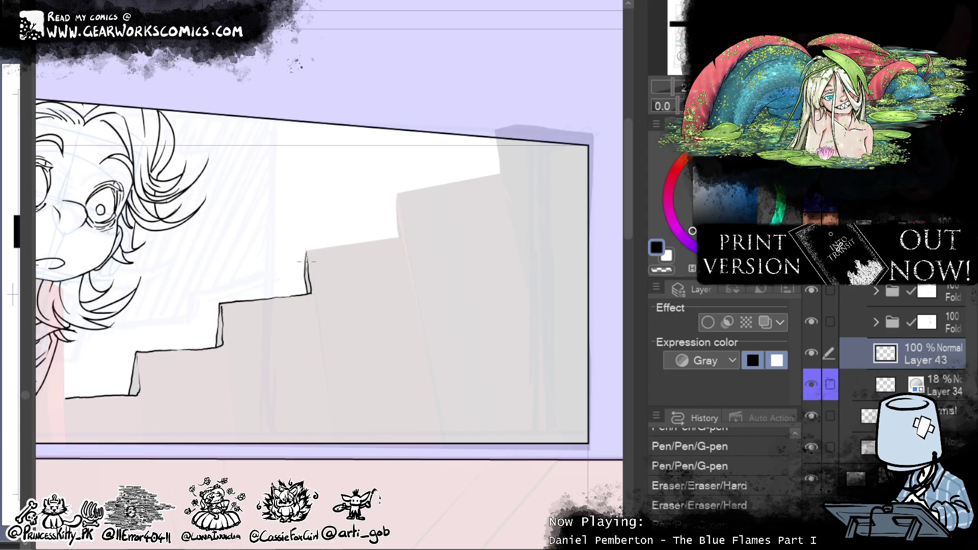
{"action": "left_click_drag", "start_coordinate": [465, 271], "coordinate": [386, 358]}
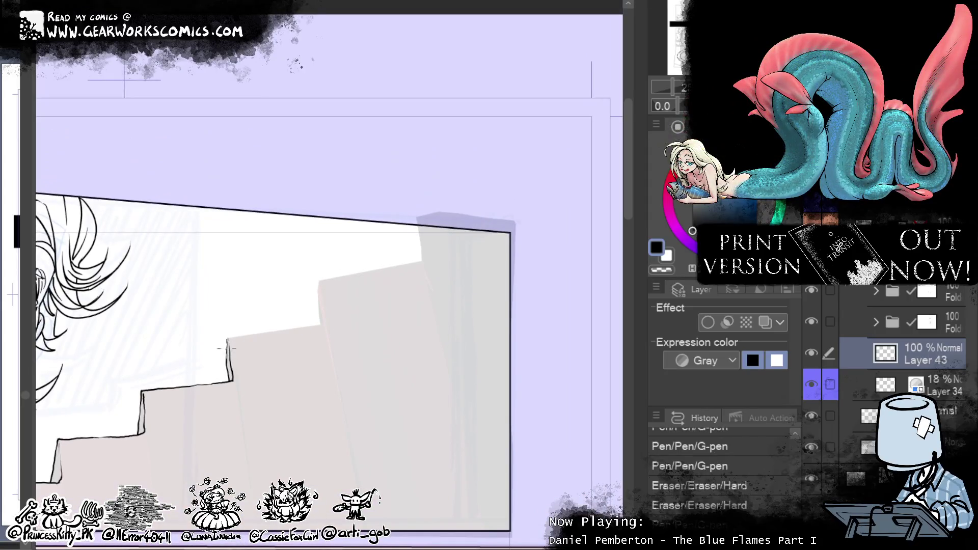
{"action": "left_click_drag", "start_coordinate": [227, 350], "coordinate": [227, 338]}
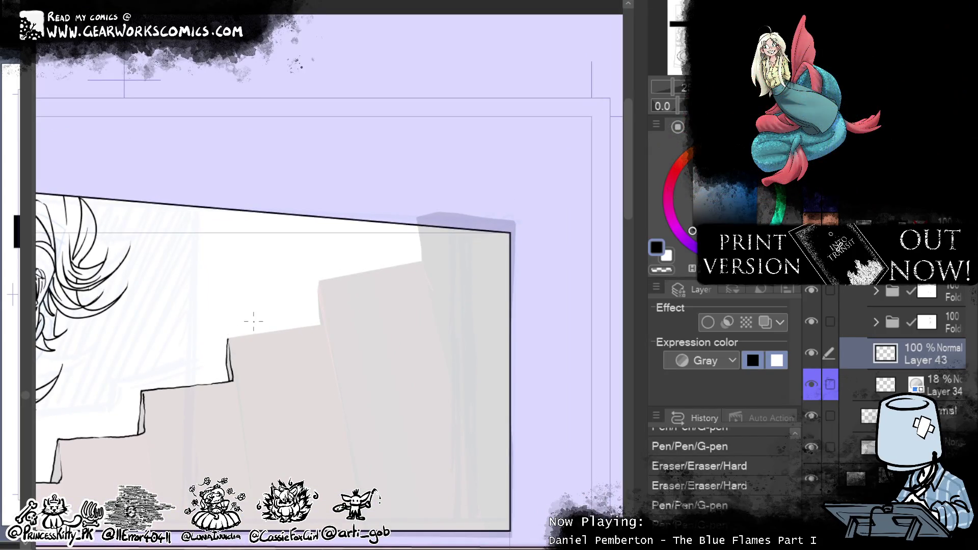
{"action": "mouse_move", "coordinate": [448, 409]}
{"action": "left_mouse_down"}
{"action": "mouse_move", "coordinate": [509, 423]}
{"action": "mouse_move", "coordinate": [561, 264]}
{"action": "mouse_move", "coordinate": [312, 333]}
{"action": "left_mouse_up"}
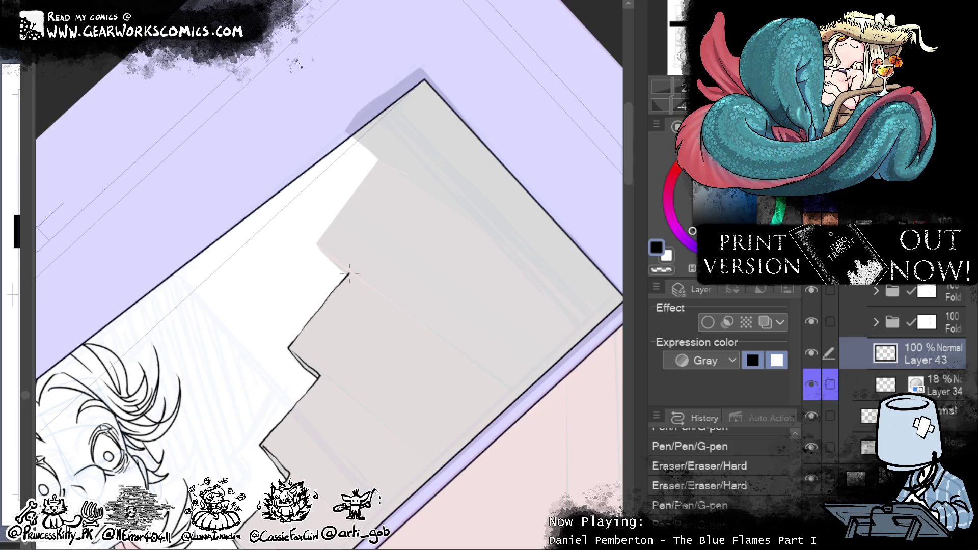
{"action": "left_click_drag", "start_coordinate": [350, 273], "coordinate": [349, 273]}
{"action": "key", "text": "ctrl+at"}
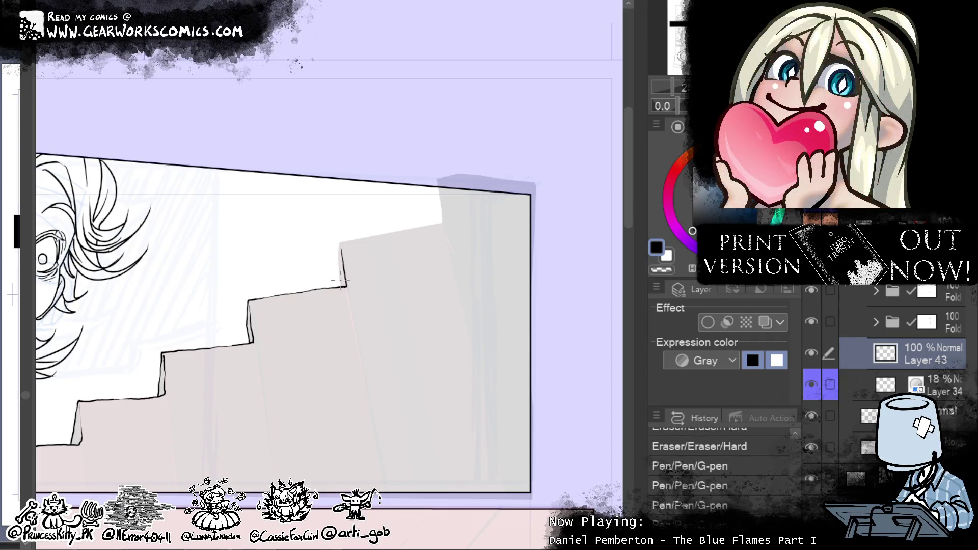
Step: Thicken the stair's vertical edge and ink the top stair edge and its top-right corner
{"action": "mouse_move", "coordinate": [338, 270]}
{"action": "left_mouse_down"}
{"action": "mouse_move", "coordinate": [340, 287]}
{"action": "mouse_move", "coordinate": [428, 189]}
{"action": "left_mouse_up"}
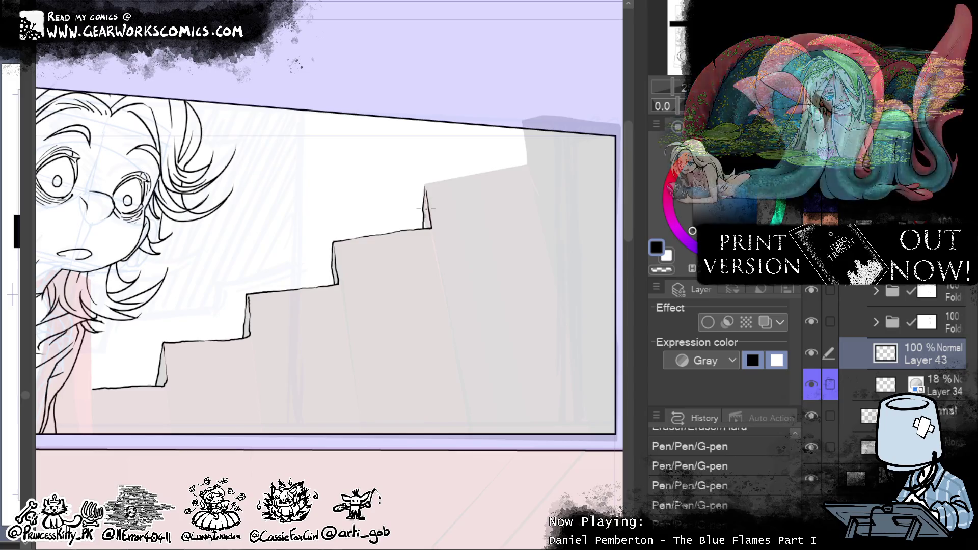
{"action": "mouse_move", "coordinate": [425, 207]}
{"action": "left_mouse_down"}
{"action": "mouse_move", "coordinate": [470, 225]}
{"action": "mouse_move", "coordinate": [534, 127]}
{"action": "mouse_move", "coordinate": [519, 122]}
{"action": "mouse_move", "coordinate": [413, 186]}
{"action": "left_mouse_up"}
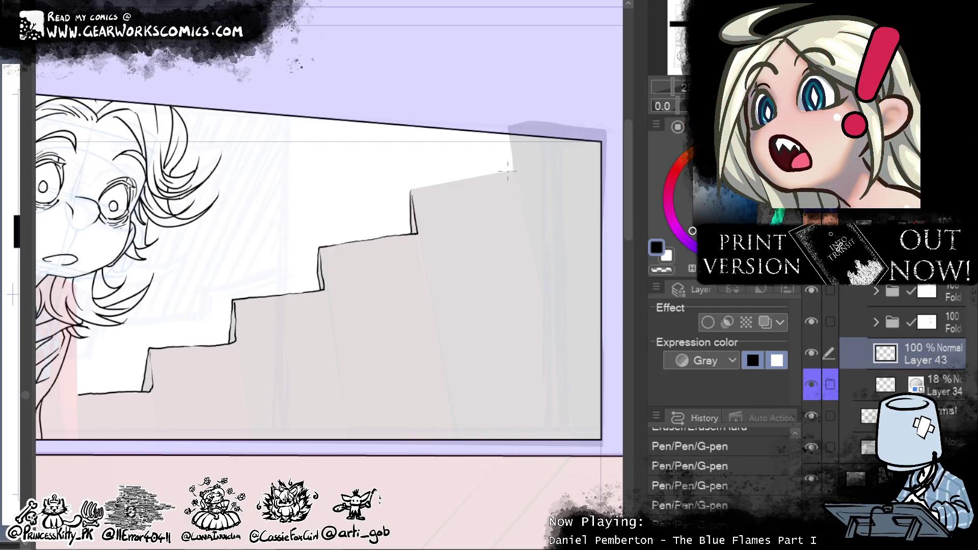
{"action": "left_click_drag", "start_coordinate": [481, 176], "coordinate": [421, 185]}
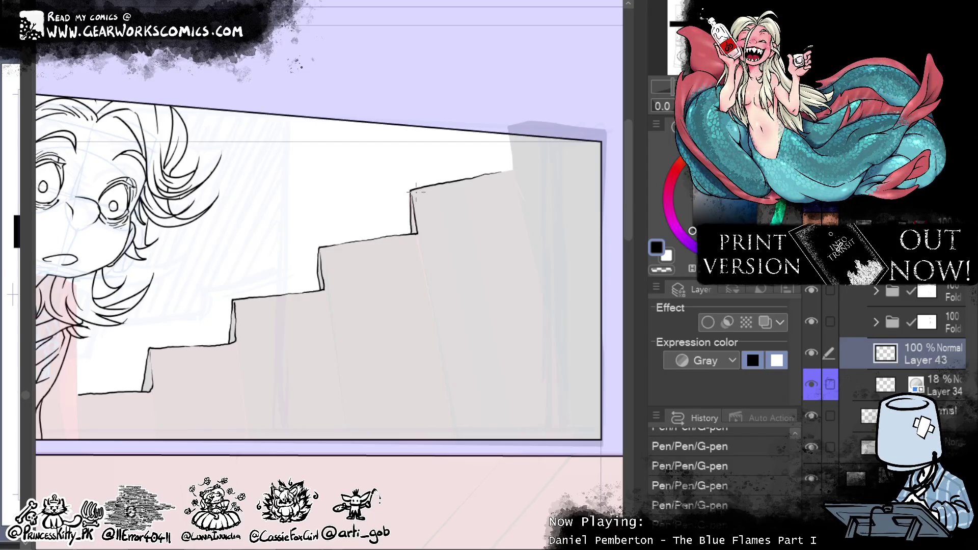
{"action": "left_click_drag", "start_coordinate": [505, 174], "coordinate": [513, 170]}
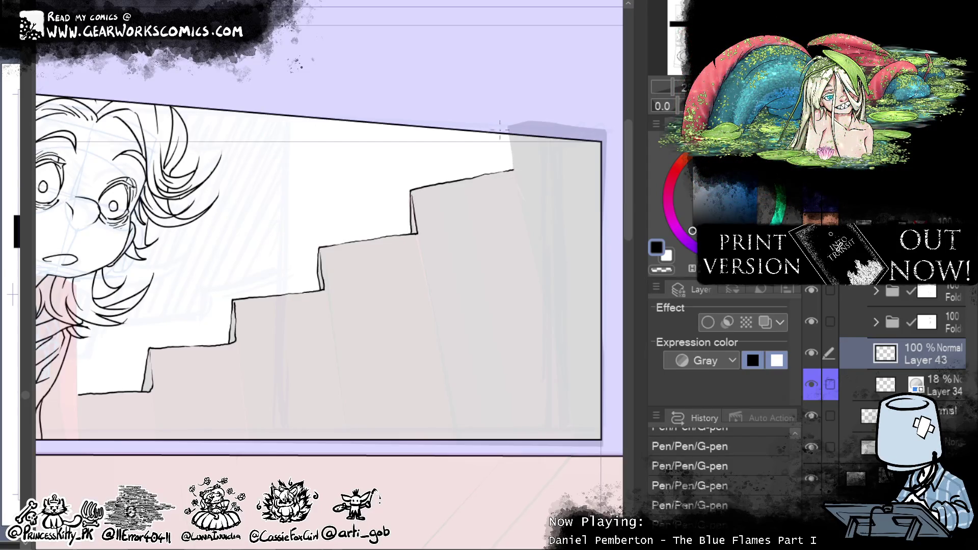
{"action": "left_click_drag", "start_coordinate": [510, 137], "coordinate": [513, 169]}
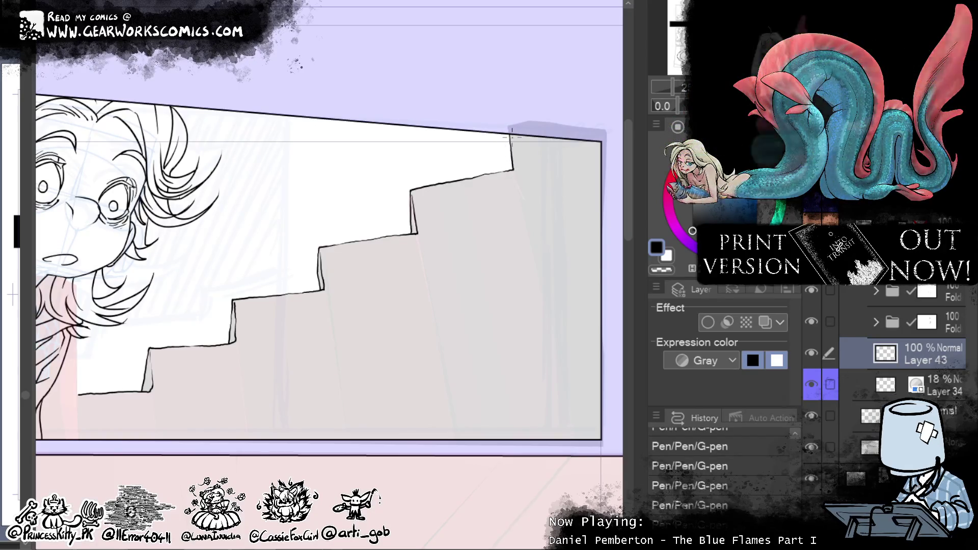
{"action": "mouse_move", "coordinate": [541, 182]}
{"action": "left_mouse_down"}
{"action": "mouse_move", "coordinate": [567, 153]}
{"action": "mouse_move", "coordinate": [559, 122]}
{"action": "mouse_move", "coordinate": [601, 132]}
{"action": "mouse_move", "coordinate": [630, 182]}
{"action": "mouse_move", "coordinate": [509, 153]}
{"action": "mouse_move", "coordinate": [463, 122]}
{"action": "left_mouse_up"}
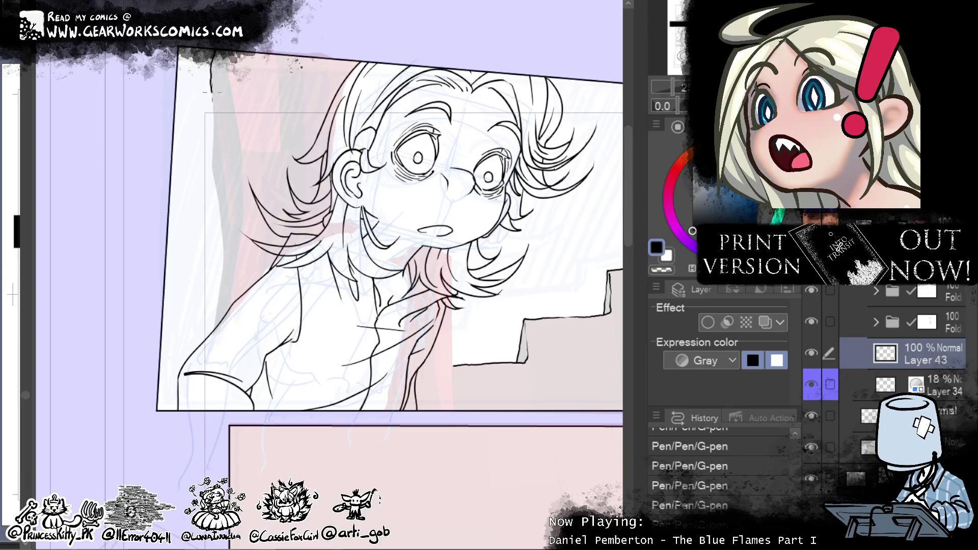
Step: Ink a vertical edge line behind the girl and look over the top panel
{"action": "left_click_drag", "start_coordinate": [213, 117], "coordinate": [225, 256]}
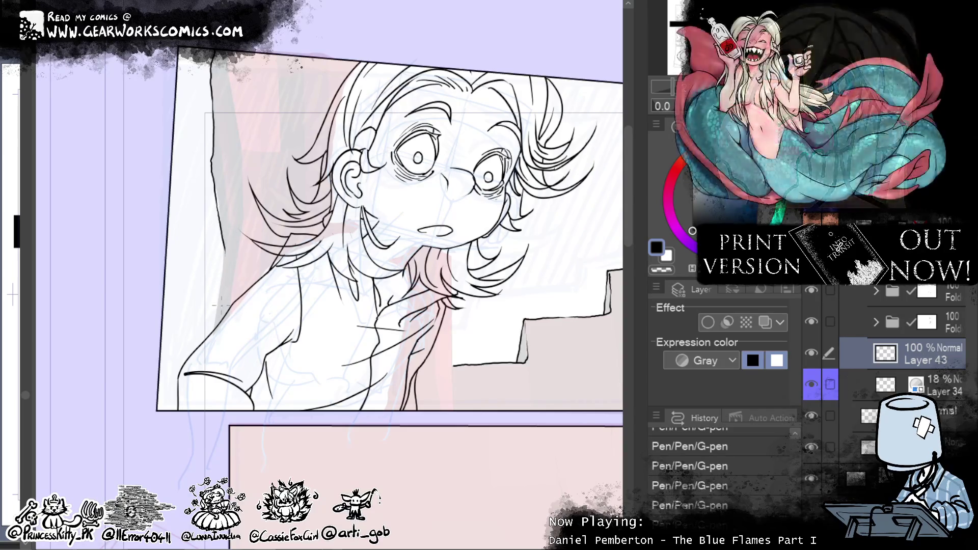
{"action": "left_click_drag", "start_coordinate": [425, 250], "coordinate": [480, 164]}
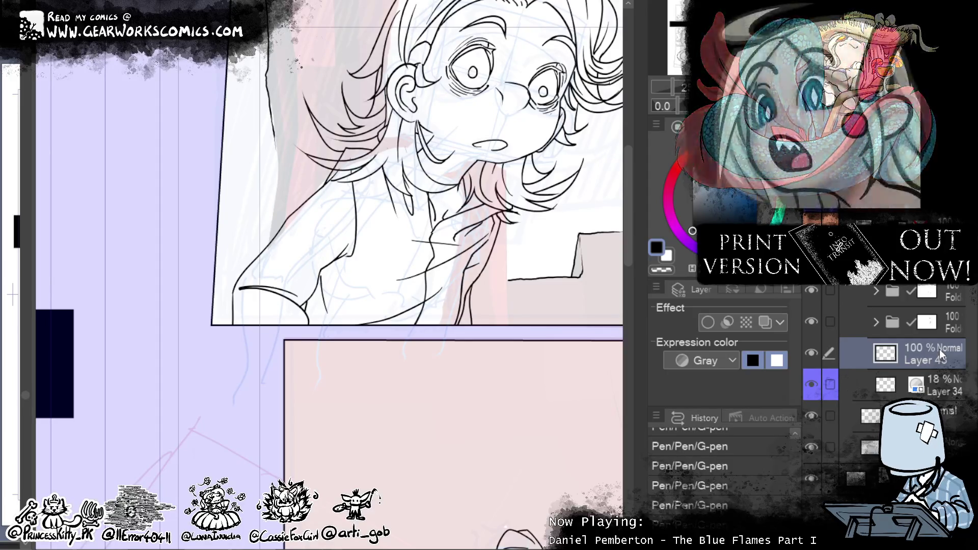
{"action": "left_click_drag", "start_coordinate": [627, 196], "coordinate": [661, 272]}
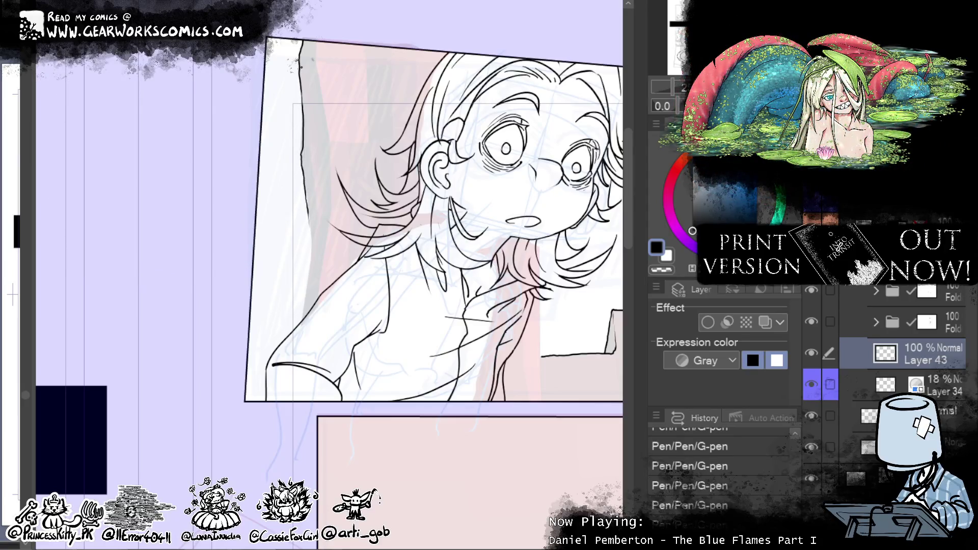
{"action": "left_click_drag", "start_coordinate": [156, 170], "coordinate": [135, 302]}
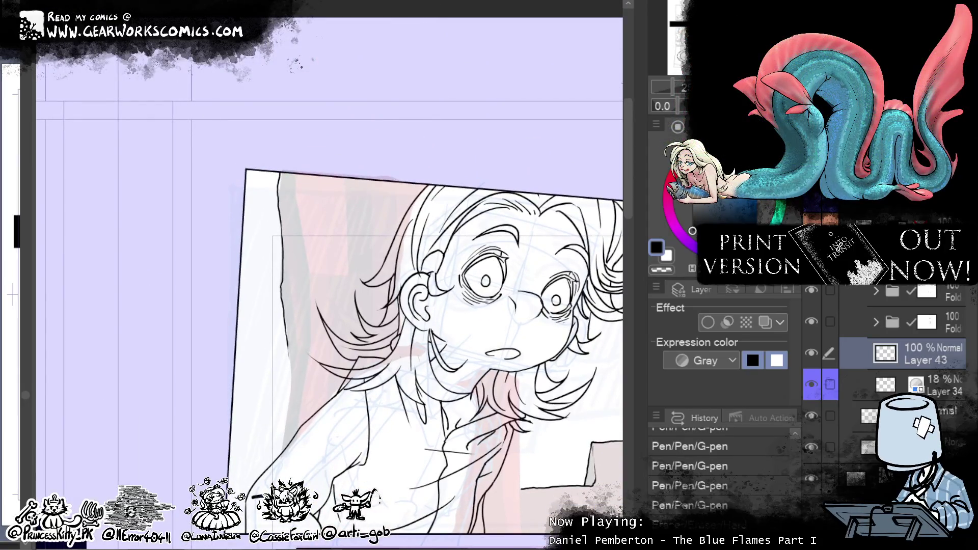
{"action": "left_click_drag", "start_coordinate": [357, 306], "coordinate": [416, 122]}
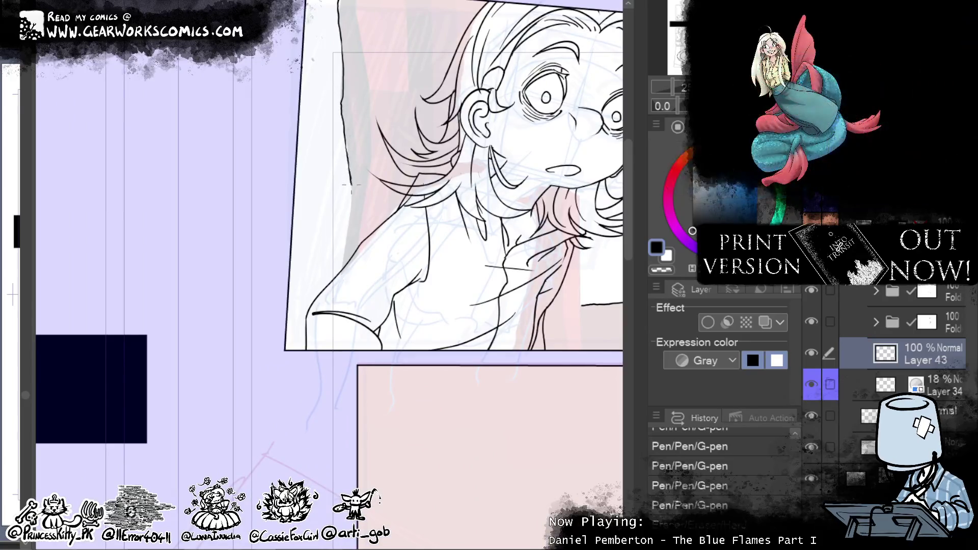
Step: Redo the eraser and liquify edits on the girl's shoulder line and check the result
{"action": "key", "text": "ctrl+y"}
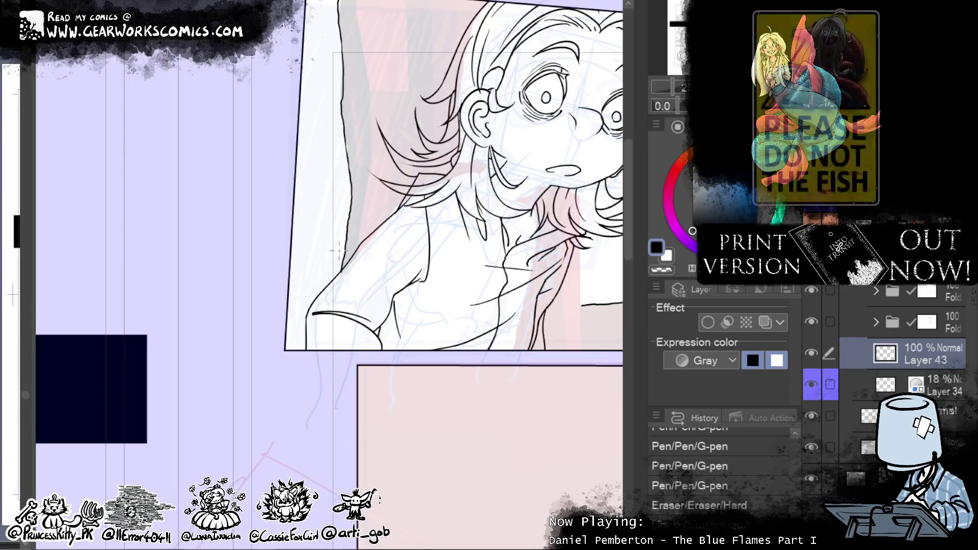
{"action": "left_click_drag", "start_coordinate": [478, 364], "coordinate": [392, 471]}
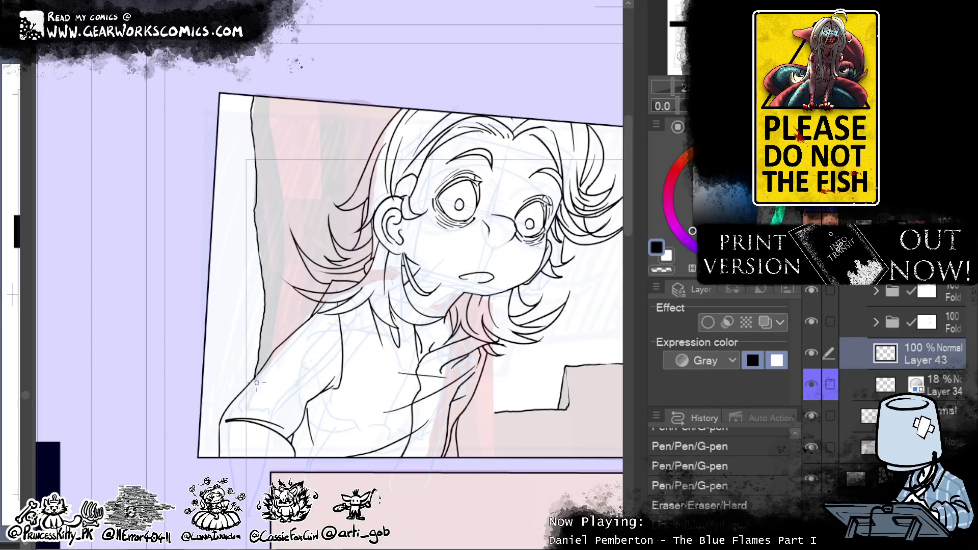
{"action": "key", "text": "ctrl+y"}
{"action": "left_click_drag", "start_coordinate": [267, 405], "coordinate": [140, 357]}
{"action": "mouse_move", "coordinate": [525, 417]}
{"action": "left_mouse_down"}
{"action": "mouse_move", "coordinate": [499, 375]}
{"action": "mouse_move", "coordinate": [478, 471]}
{"action": "mouse_move", "coordinate": [563, 406]}
{"action": "mouse_move", "coordinate": [554, 391]}
{"action": "left_mouse_up"}
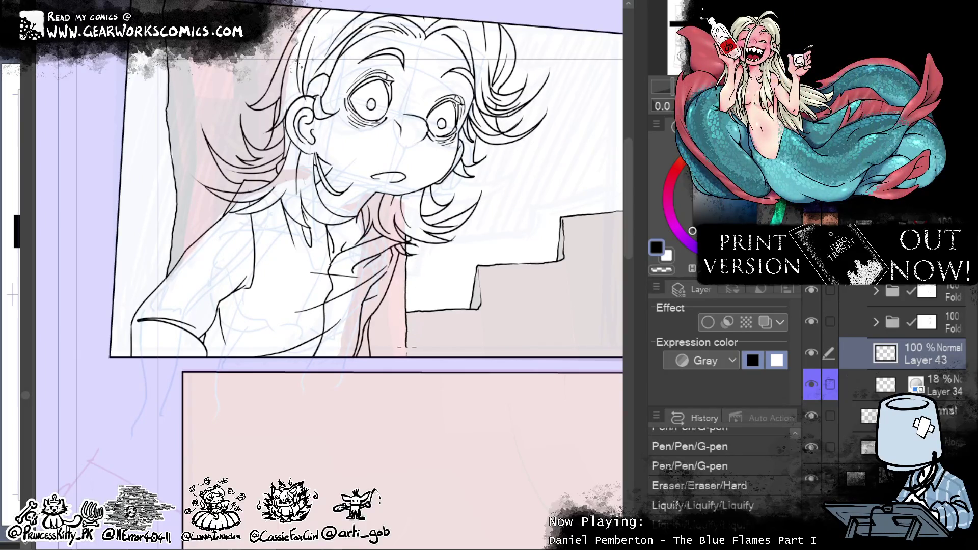
Step: Extend a vertical ink line, erase a small stray mark and darken a short line on the left
{"action": "left_click_drag", "start_coordinate": [406, 347], "coordinate": [406, 360]}
{"action": "scroll", "coordinate": [458, 331], "scroll_direction": "up", "scroll_amount": 5}
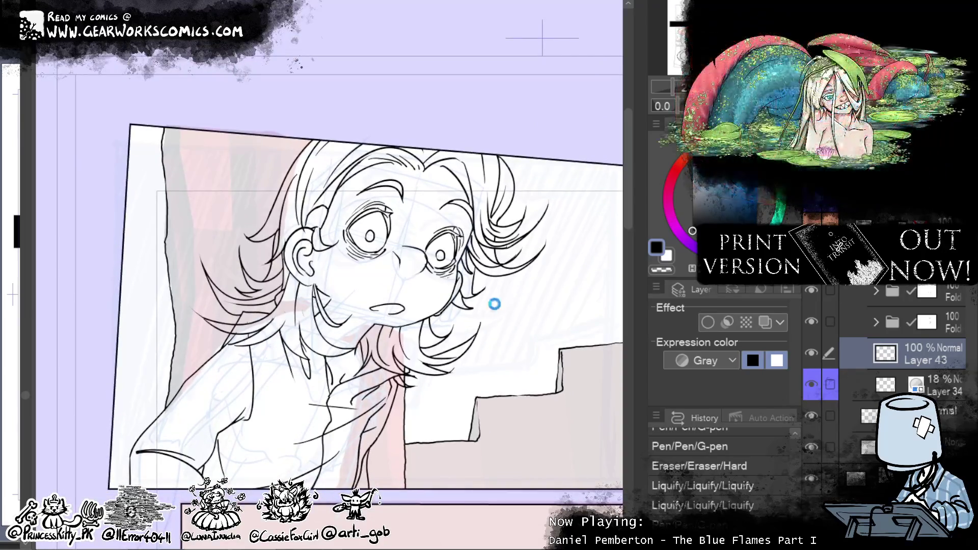
{"action": "left_click_drag", "start_coordinate": [493, 304], "coordinate": [604, 258]}
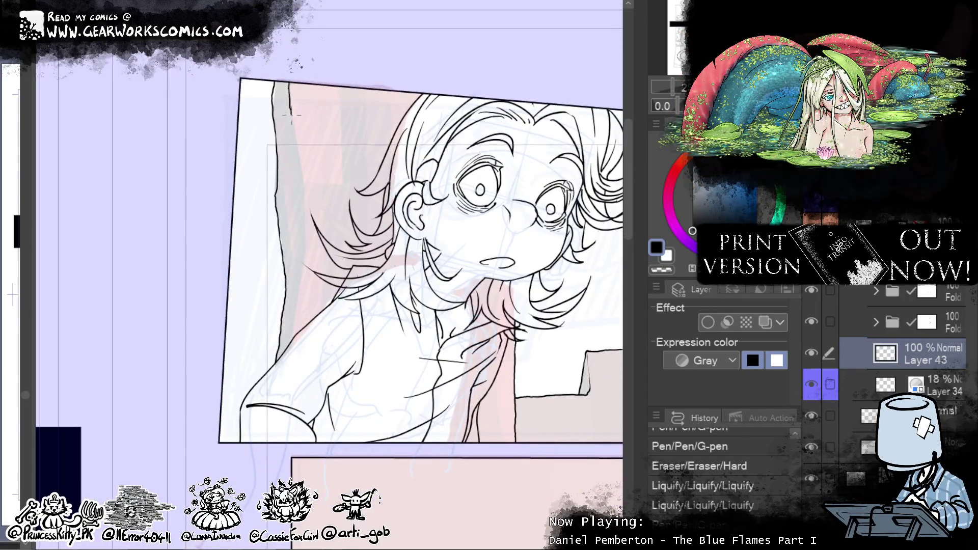
{"action": "left_click", "coordinate": [294, 134]}
{"action": "mouse_move", "coordinate": [289, 160]}
{"action": "left_mouse_down"}
{"action": "mouse_move", "coordinate": [283, 178]}
{"action": "mouse_move", "coordinate": [294, 192]}
{"action": "left_mouse_up"}
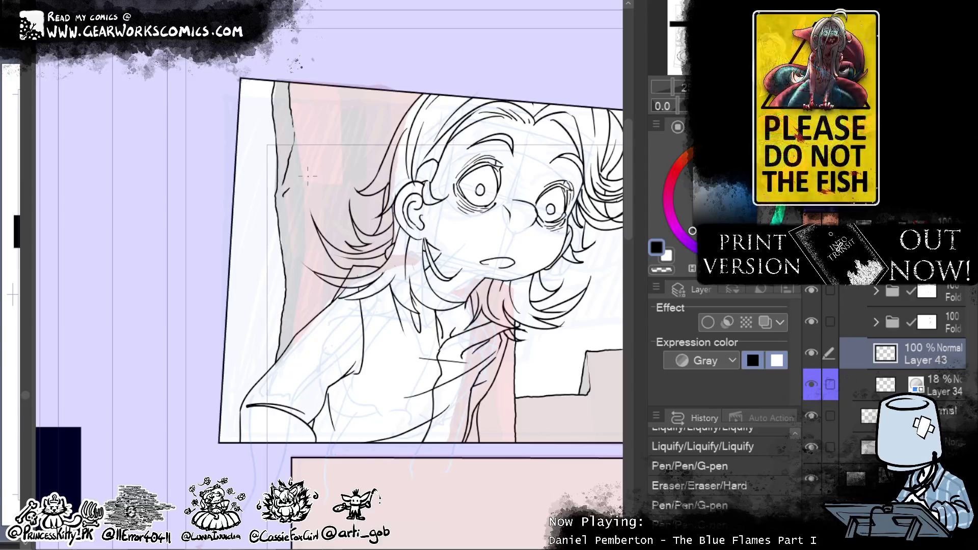
Step: Add two short strokes to the girl's hair and select the folder above the inking layer
{"action": "left_click_drag", "start_coordinate": [434, 156], "coordinate": [474, 86]}
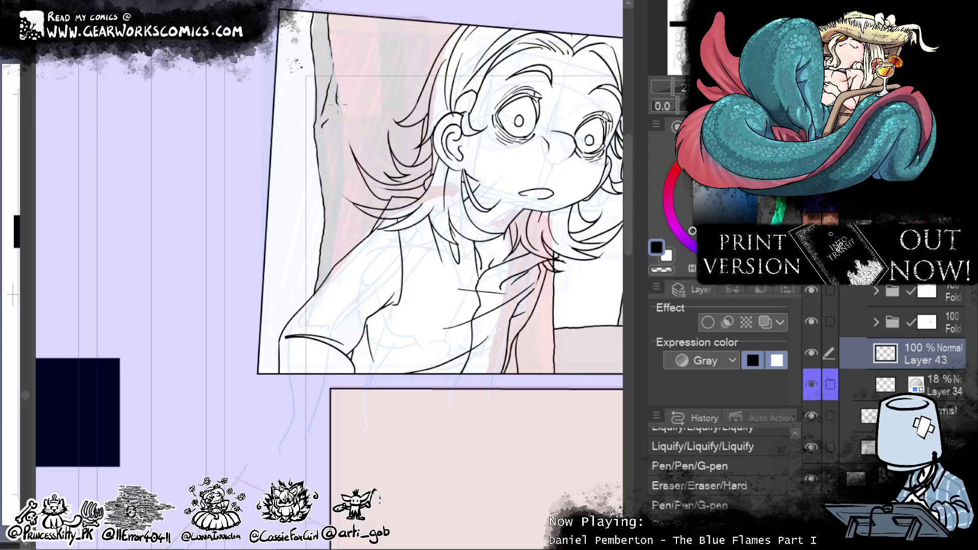
{"action": "left_click_drag", "start_coordinate": [342, 126], "coordinate": [336, 229]}
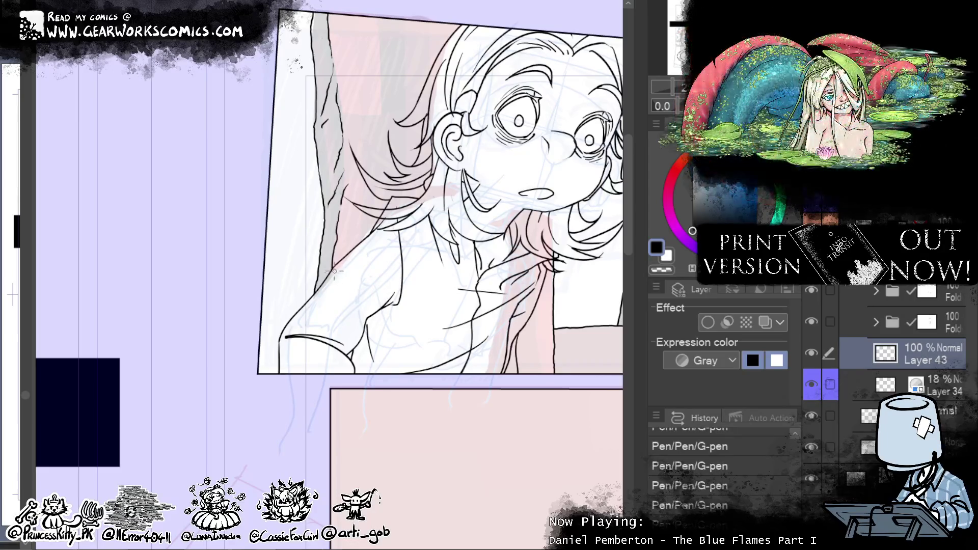
{"action": "mouse_move", "coordinate": [487, 340]}
{"action": "left_mouse_down"}
{"action": "mouse_move", "coordinate": [357, 422]}
{"action": "mouse_move", "coordinate": [331, 422]}
{"action": "left_mouse_up"}
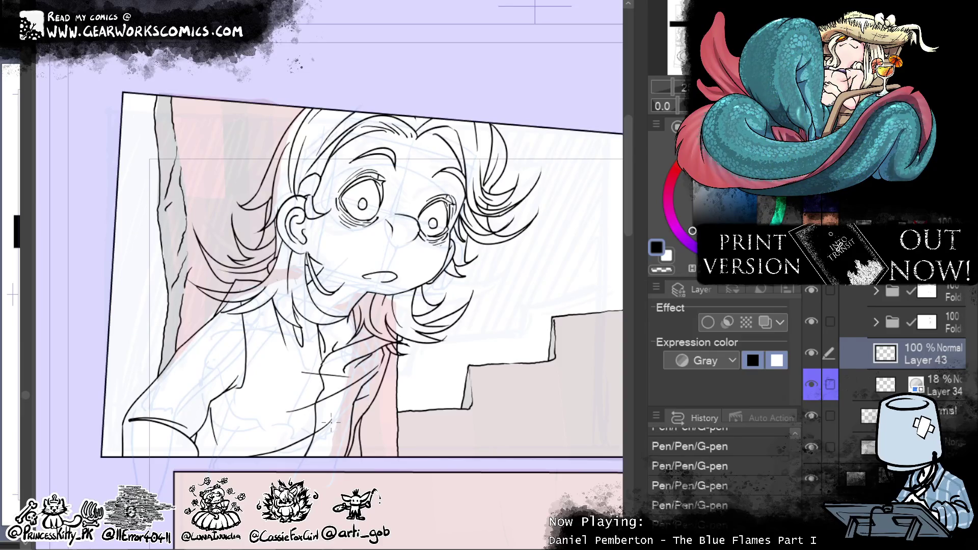
{"action": "left_click", "coordinate": [815, 319]}
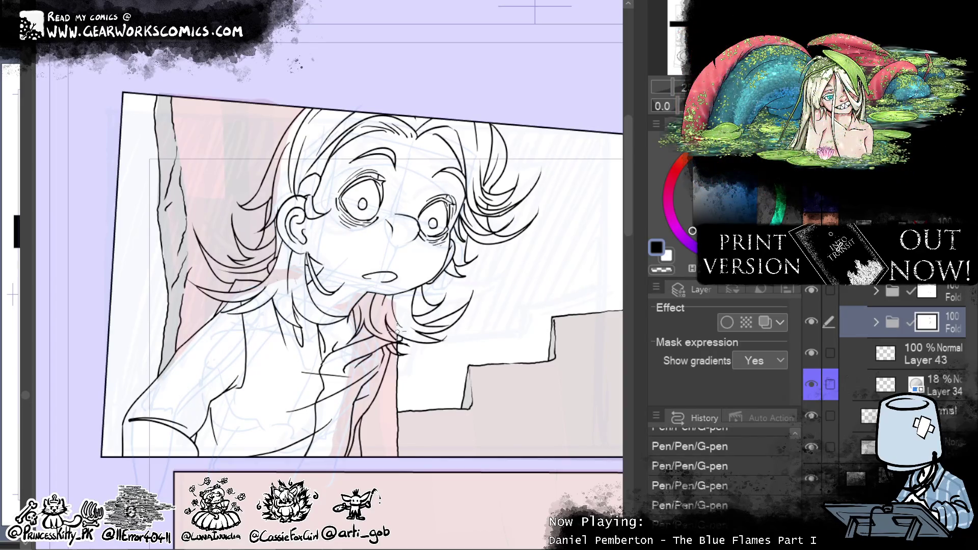
Step: Reselect the Layer 43 inking layer and erase stray strokes
{"action": "left_click", "coordinate": [924, 300]}
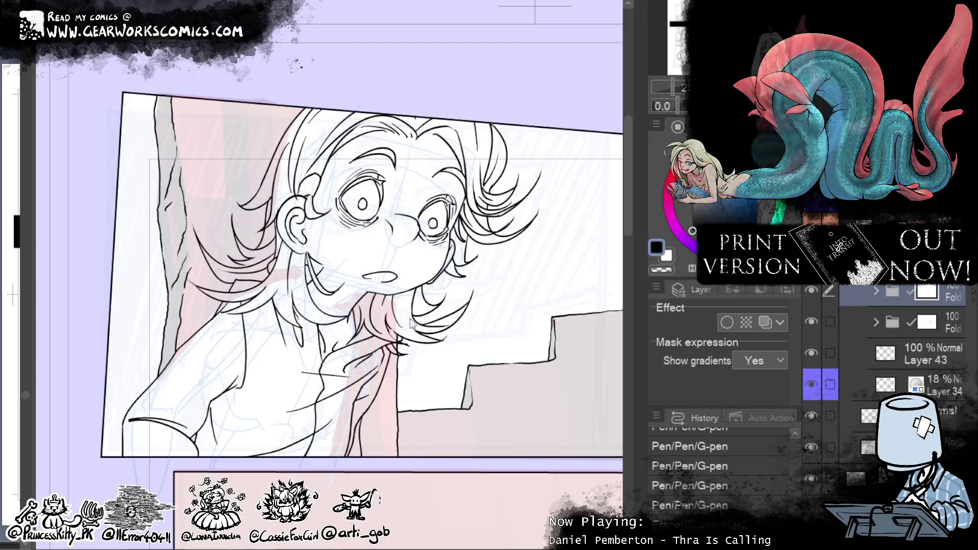
{"action": "left_click", "coordinate": [909, 351]}
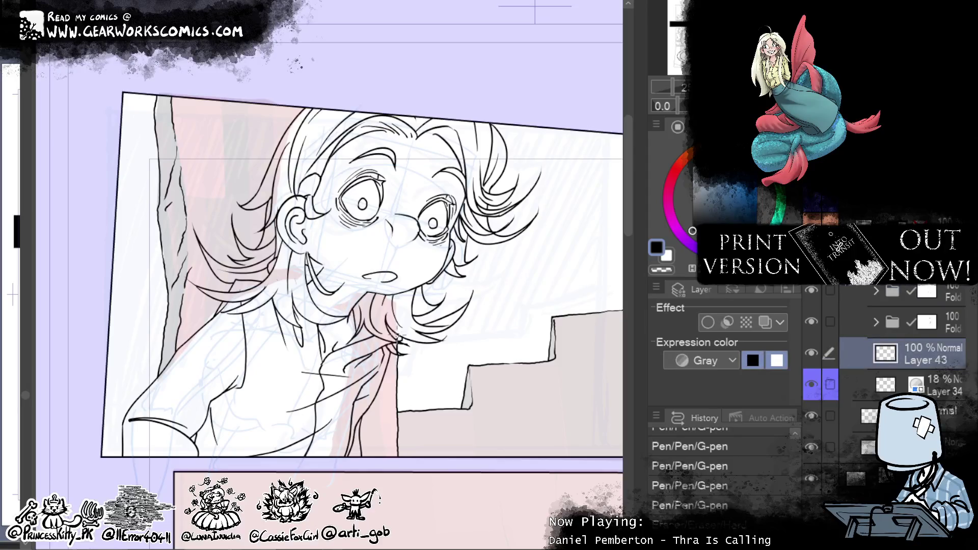
{"action": "mouse_move", "coordinate": [397, 351]}
{"action": "left_mouse_down"}
{"action": "mouse_move", "coordinate": [398, 359]}
{"action": "mouse_move", "coordinate": [390, 354]}
{"action": "left_mouse_up"}
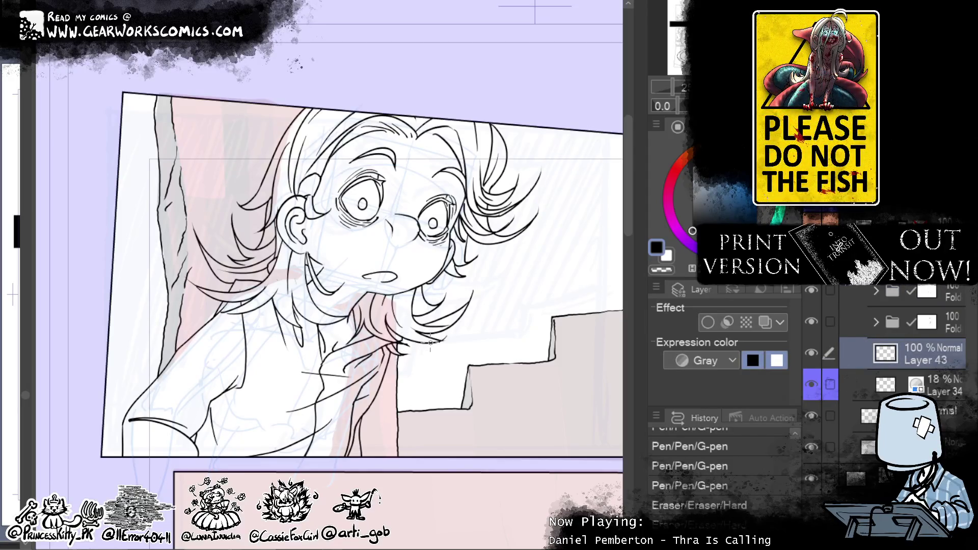
{"action": "left_click", "coordinate": [811, 352]}
Step: Erase stray marks near the hair and add small G-pen touch-up strokes in the hair
{"action": "left_click_drag", "start_coordinate": [221, 181], "coordinate": [201, 228]}
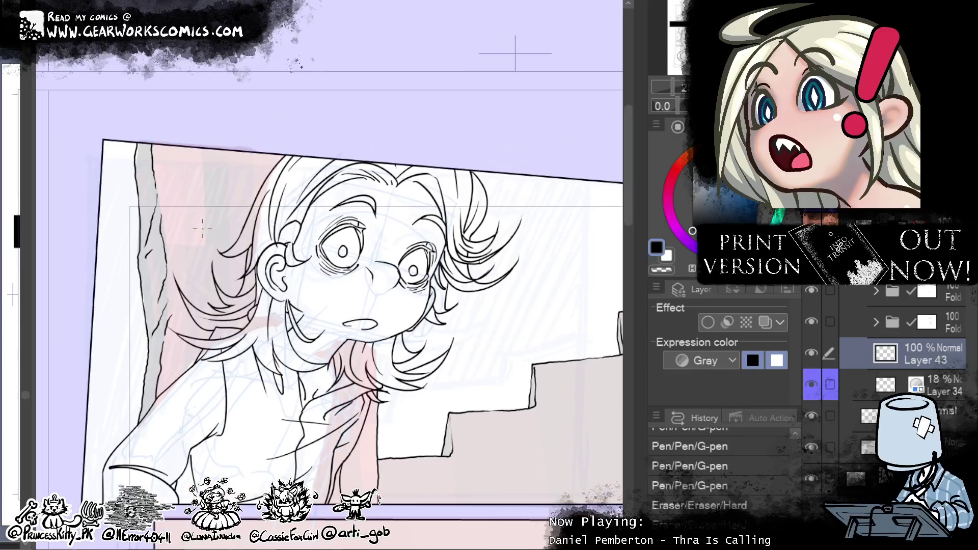
{"action": "mouse_move", "coordinate": [210, 152]}
{"action": "left_mouse_down"}
{"action": "mouse_move", "coordinate": [209, 169]}
{"action": "mouse_move", "coordinate": [201, 149]}
{"action": "left_mouse_up"}
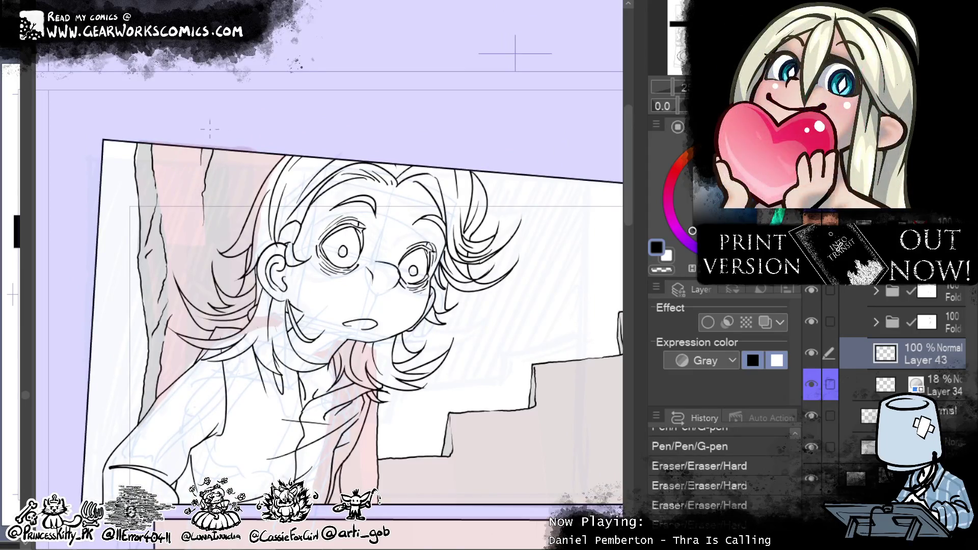
{"action": "left_click_drag", "start_coordinate": [244, 192], "coordinate": [233, 240]}
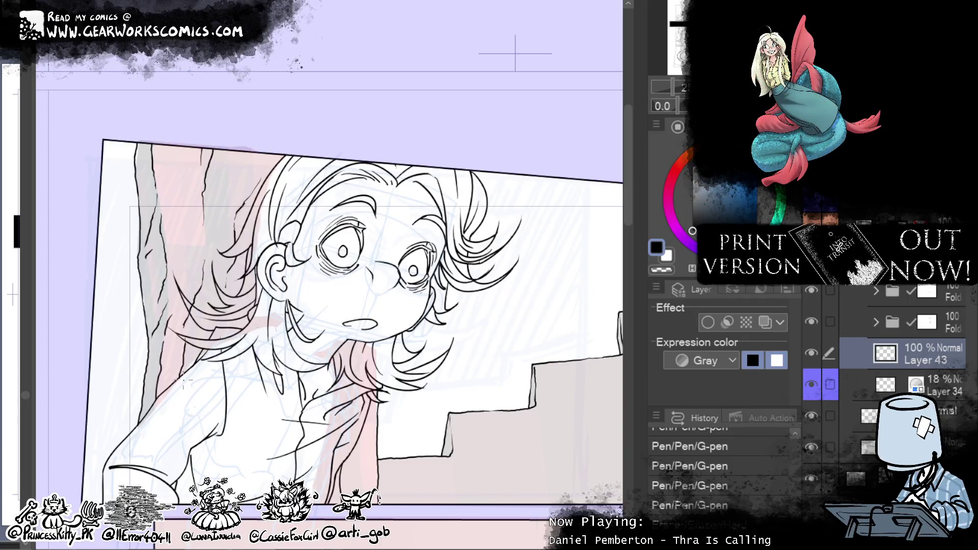
{"action": "left_click", "coordinate": [191, 306]}
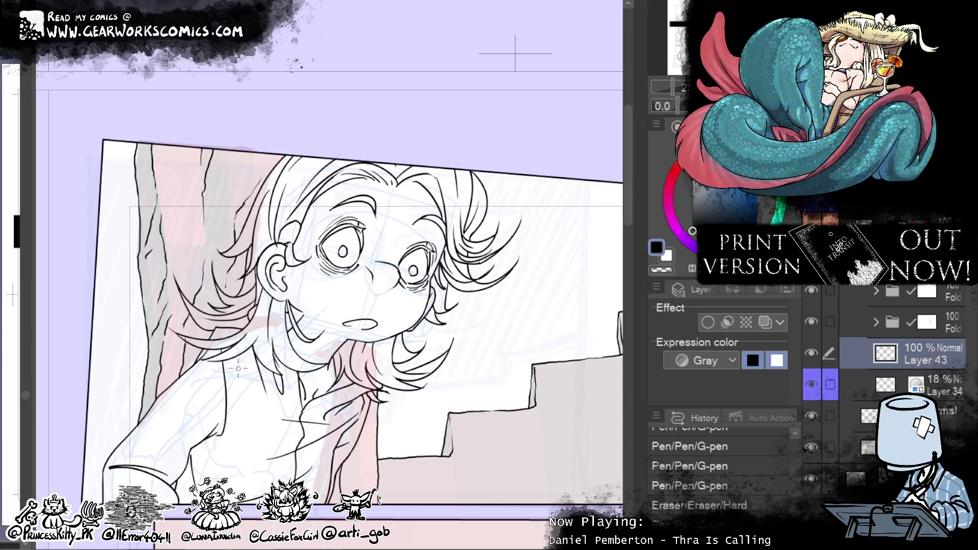
{"action": "left_click", "coordinate": [240, 200]}
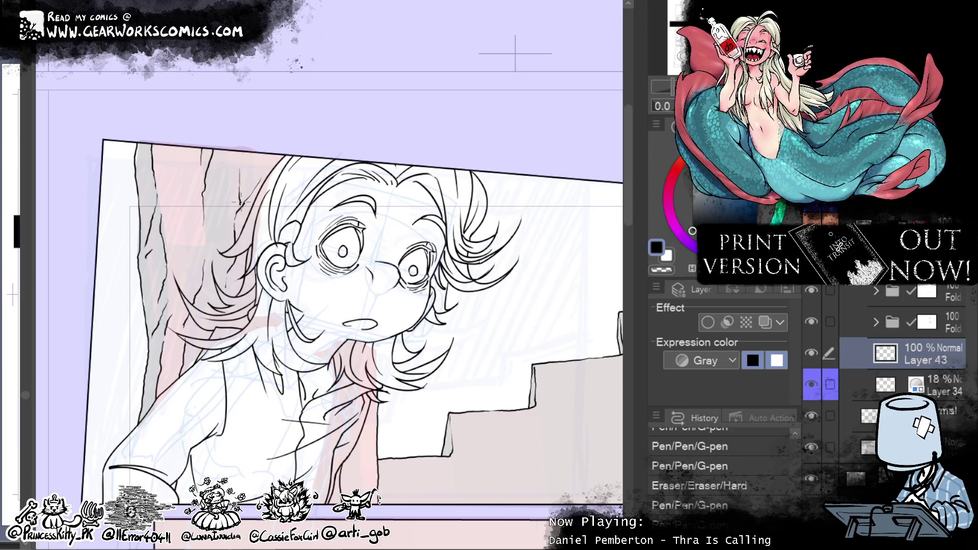
{"action": "mouse_move", "coordinate": [519, 307]}
{"action": "left_mouse_down"}
{"action": "mouse_move", "coordinate": [533, 216]}
{"action": "mouse_move", "coordinate": [461, 223]}
{"action": "mouse_move", "coordinate": [239, 284]}
{"action": "left_mouse_up"}
Step: Zoom in on the staircase and ink three vertical edge lines on the stair wall down to the floor
{"action": "scroll", "coordinate": [239, 284], "scroll_direction": "down", "scroll_amount": 3}
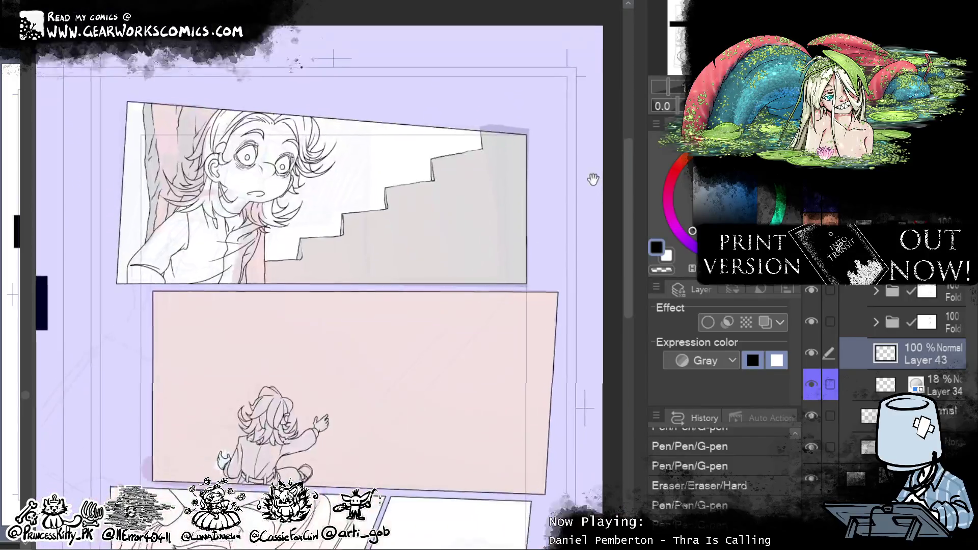
{"action": "key", "text": "ctrl+plus"}
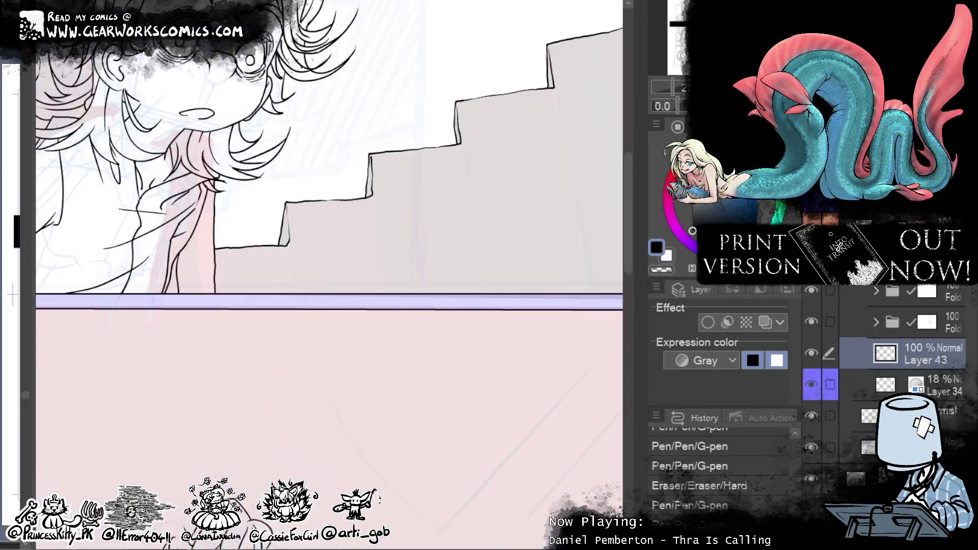
{"action": "left_click_drag", "start_coordinate": [415, 176], "coordinate": [422, 265]}
{"action": "left_click_drag", "start_coordinate": [452, 229], "coordinate": [452, 294]}
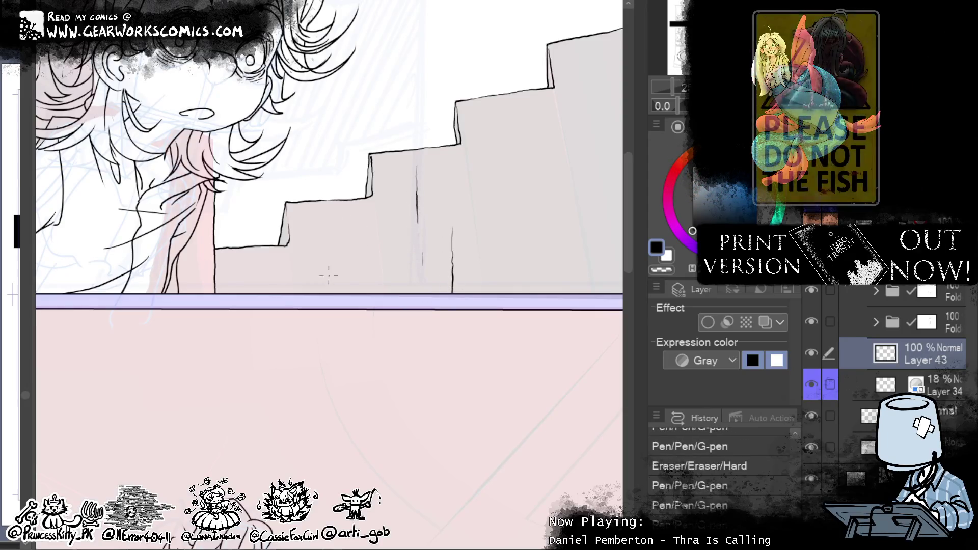
{"action": "left_click_drag", "start_coordinate": [327, 290], "coordinate": [330, 231]}
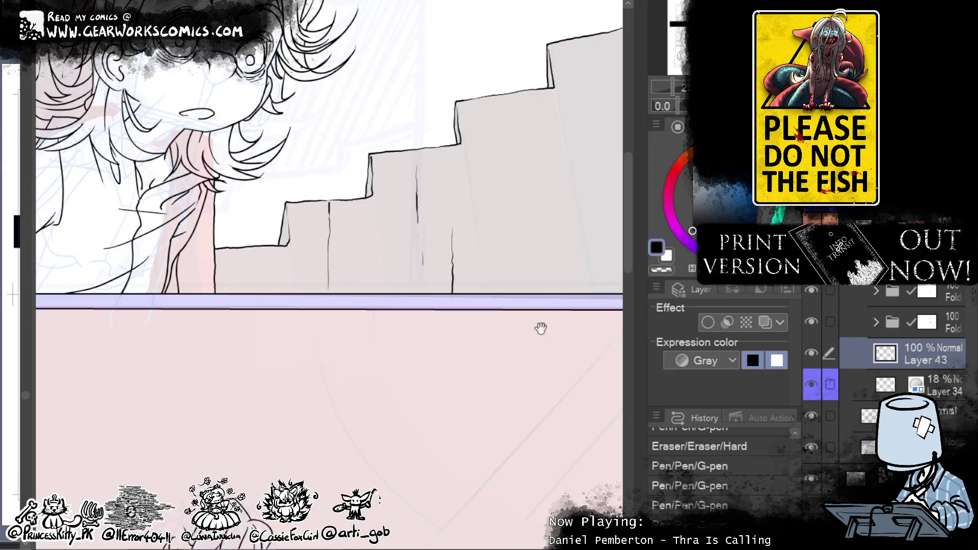
{"action": "left_click_drag", "start_coordinate": [542, 327], "coordinate": [415, 454]}
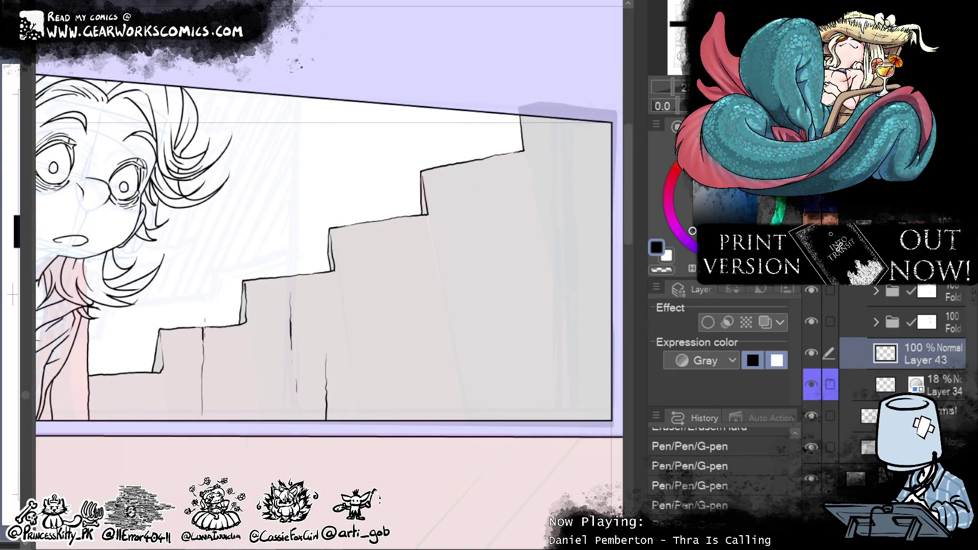